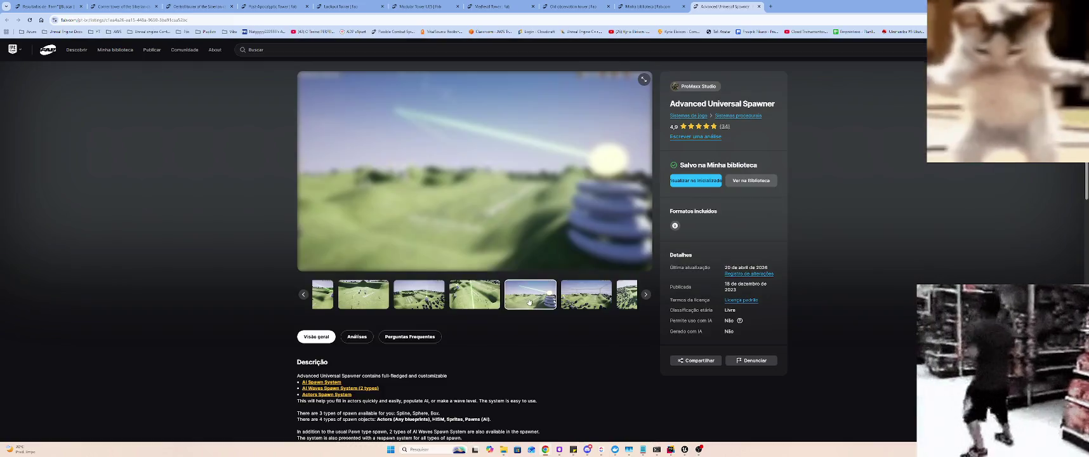
- Page forward through the Advanced Universal Spawner previews to the grey grid spawn demo image
left_click(538, 302)
left_click(537, 302)
left_click(537, 303)
left_click(537, 302)
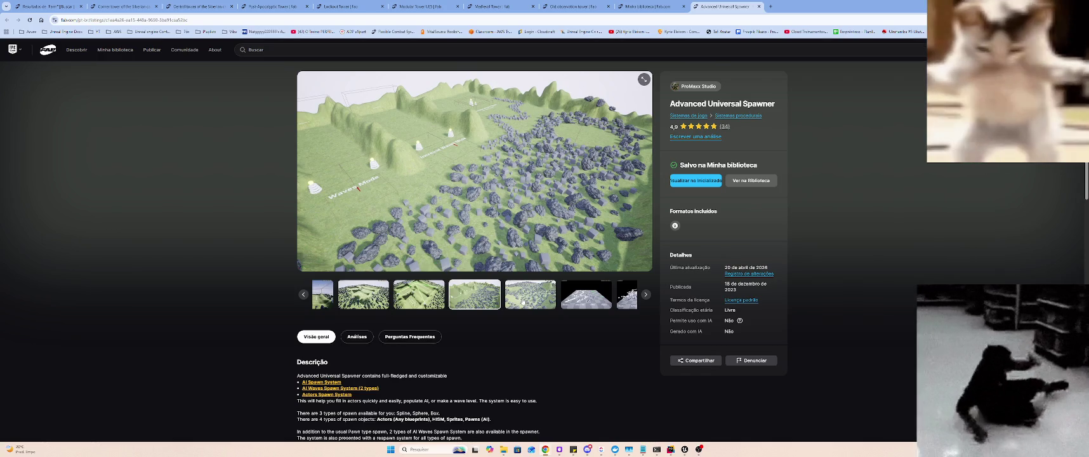
left_click(537, 302)
left_click(561, 297)
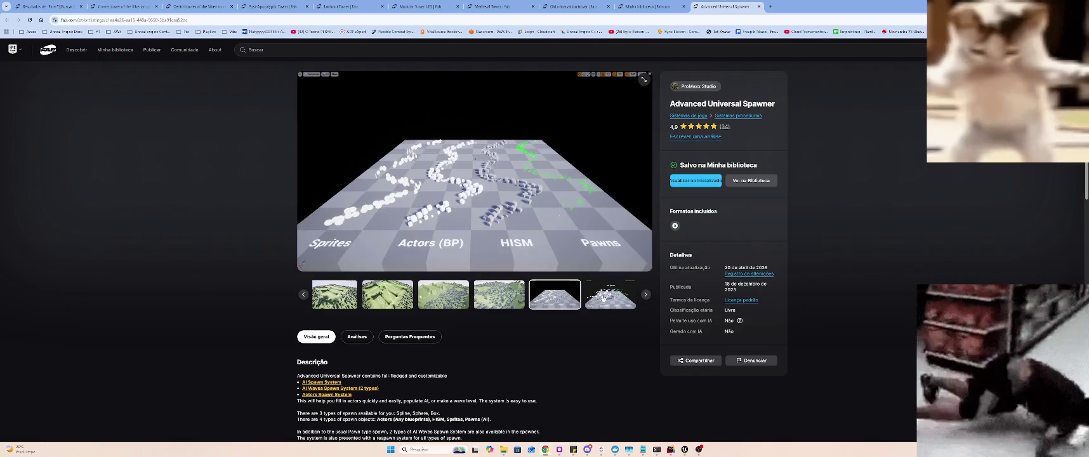
- View the terrain, spawn types comparison and Air Spawn images, then go to Minha biblioteca
left_click(599, 300)
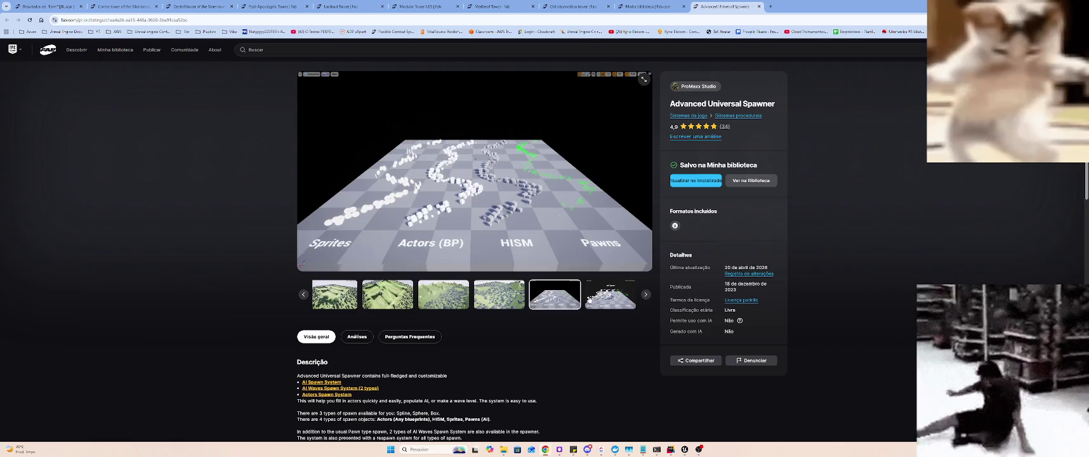
left_click(486, 300)
left_click(571, 296)
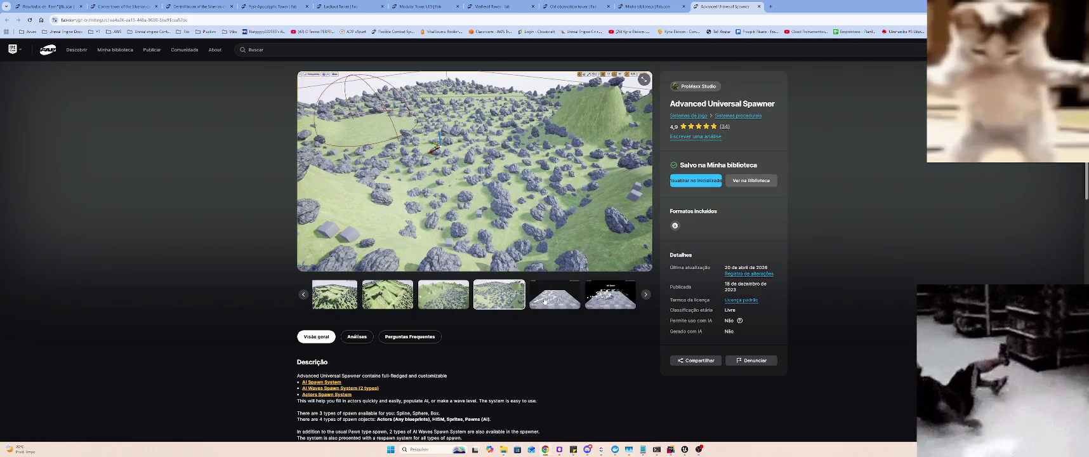
left_click(605, 298)
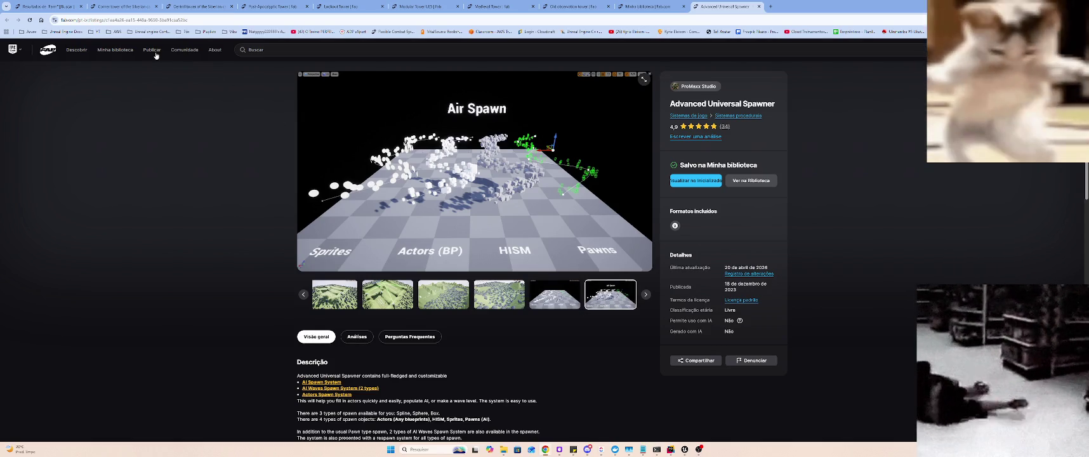
left_click(102, 53)
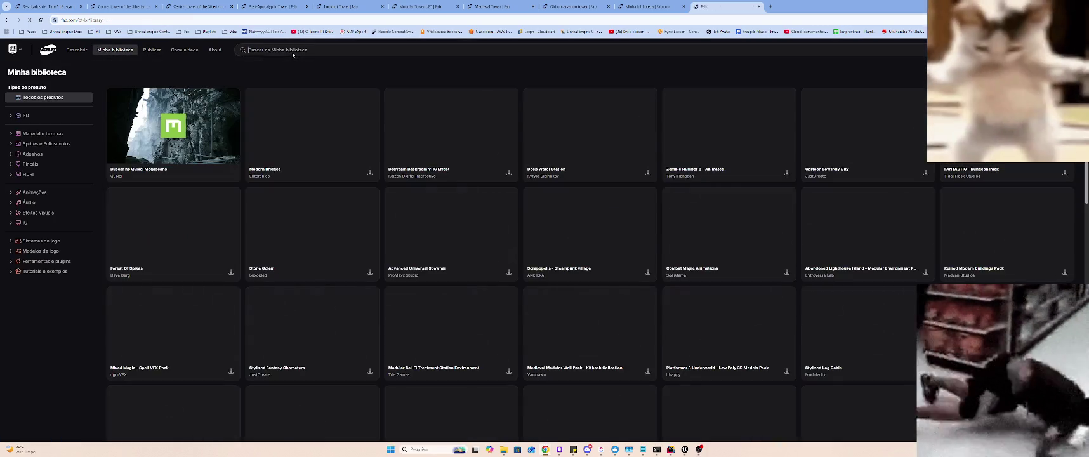
- Search the owned Fab library for 'weapon', then go to the Descobrir home page
type("weapon")
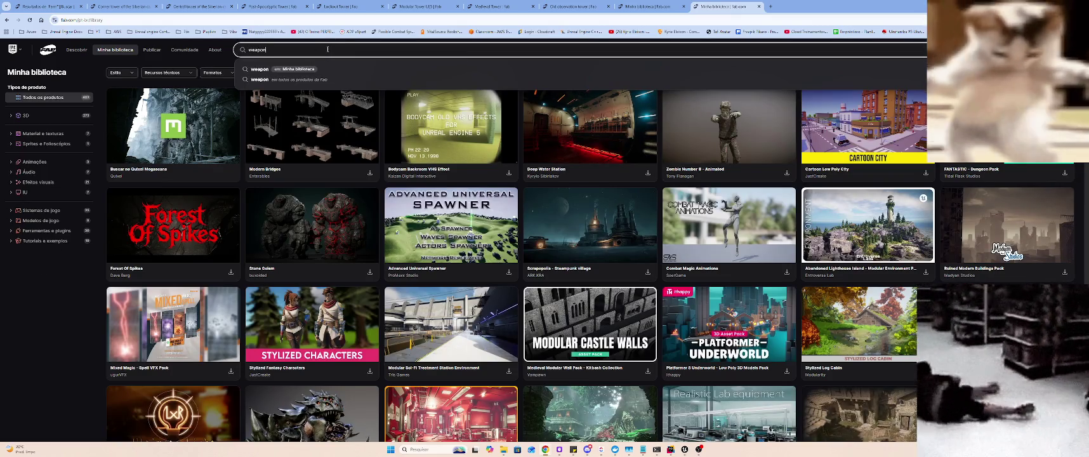
key("Return")
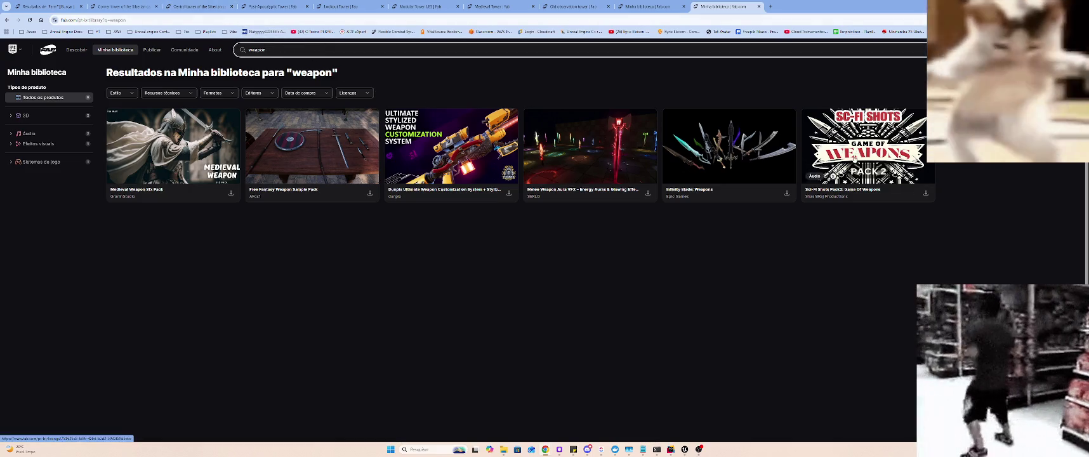
left_click(75, 50)
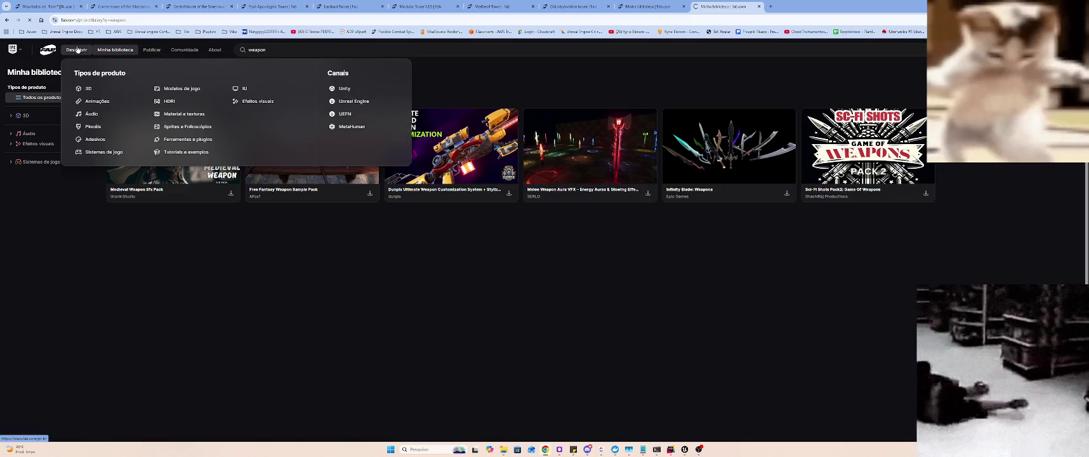
left_click(333, 51)
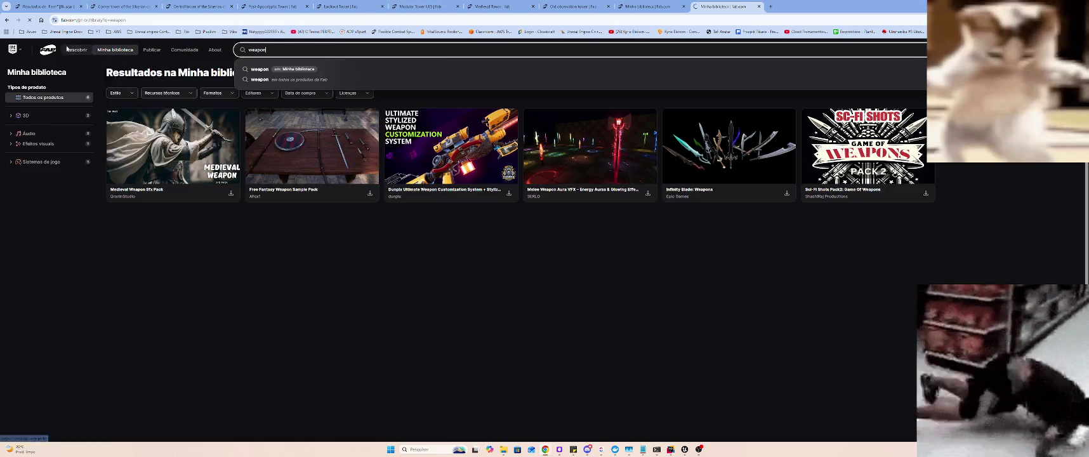
mouse_move(81, 55)
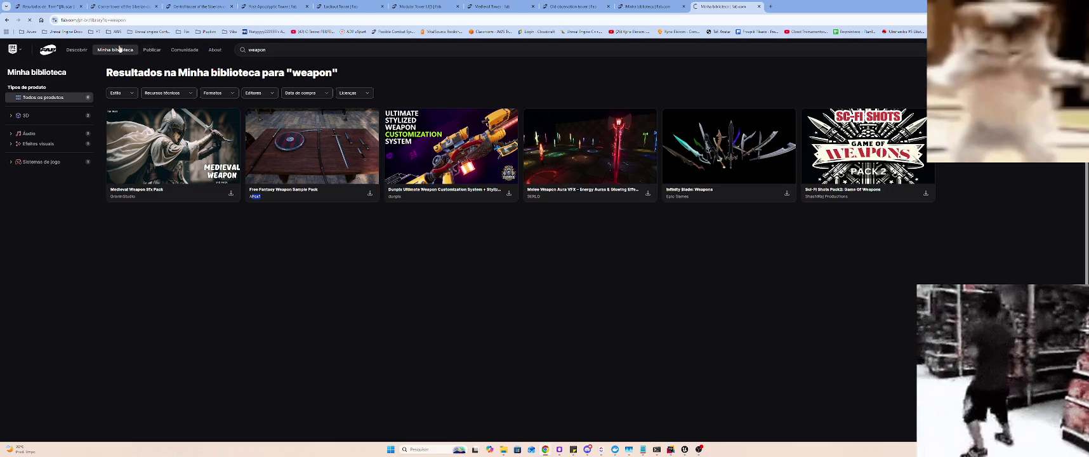
left_click(48, 50)
left_click(381, 49)
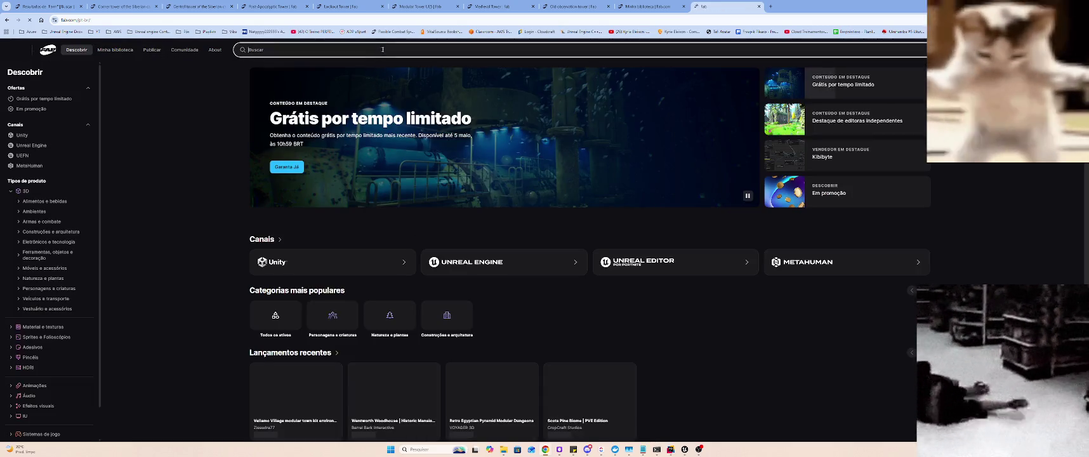
- Search all of Fab for 'weapon' and scroll through the first results
type("we")
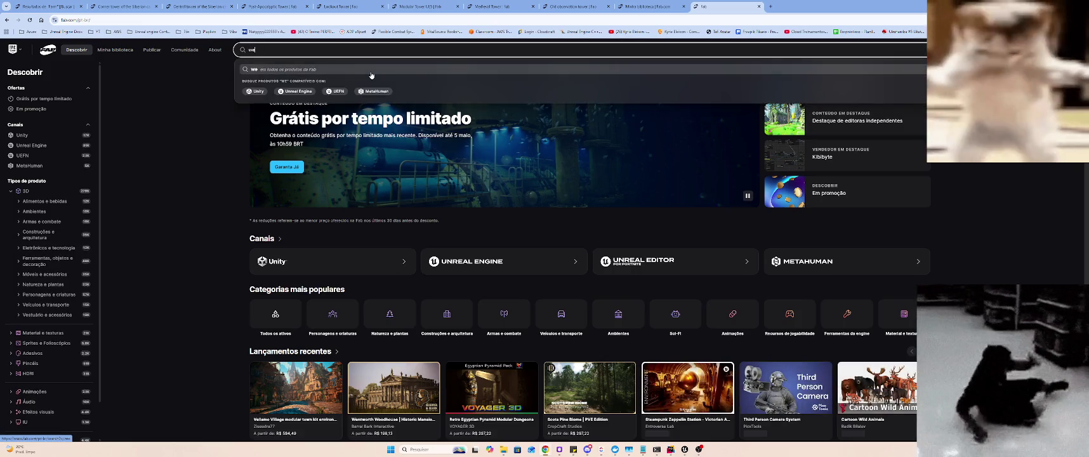
type("apon")
key("Return")
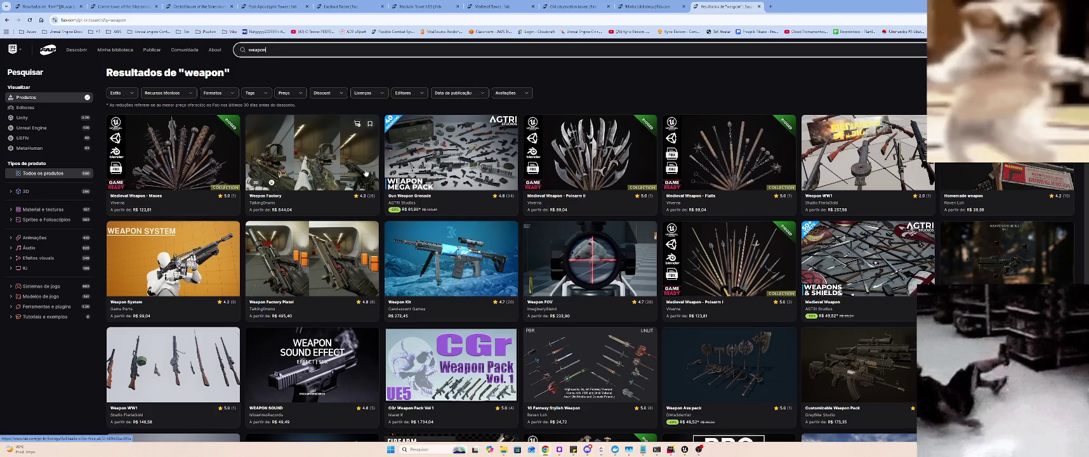
scroll(365, 171, "down", 3)
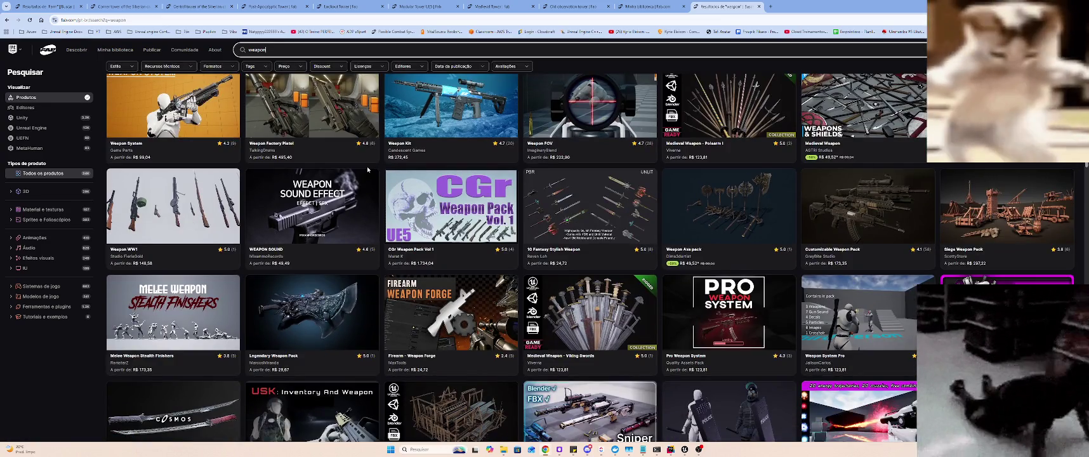
scroll(367, 169, "down", 3)
scroll(365, 169, "down", 3)
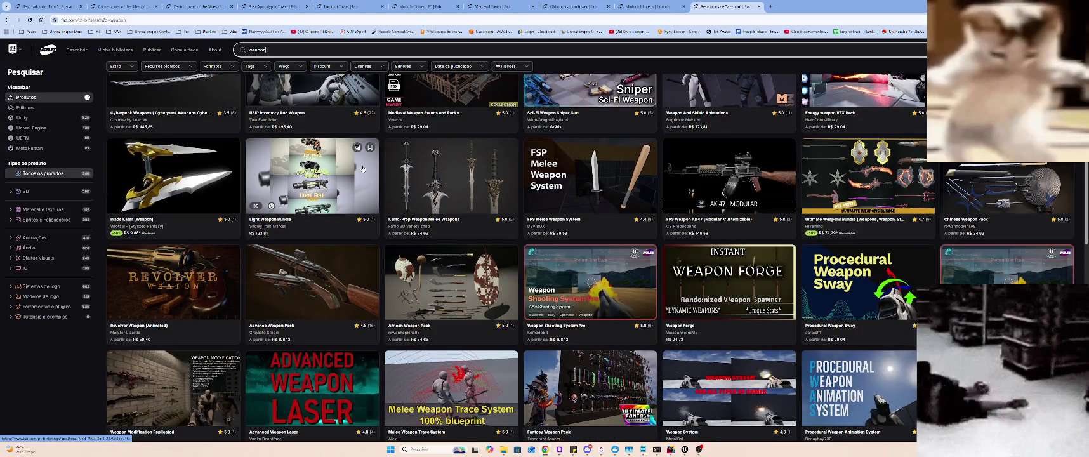
scroll(362, 169, "down", 1)
scroll(361, 169, "down", 1)
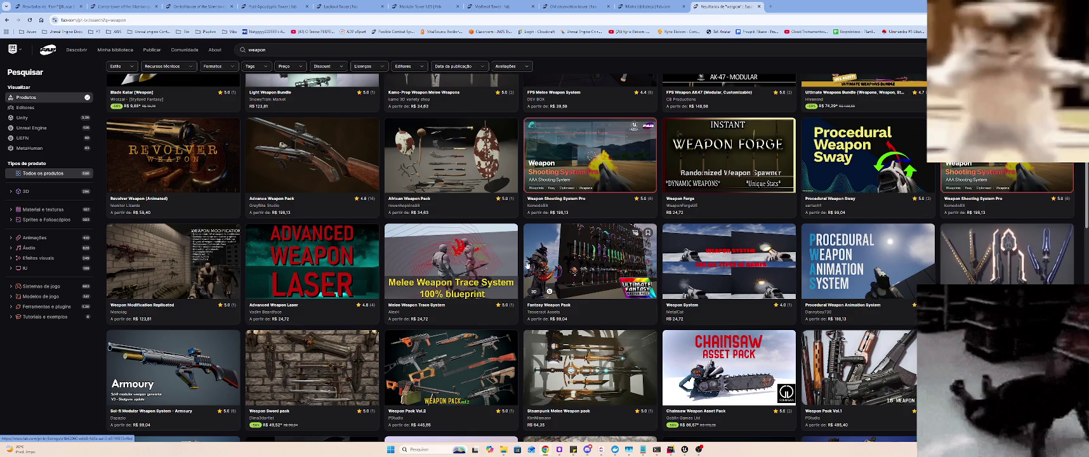
- Scroll further through the weapon packs, jump back to the top, and return to the library
scroll(537, 261, "down", 5)
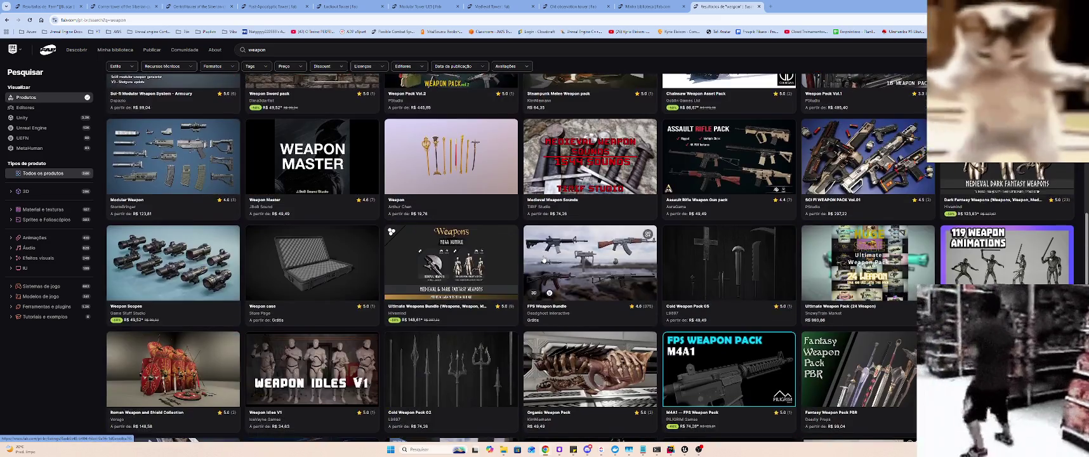
scroll(545, 254, "down", 3)
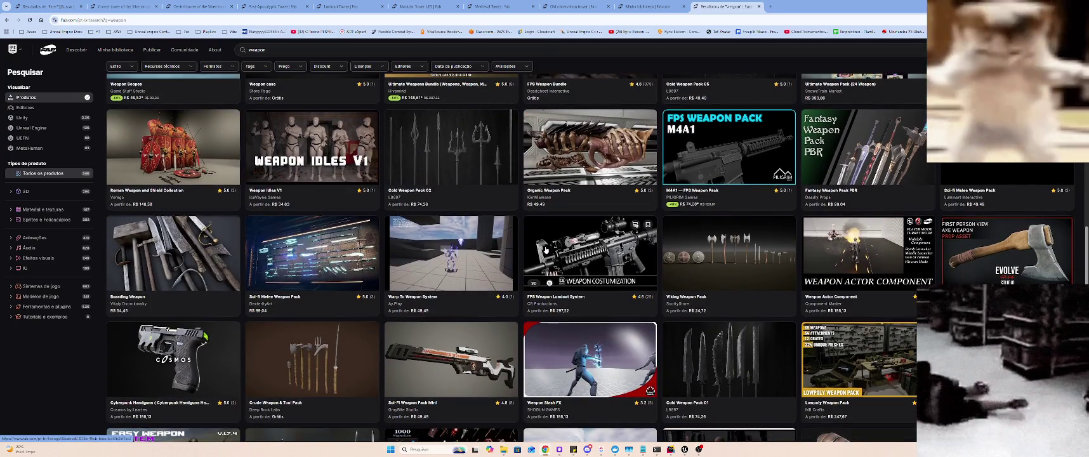
scroll(546, 250, "down", 2)
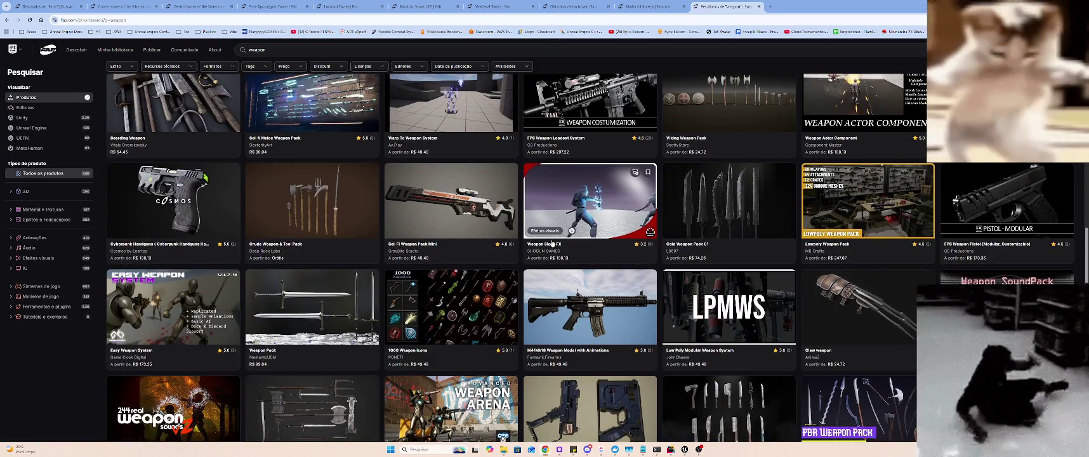
scroll(547, 252, "down", 2)
scroll(546, 250, "down", 3)
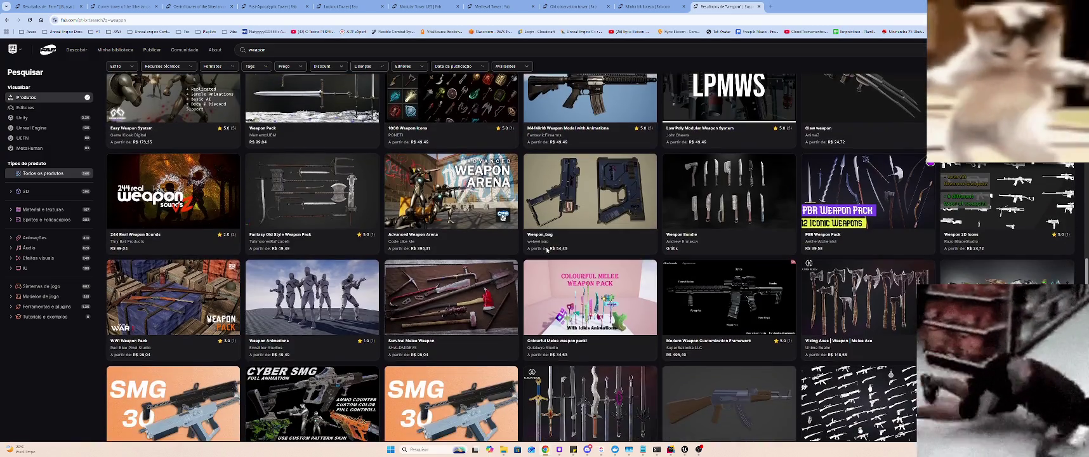
scroll(545, 246, "down", 2)
scroll(544, 248, "down", 3)
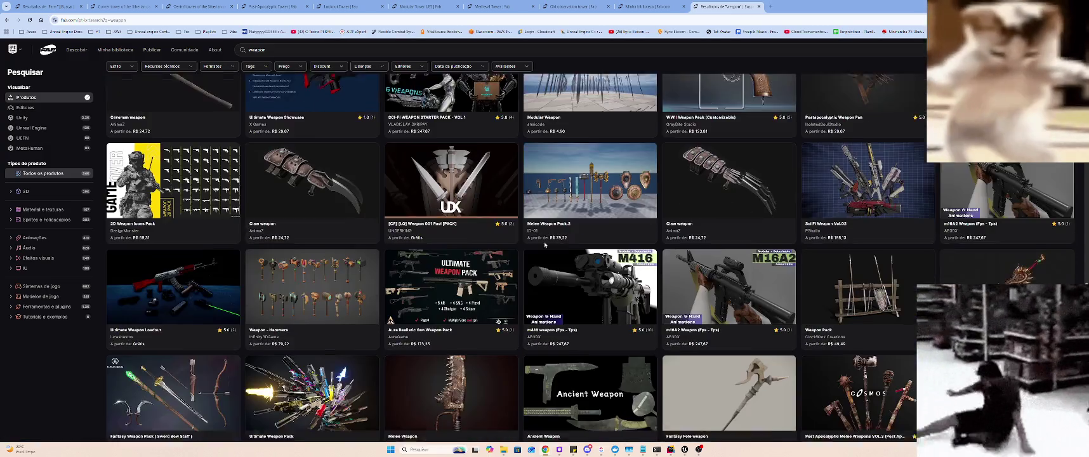
scroll(544, 241, "down", 4)
scroll(544, 238, "down", 4)
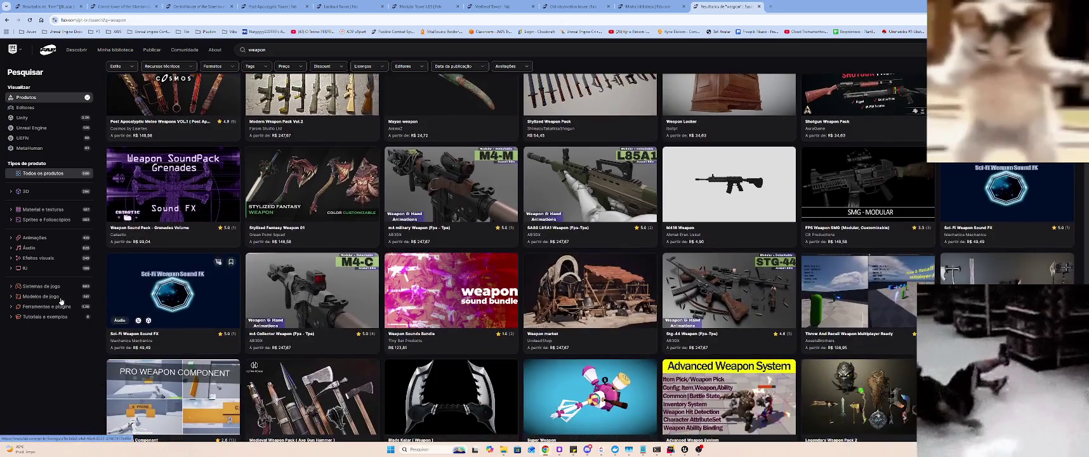
left_click(155, 66)
left_click(115, 49)
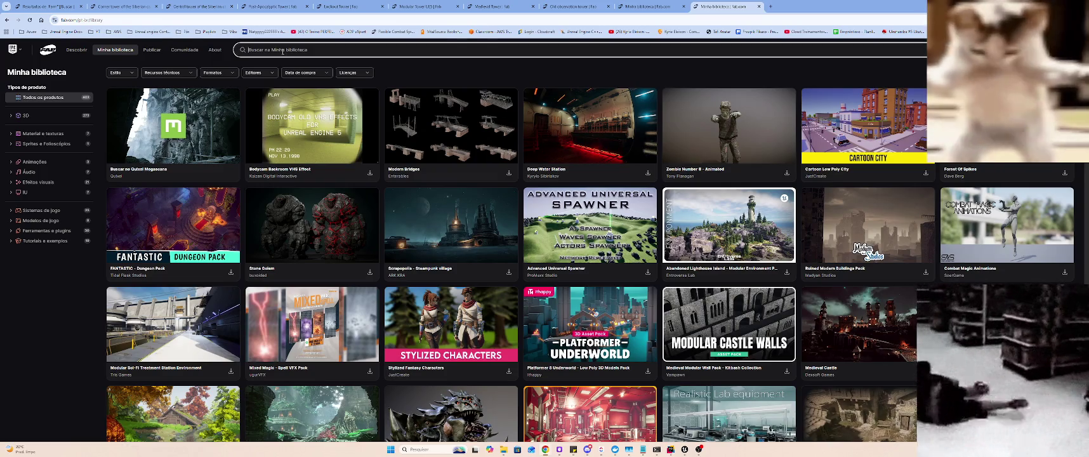
- Search the library for 'militar' and open the Military Airport product page
type("militar")
key("Return")
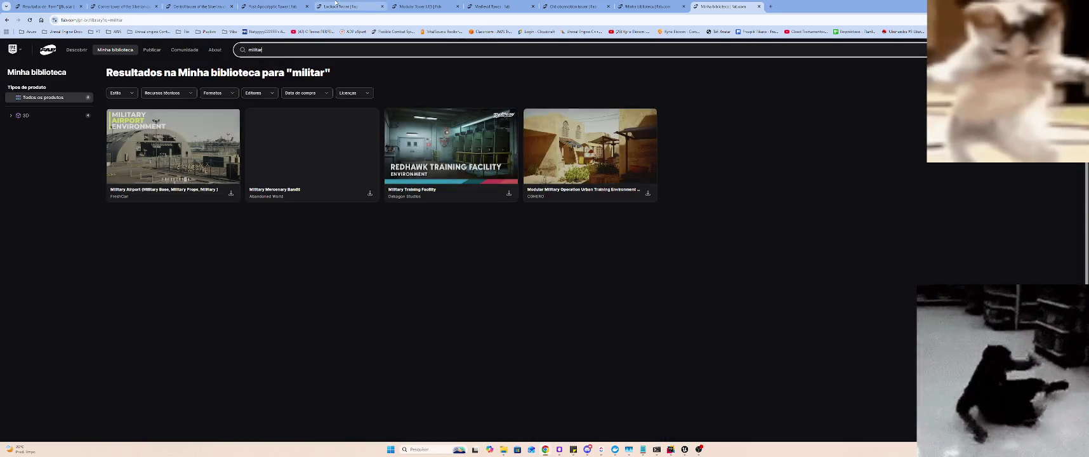
left_click(177, 126)
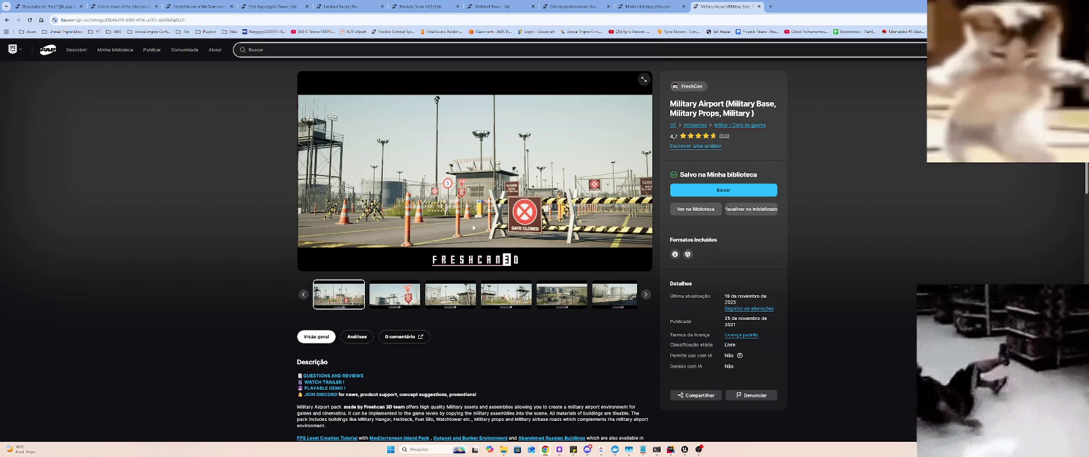
scroll(474, 225, "down", 4)
scroll(474, 225, "up", 4)
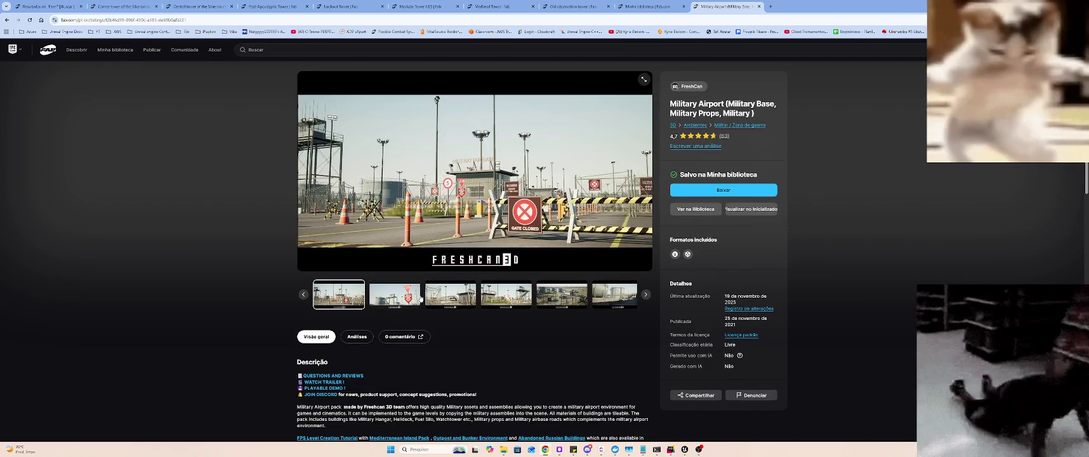
- Page through the Military Airport gallery past the fuel tank, hangar, gate and close-up tank images
left_click(395, 295)
left_click(451, 295)
left_click(507, 295)
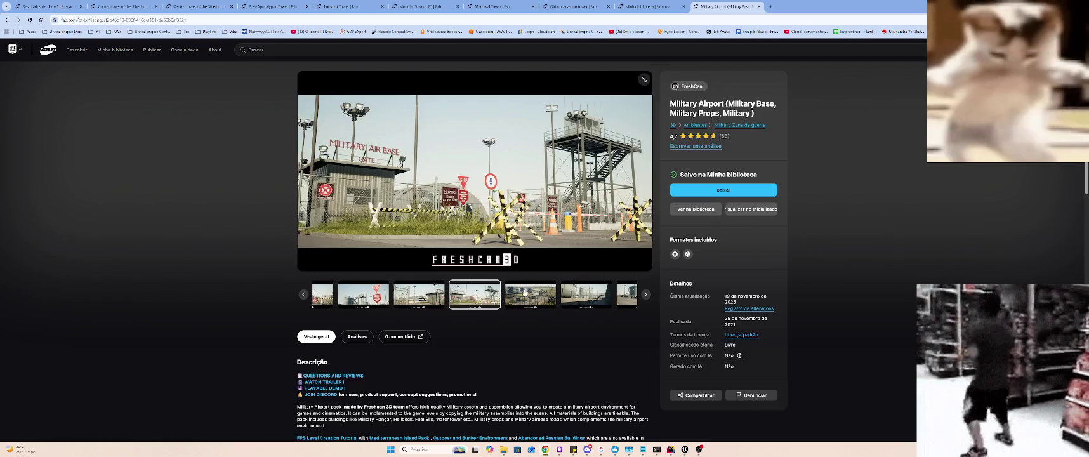
left_click(545, 299)
left_click(545, 301)
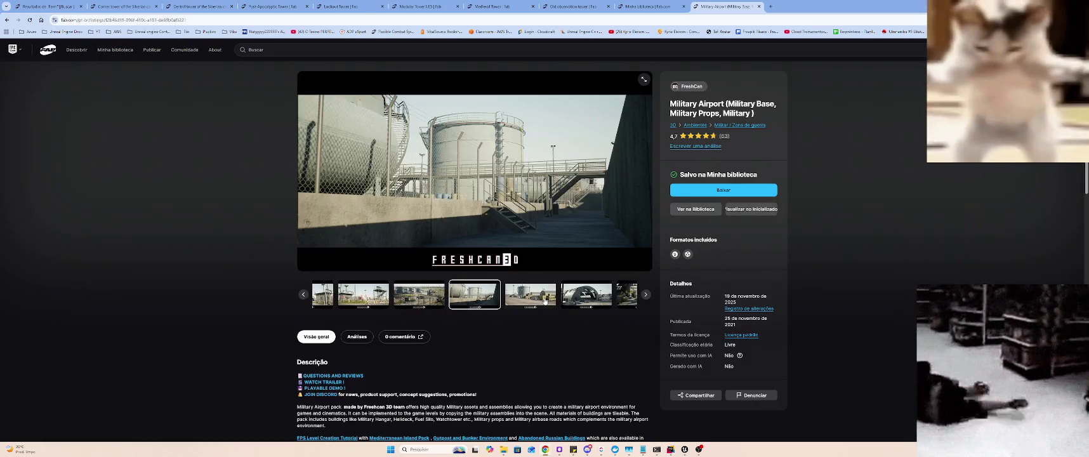
left_click(533, 303)
left_click(550, 297)
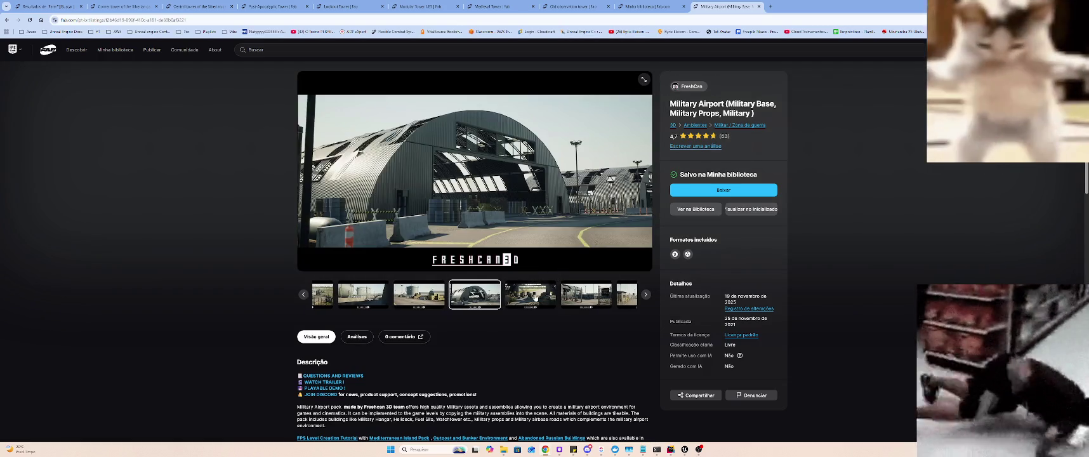
left_click(535, 297)
left_click(531, 301)
left_click(529, 303)
left_click(540, 302)
left_click(555, 303)
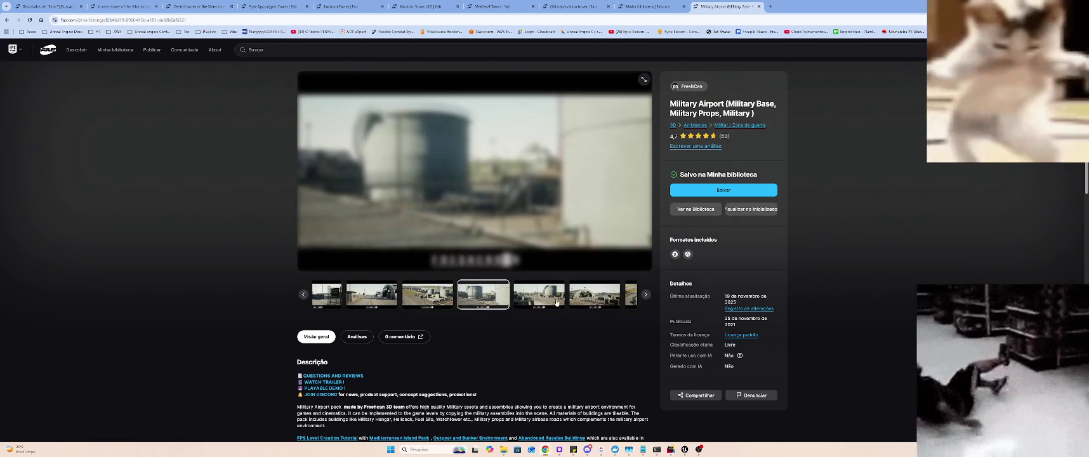
- Continue through the helipad, staircase, shipping containers and airport runway layout images
left_click(535, 303)
left_click(530, 301)
left_click(522, 300)
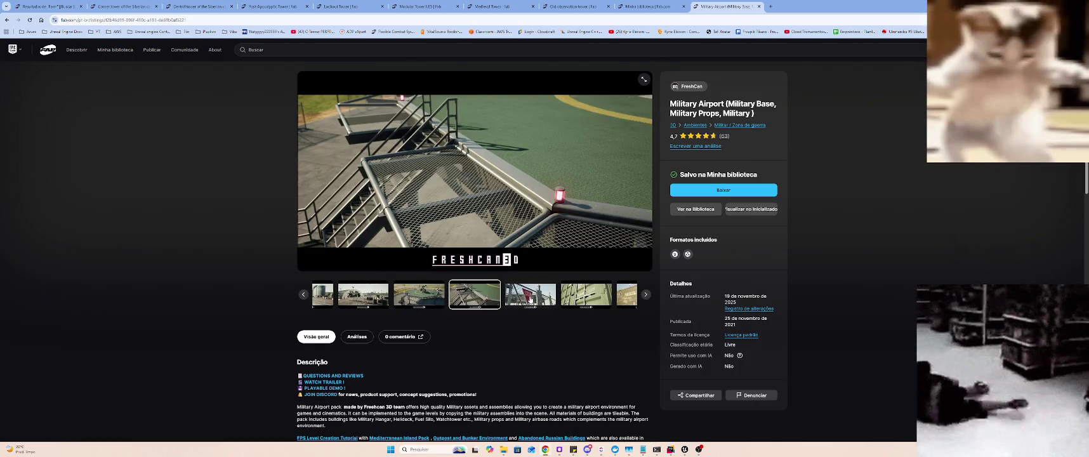
left_click(525, 302)
left_click(528, 303)
left_click(533, 304)
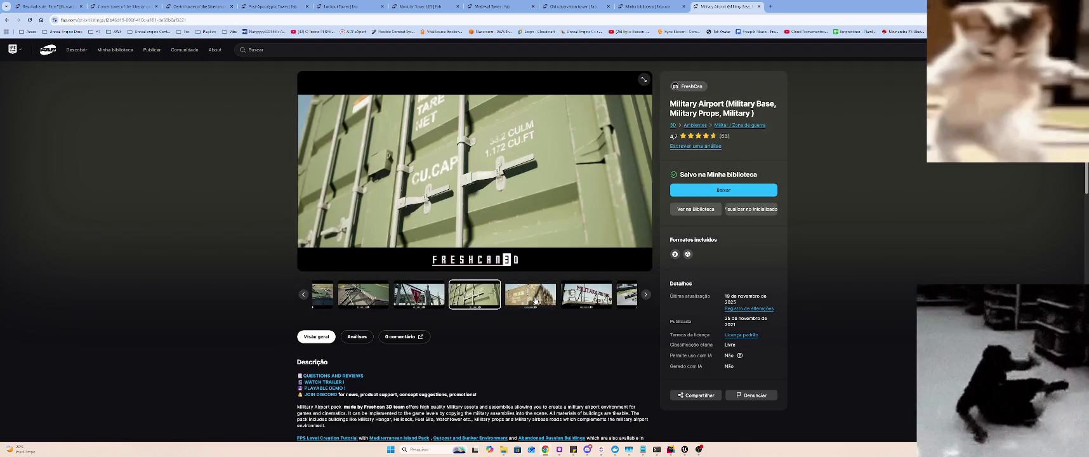
left_click(537, 304)
left_click(539, 303)
left_click(540, 302)
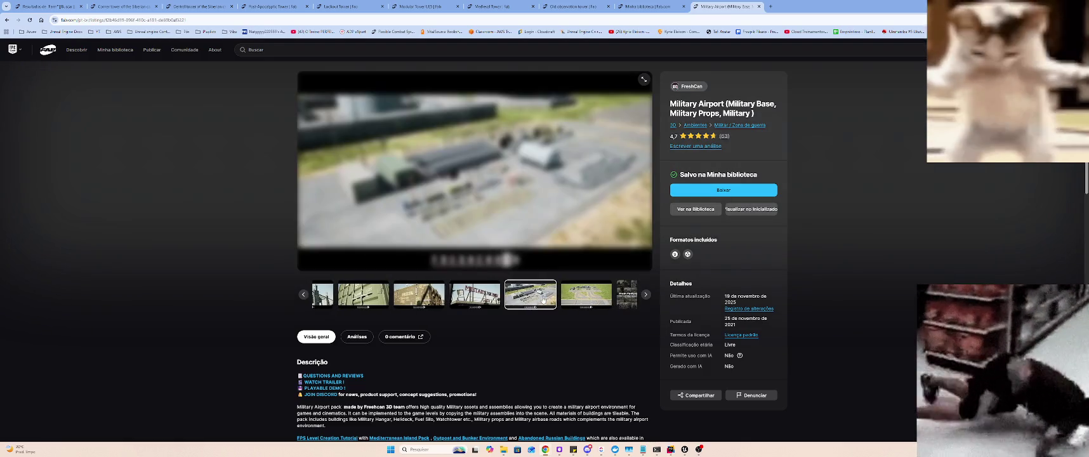
left_click(544, 300)
- Flip between the runway layout and pipes-and-containers images, ending on the final promo slide
left_click(598, 299)
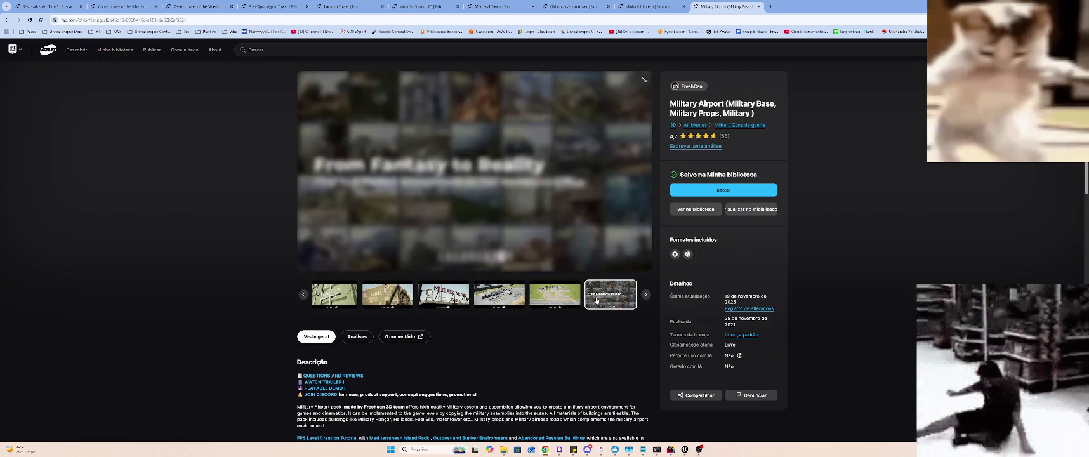
key("Left")
key("Left")
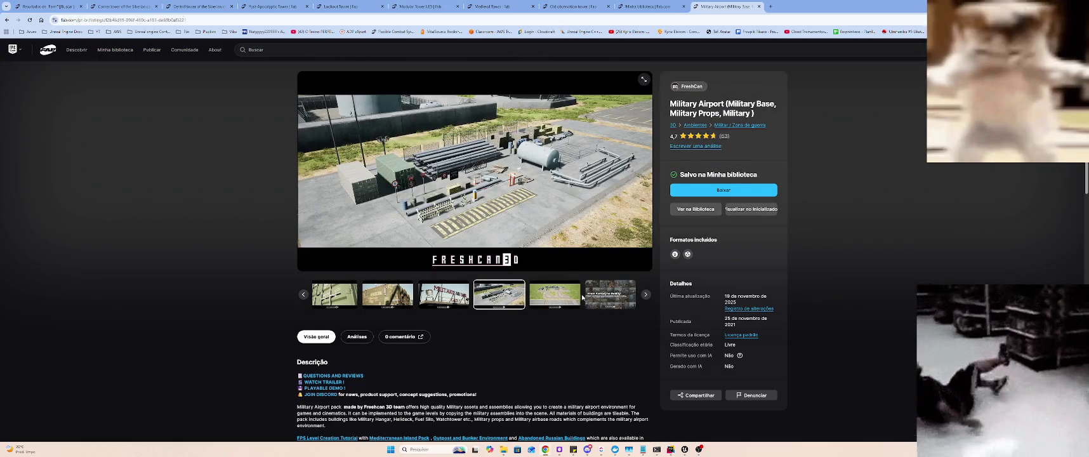
left_click(567, 297)
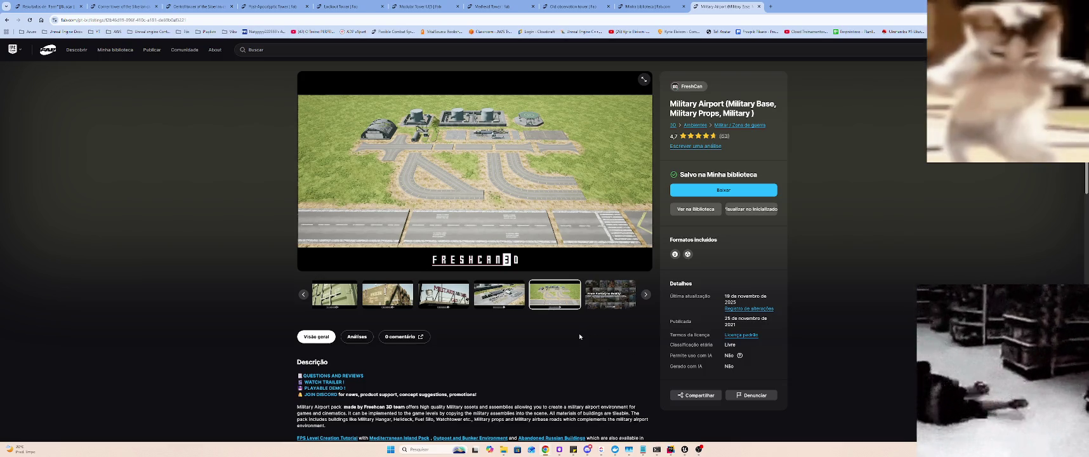
left_click(606, 303)
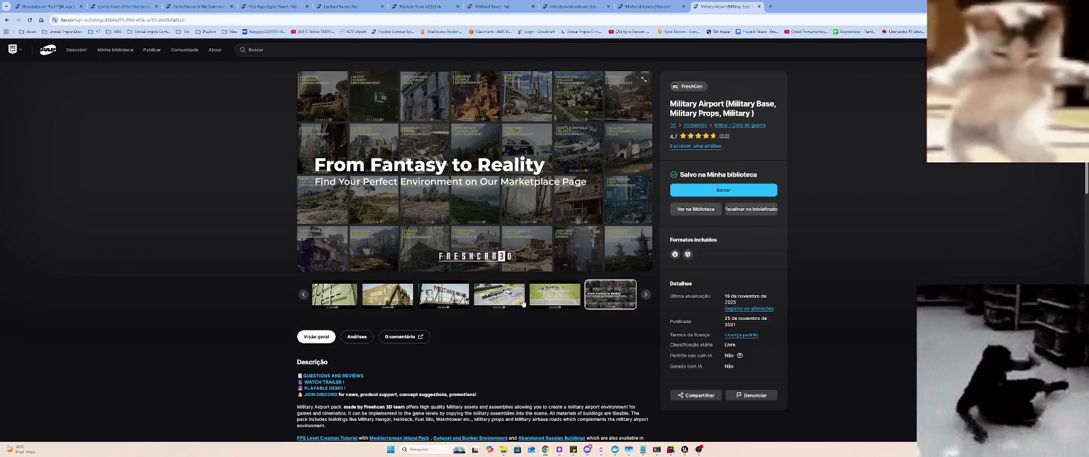
key("Left")
key("Left")
key("Right")
key("Right")
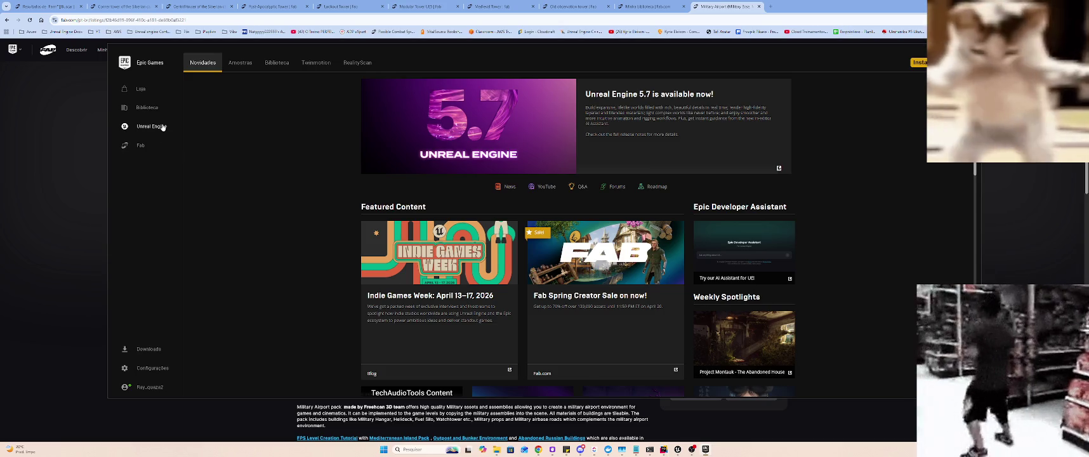
- Filter the launcher's Fab library by 'Militar' and open the Mercenary Bandit and Modular Military Operation listings
left_click(277, 63)
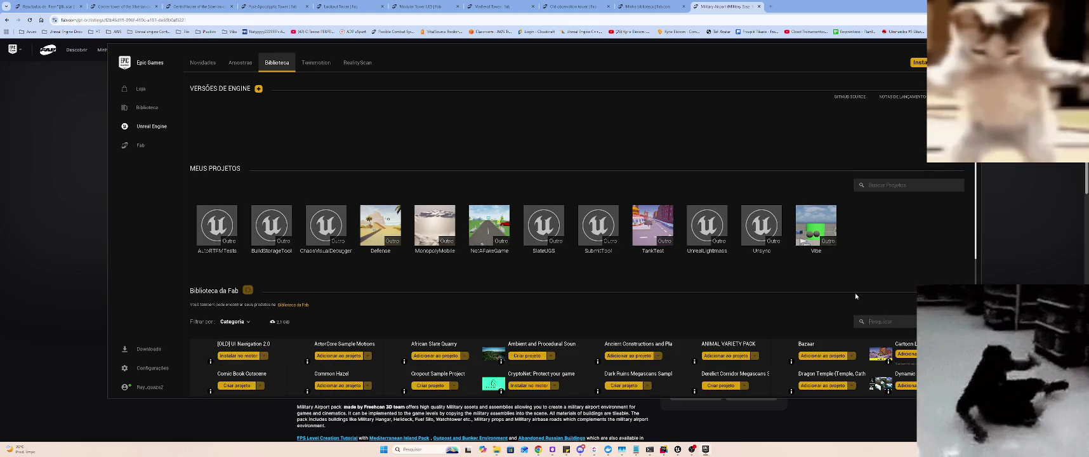
type("MiM")
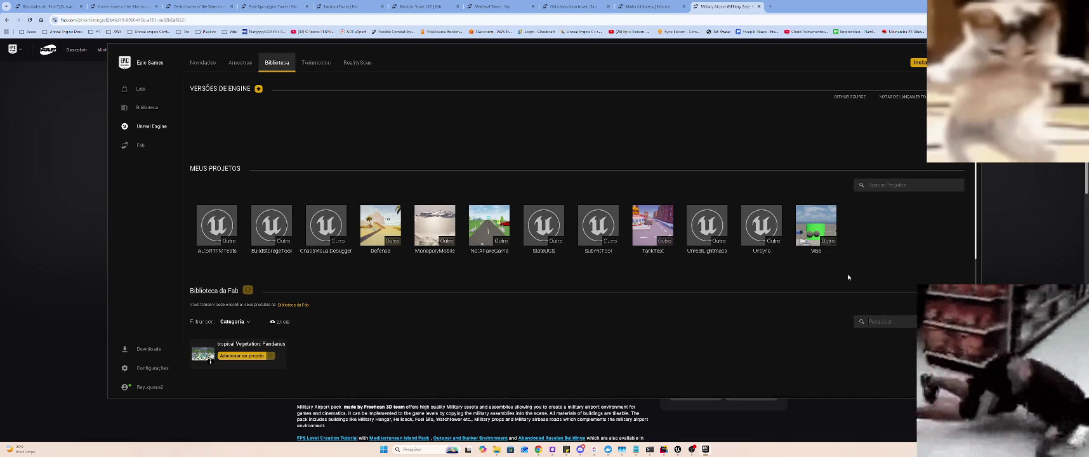
type("ilitar")
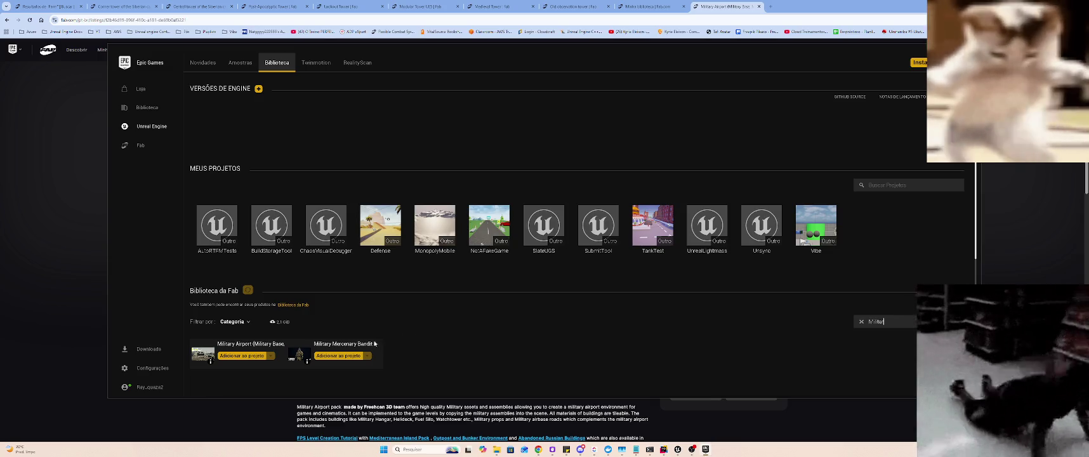
left_click(298, 350)
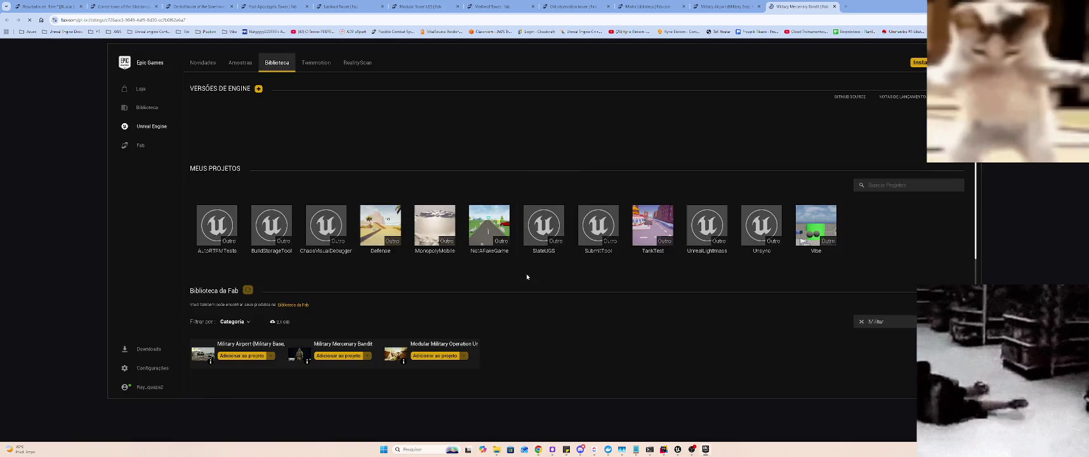
left_click(403, 349)
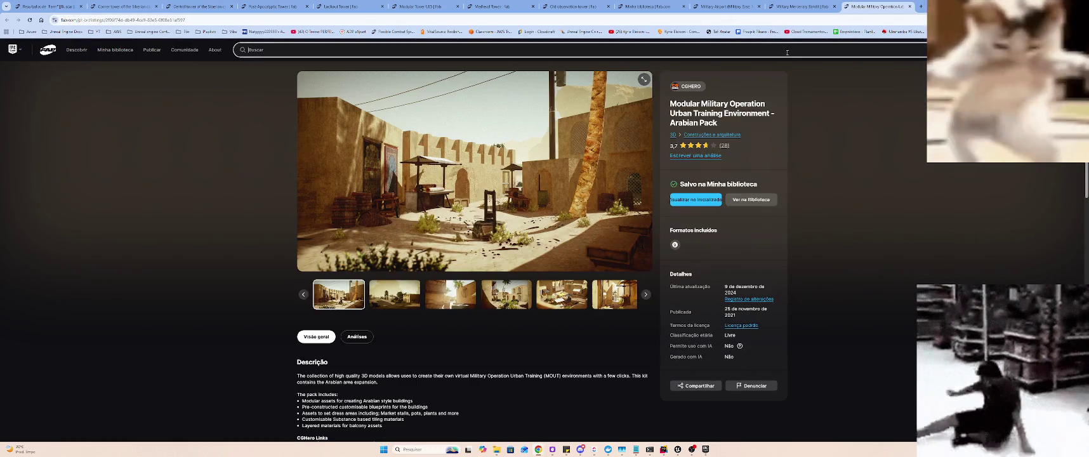
- Switch between the Mercenary Bandit and Modular Military Operation listing tabs
key("ctrl+Page_Up")
key("ctrl+Page_Down")
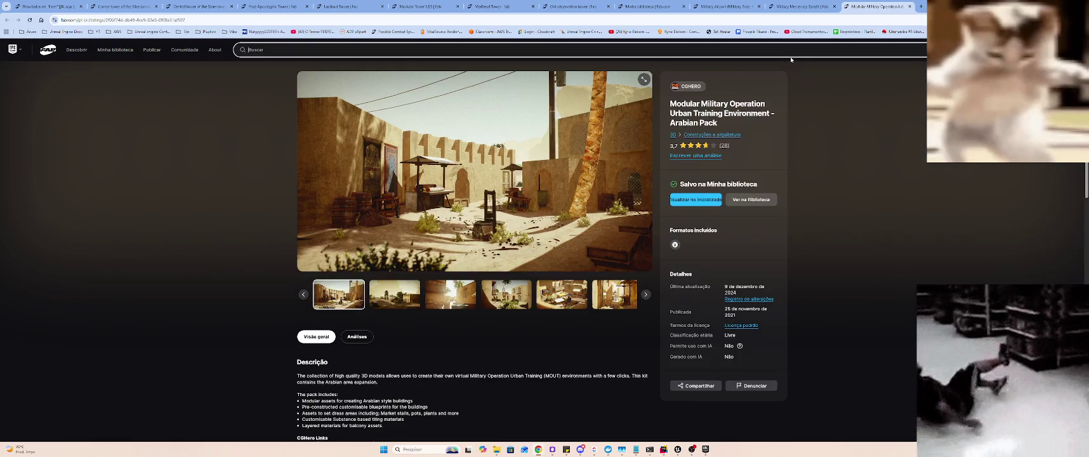
left_click(889, 128)
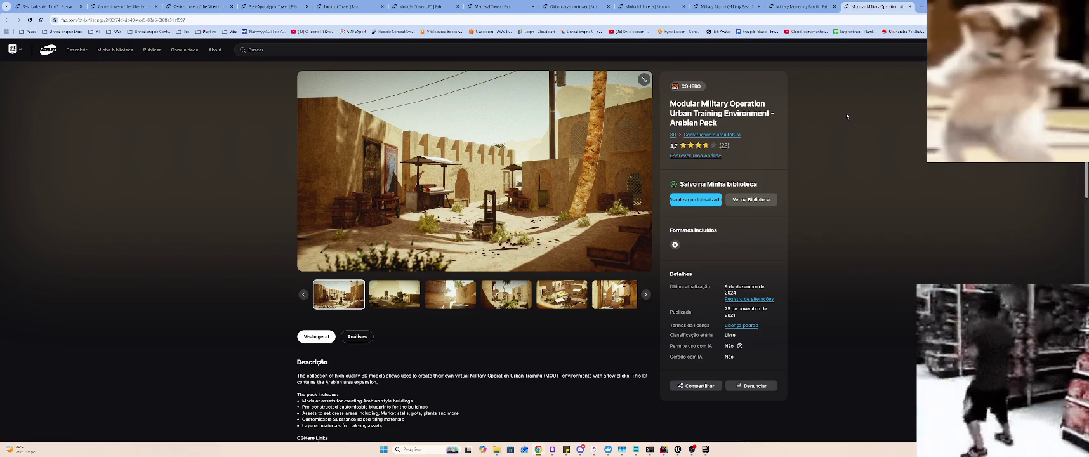
double_click(848, 144)
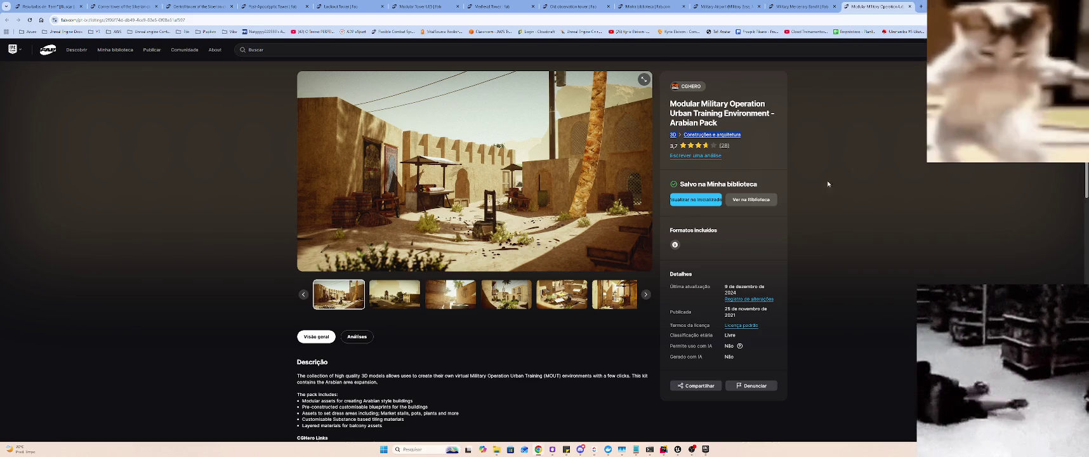
left_click(876, 283)
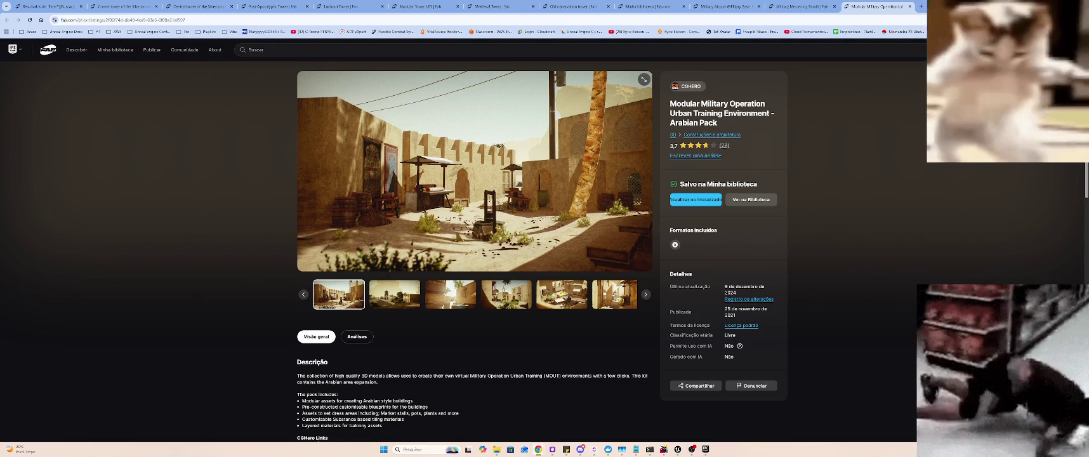
- Check usage limits with /usage in the Claude Code terminal, then return to the Fab page
left_click(649, 450)
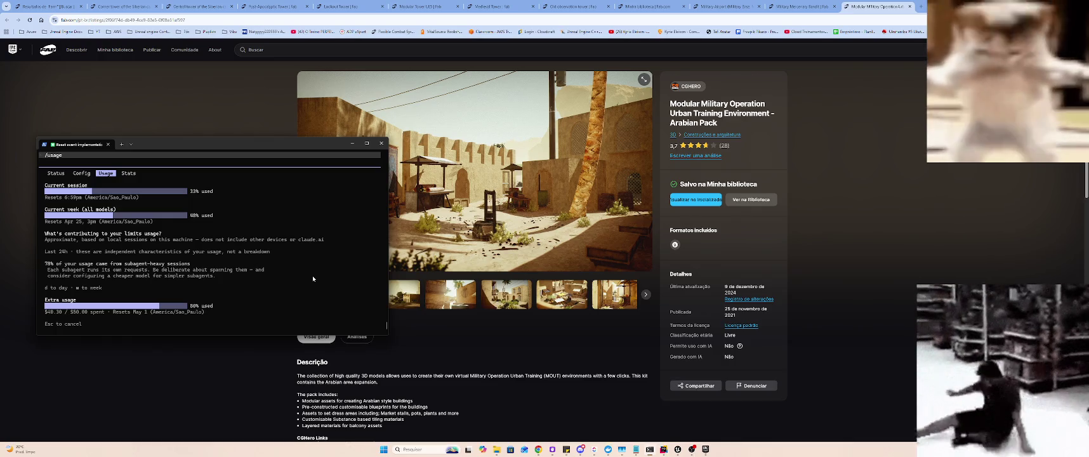
key("Escape")
type("/usag")
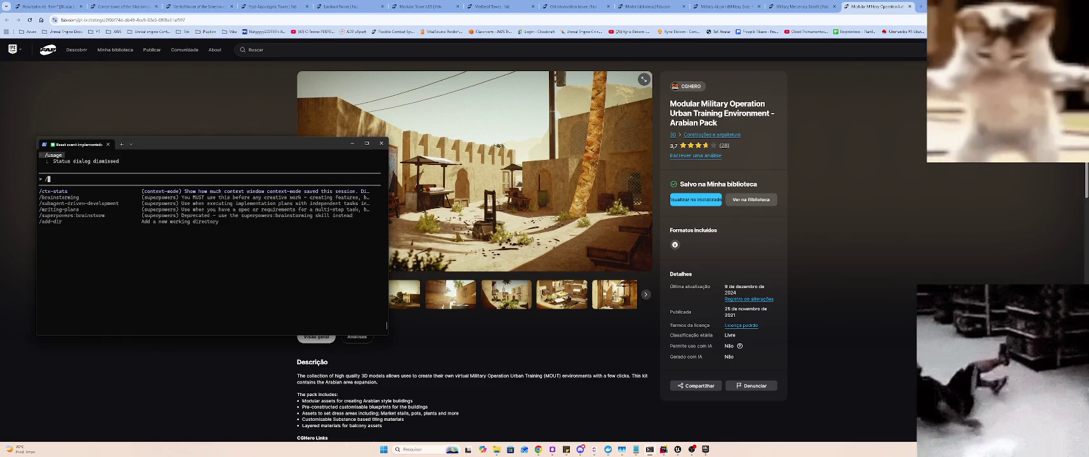
key("Return")
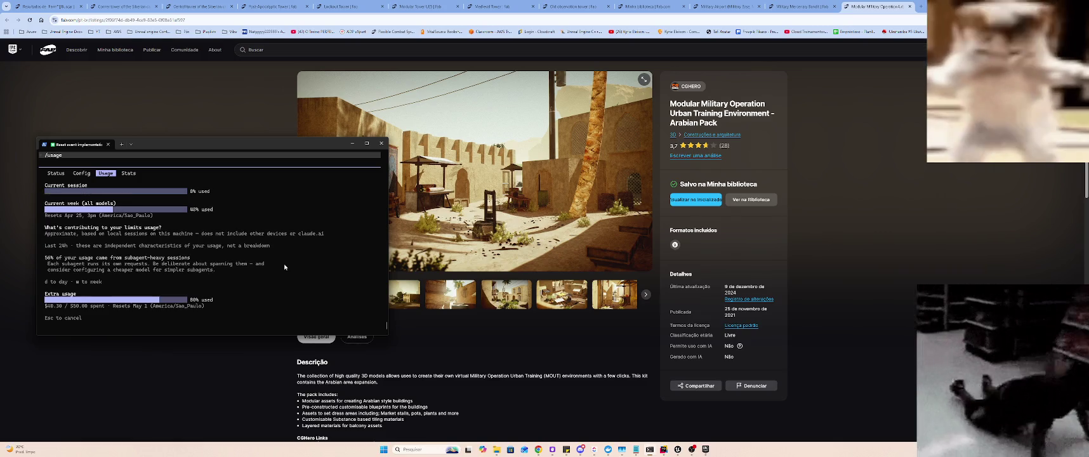
left_click(860, 190)
left_click_drag(860, 189, 714, 184)
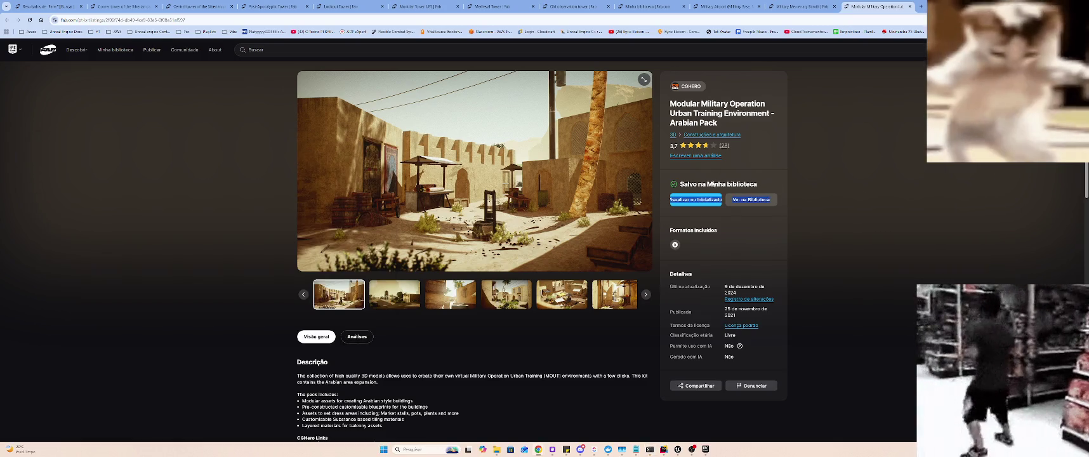
- Page the Arabian Pack gallery to the palm-lined street, market and street stall images
left_click(399, 296)
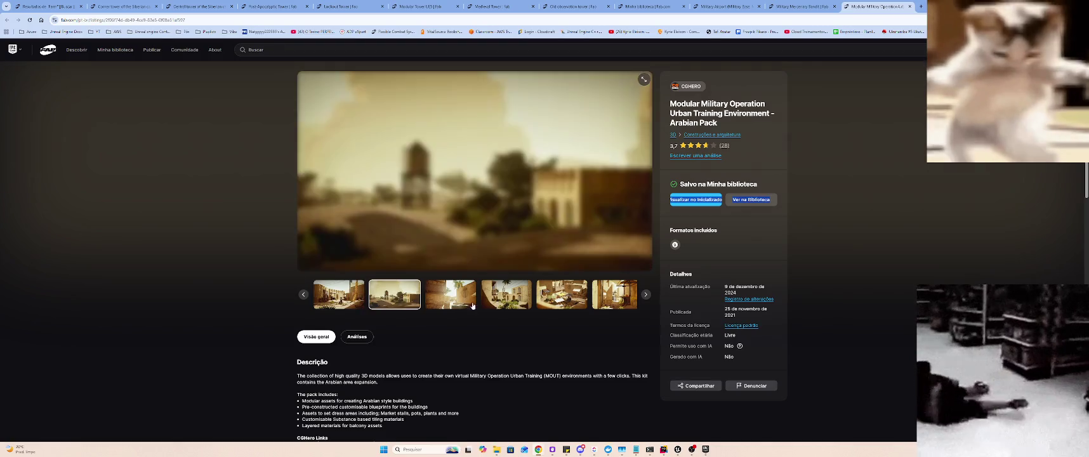
left_click(452, 296)
left_click(507, 295)
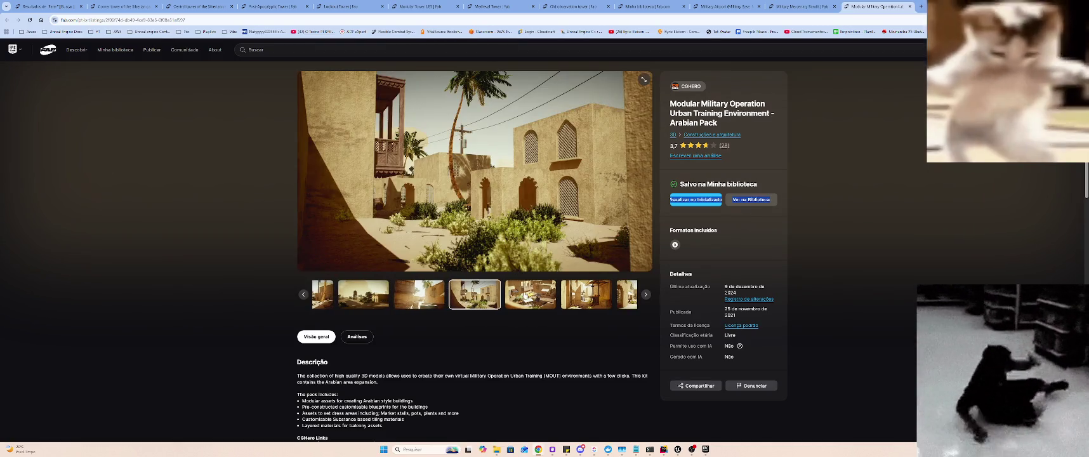
left_click(522, 295)
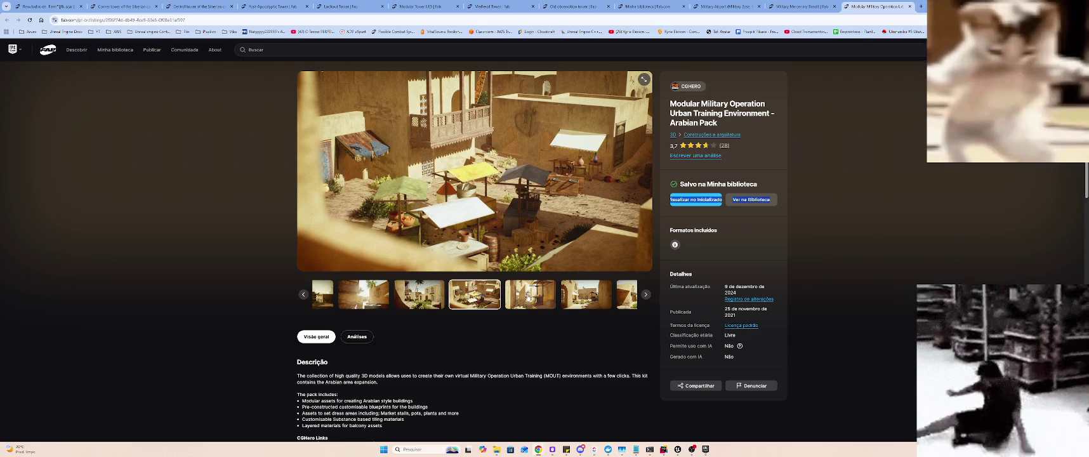
left_click(529, 295)
left_click(529, 296)
- View the Arabian Pack's aerial, dense village and arched street images, then move to the Mercenary Bandit tab
left_click(529, 296)
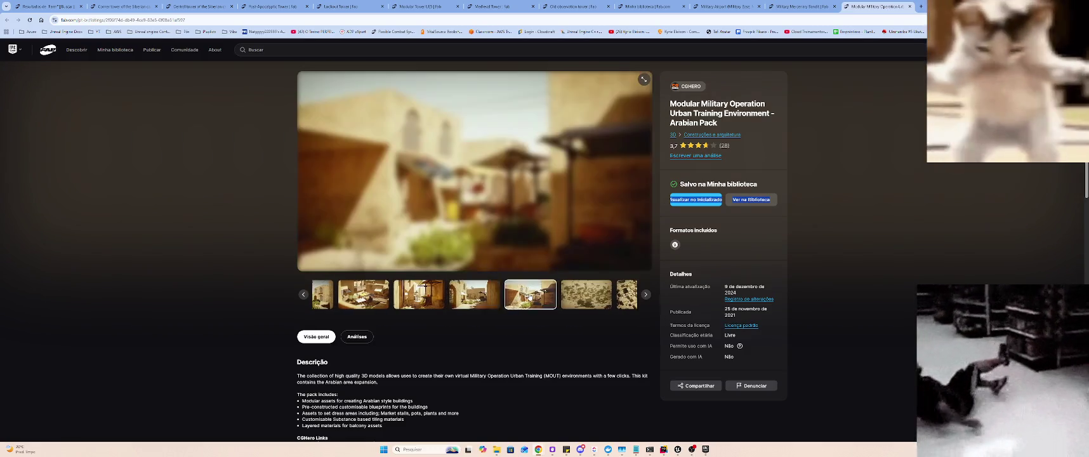
left_click(530, 296)
left_click(532, 296)
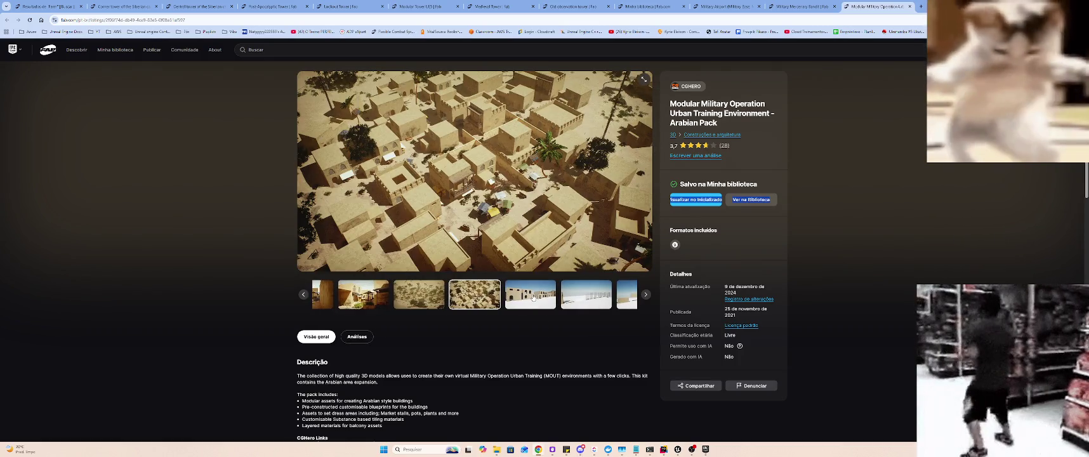
left_click(535, 295)
left_click(383, 295)
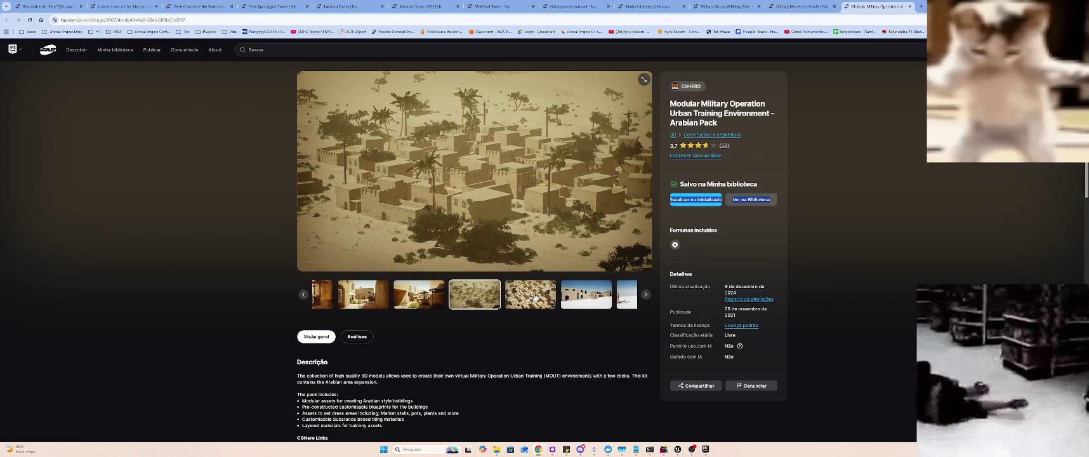
left_click(535, 295)
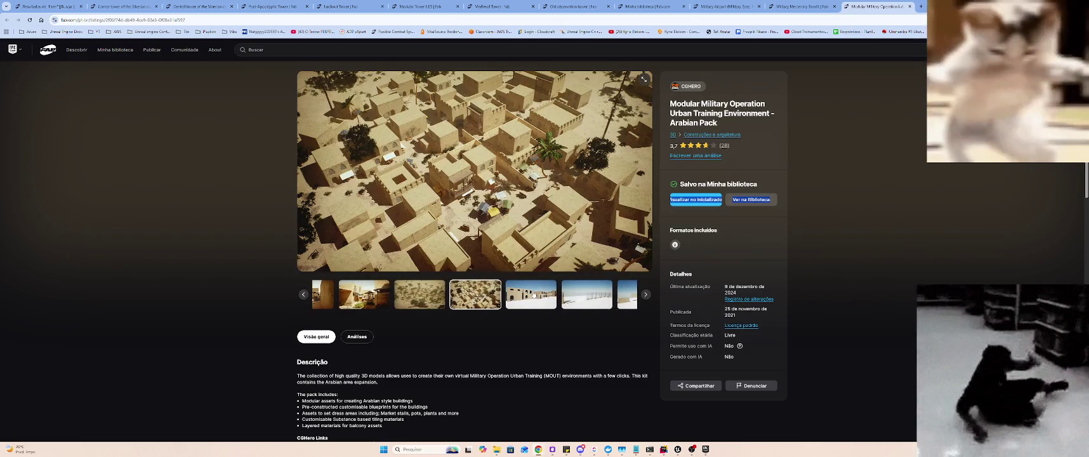
key("ctrl+shift+Tab")
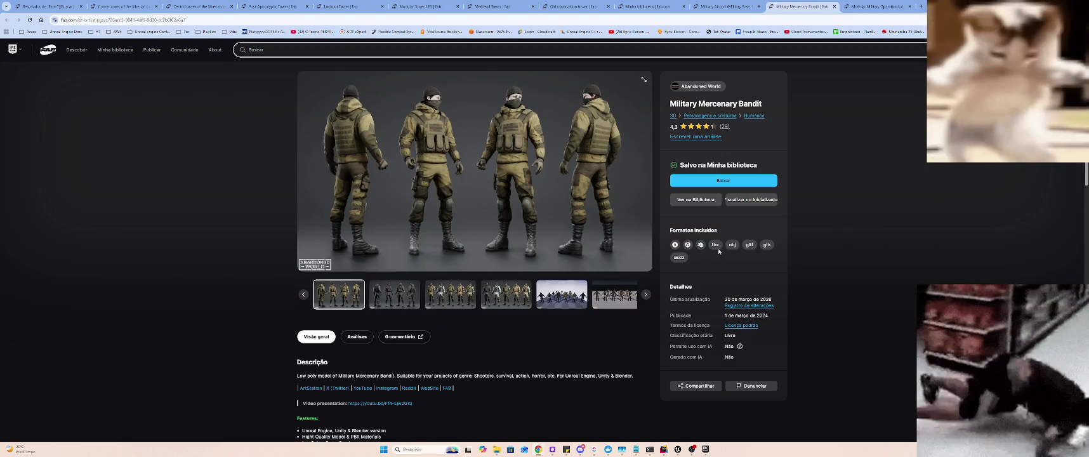
- Preview the Military Airport pipes-and-tank and runway images, then switch back to the Arabian Pack listing
key("ctrl+shift+Tab")
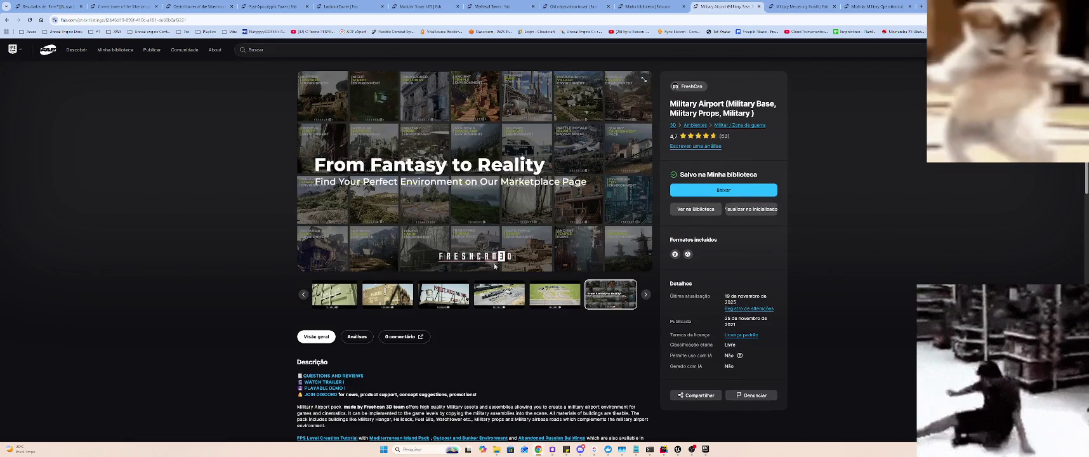
left_click(497, 295)
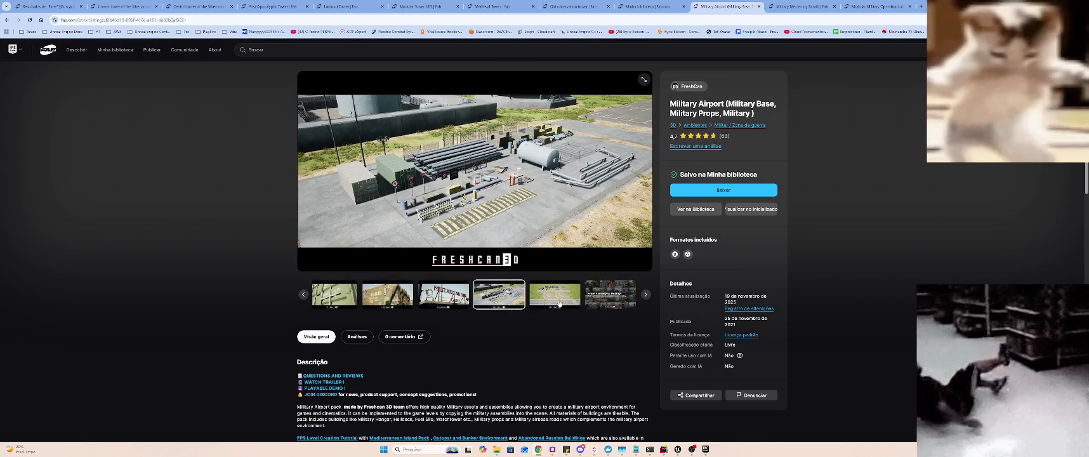
left_click(558, 301)
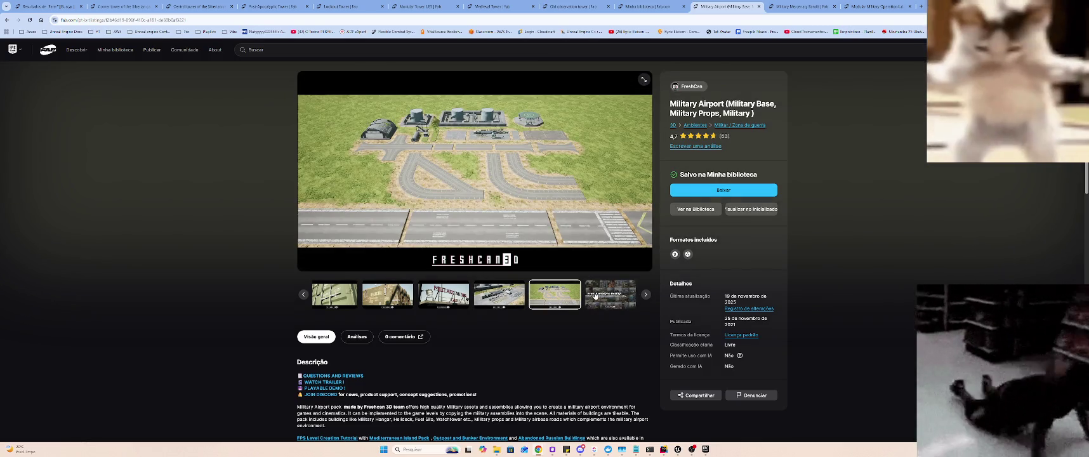
key("ctrl+Tab")
key("ctrl+Tab")
key("alt+Tab")
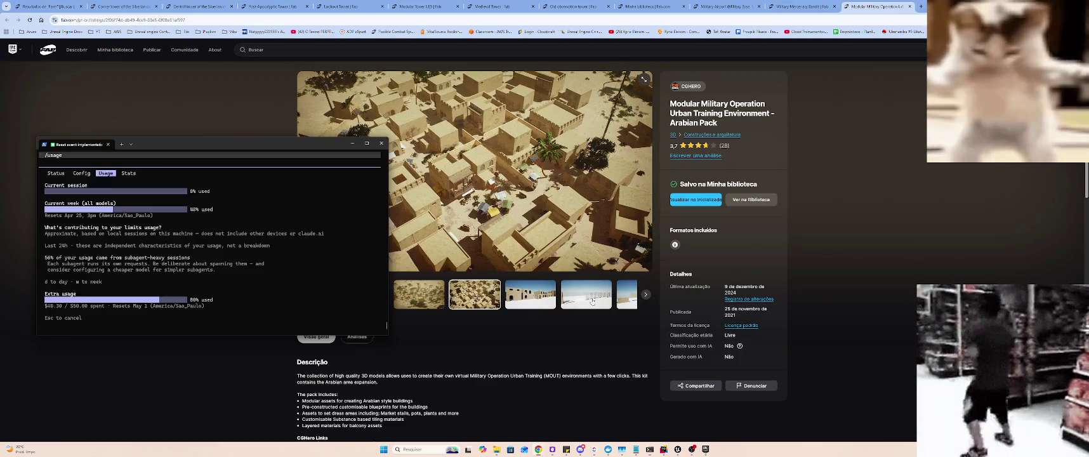
key("Tab")
key("Tab")
key("Tab")
key("Tab")
key("Tab")
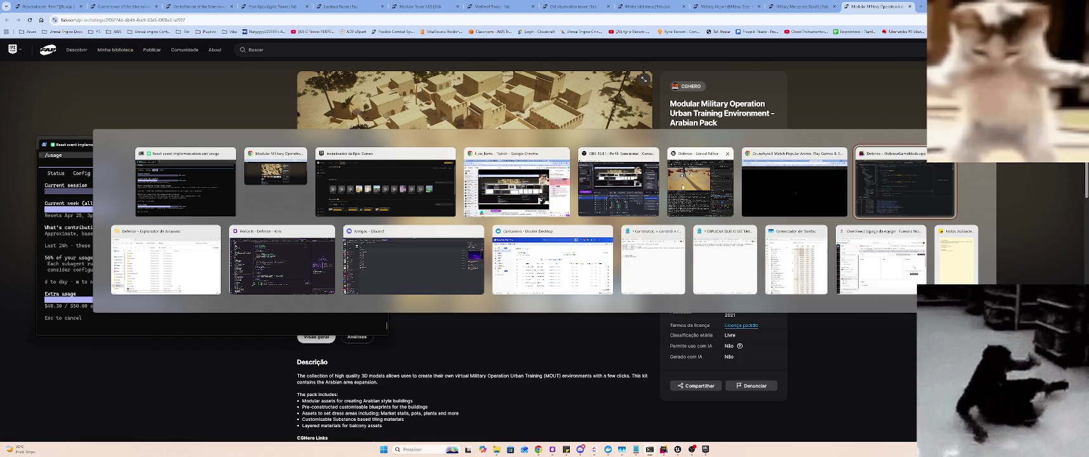
- Switch to the Epic Games Launcher and open Military Training Facility from its Fab library
left_click(698, 184)
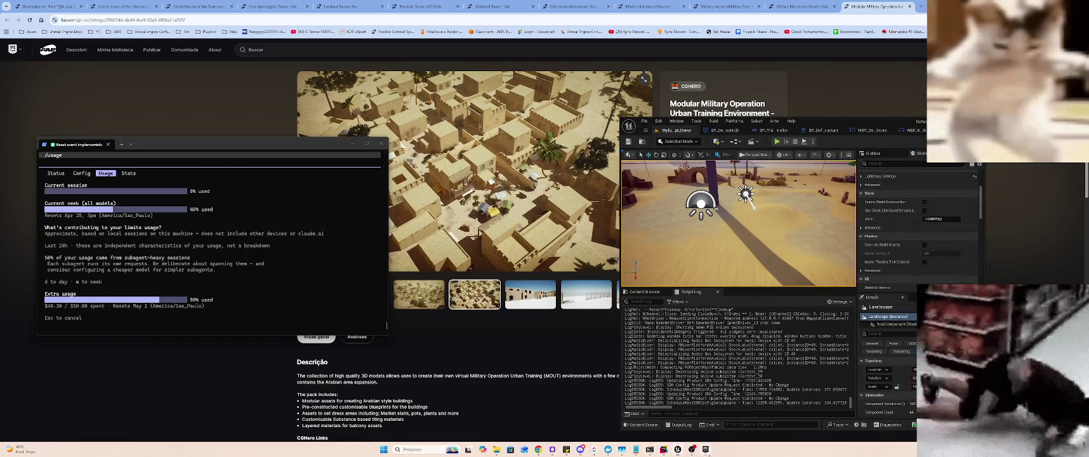
key("alt+Tab")
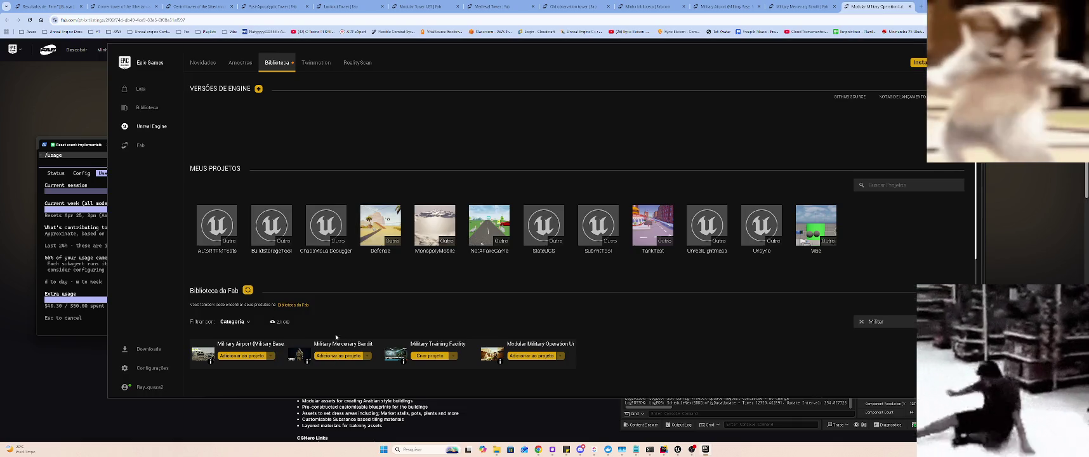
left_click(452, 344)
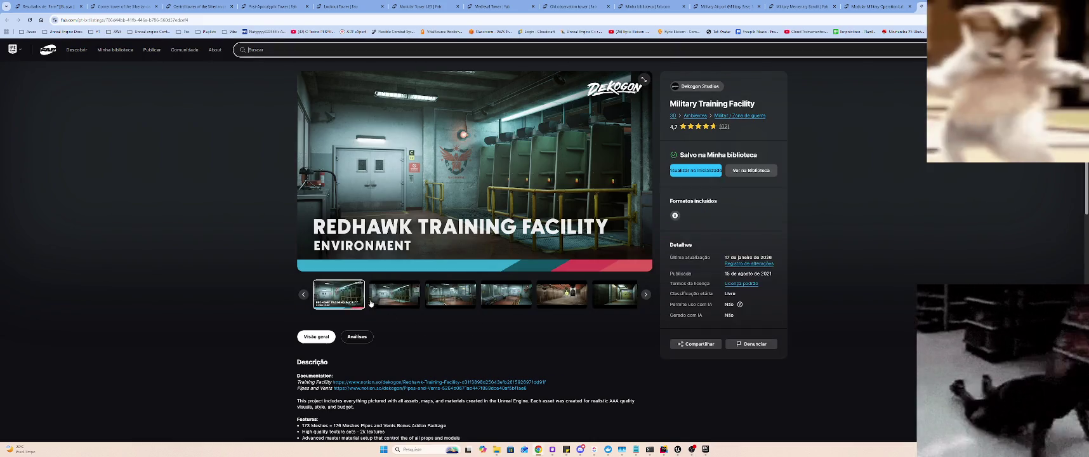
- Page the Military Training Facility gallery to the shooting range images
left_click(384, 293)
left_click(443, 305)
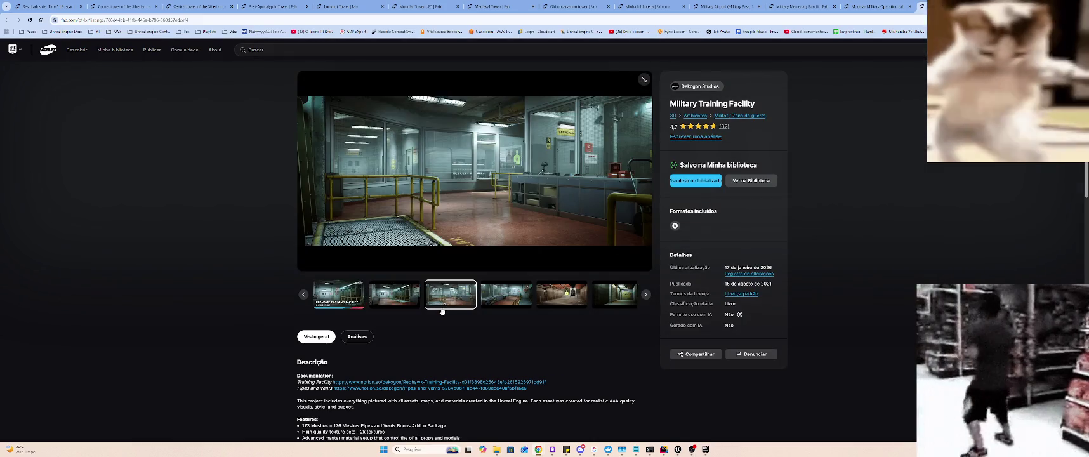
left_click(491, 301)
left_click(532, 299)
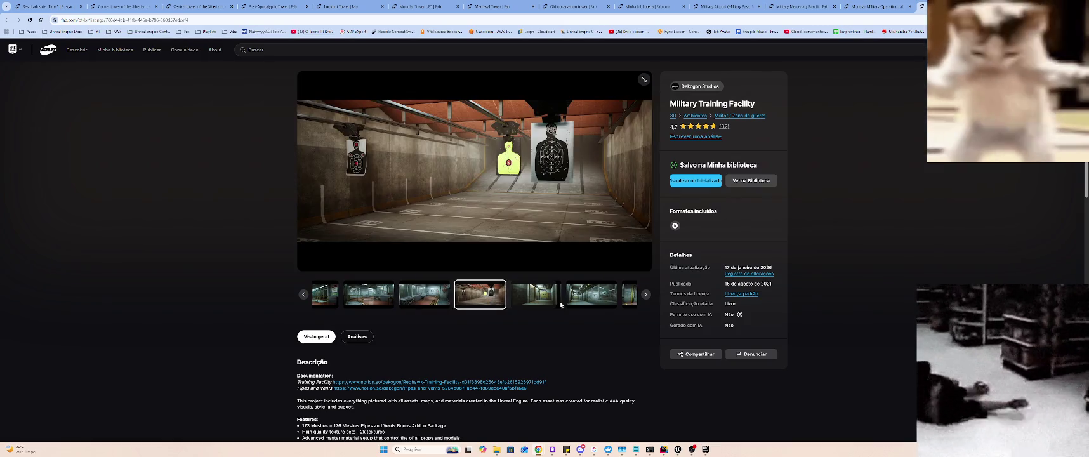
left_click(532, 299)
left_click(536, 301)
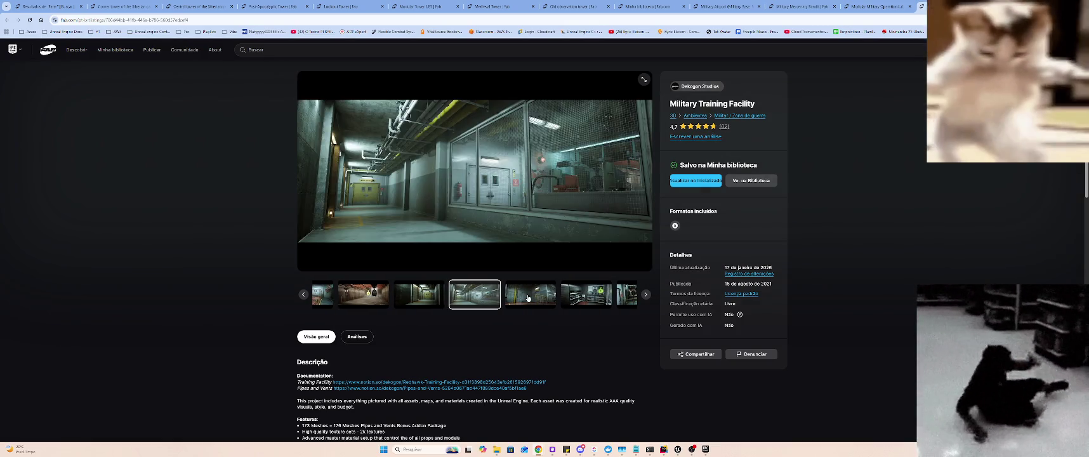
left_click(543, 304)
- View the green-light room, stalls, hallway, corridor, lab, blueprint and asset layout images
left_click(541, 303)
left_click(536, 301)
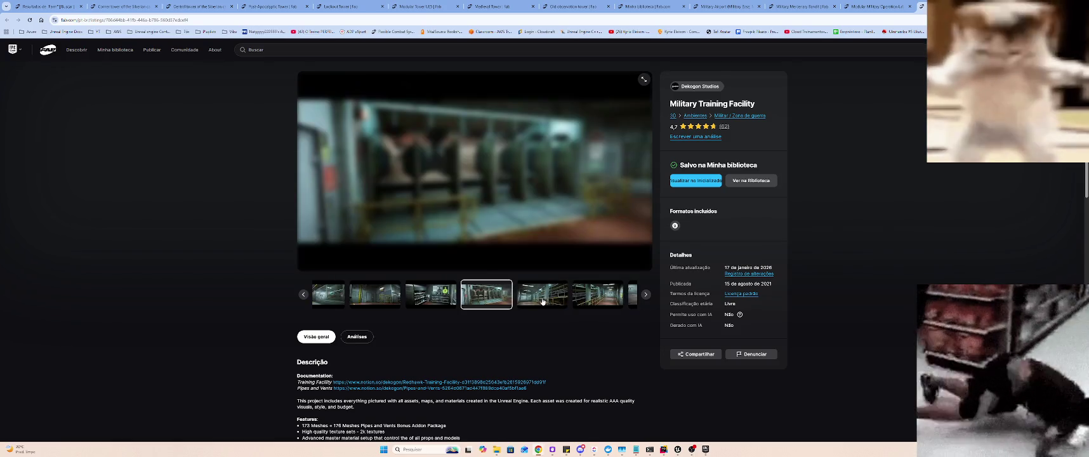
left_click(534, 301)
left_click(533, 299)
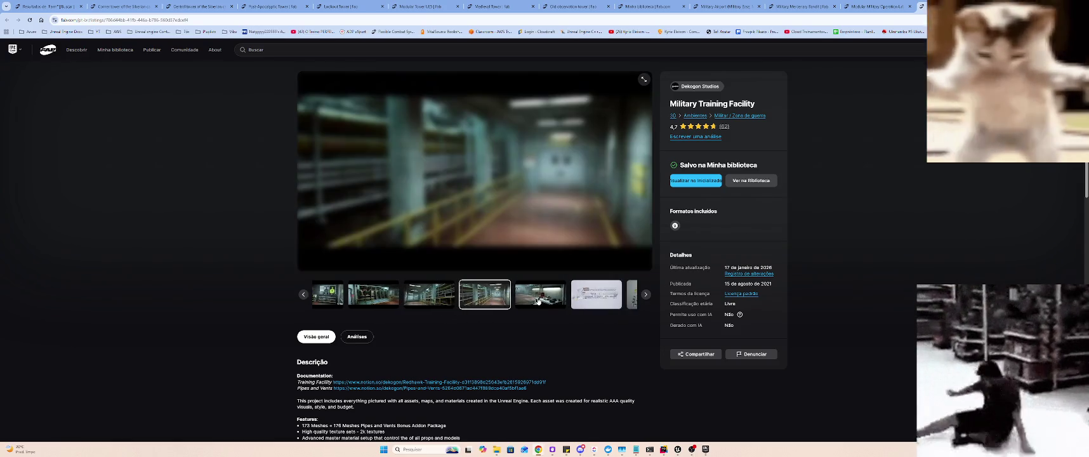
left_click(532, 299)
left_click(541, 300)
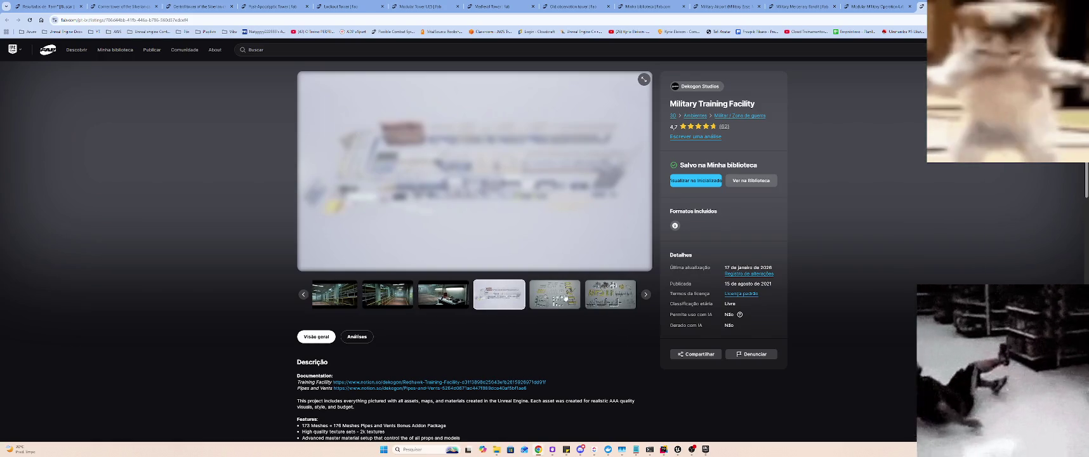
left_click(554, 300)
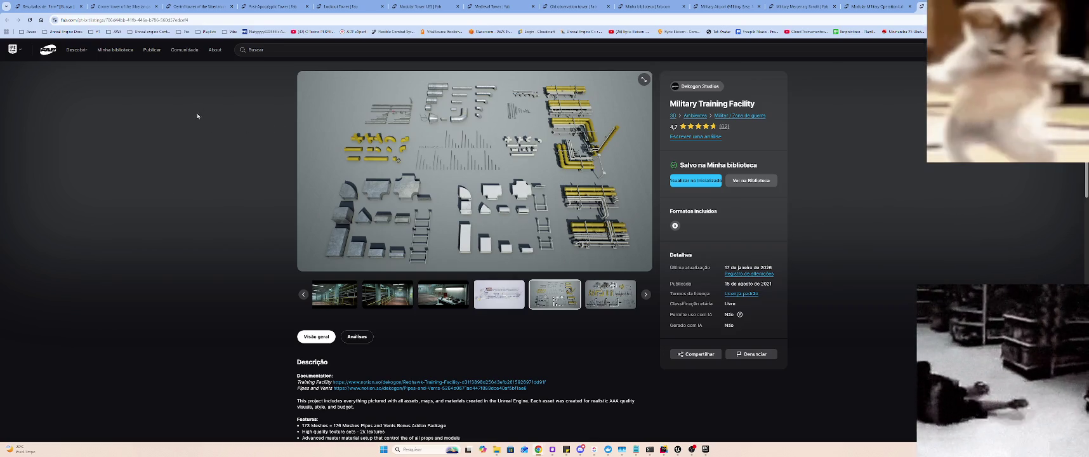
key("alt+Tab")
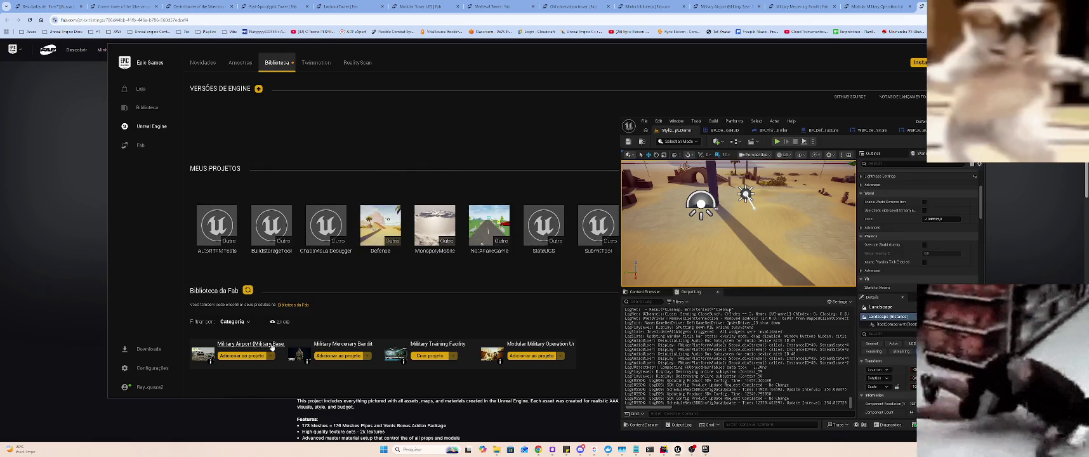
- Add the Military Airport pack to the Defense project for engine version 5.7
left_click(259, 358)
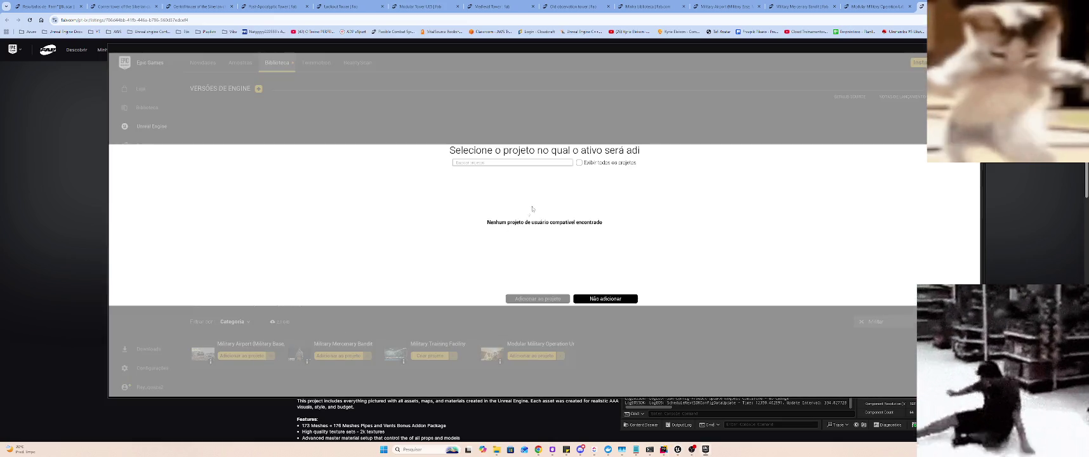
left_click(579, 162)
left_click(480, 241)
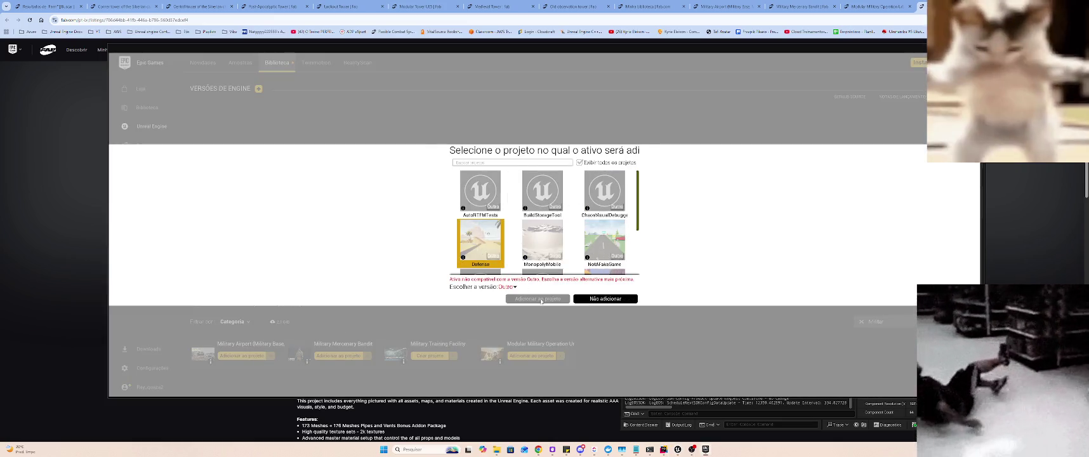
left_click(507, 287)
left_click(508, 374)
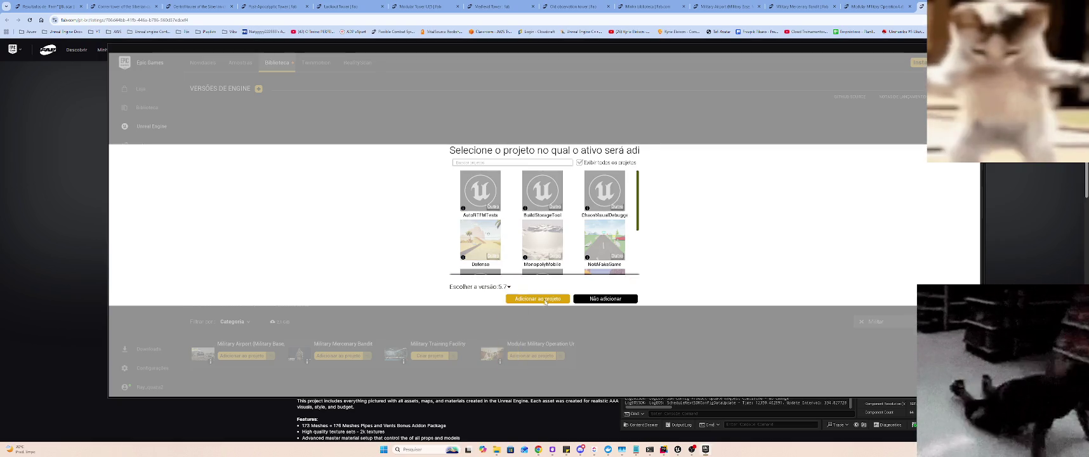
left_click(541, 298)
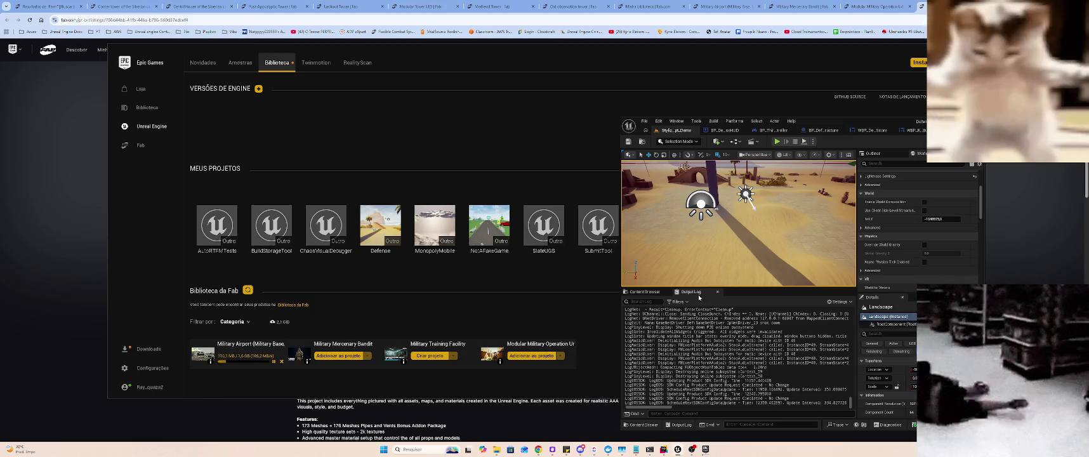
left_click(644, 291)
- Maximize the editor and delete the empty Desert folder from the Stylized_Egypt content
key("super+Up")
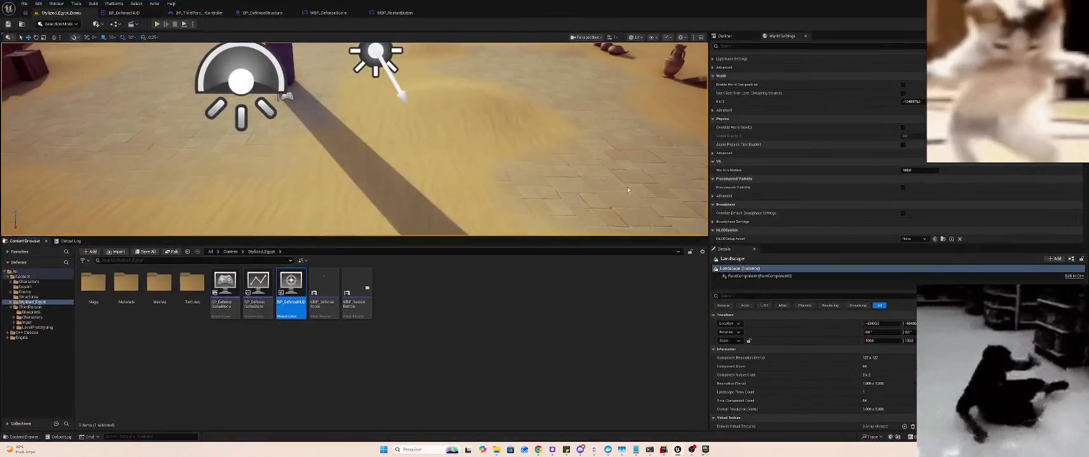
left_click(11, 305)
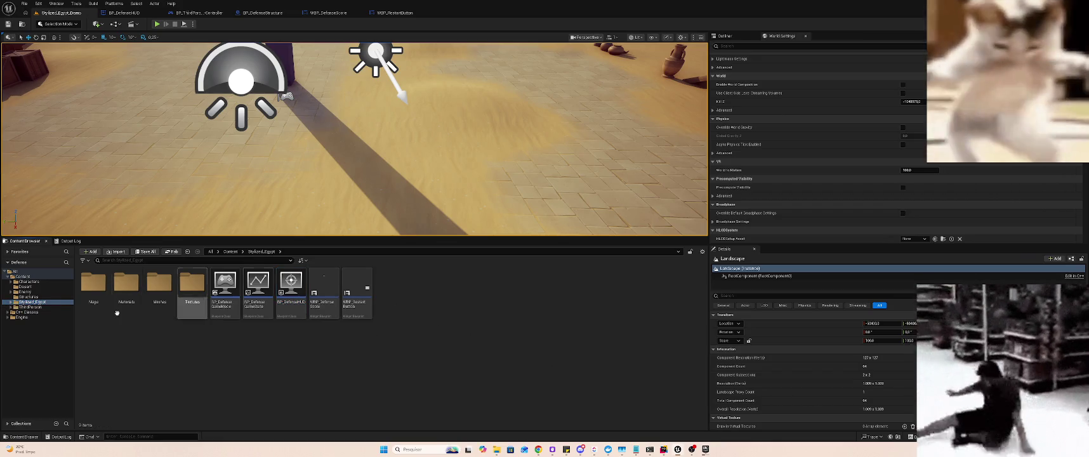
left_click(34, 297)
left_click(241, 324)
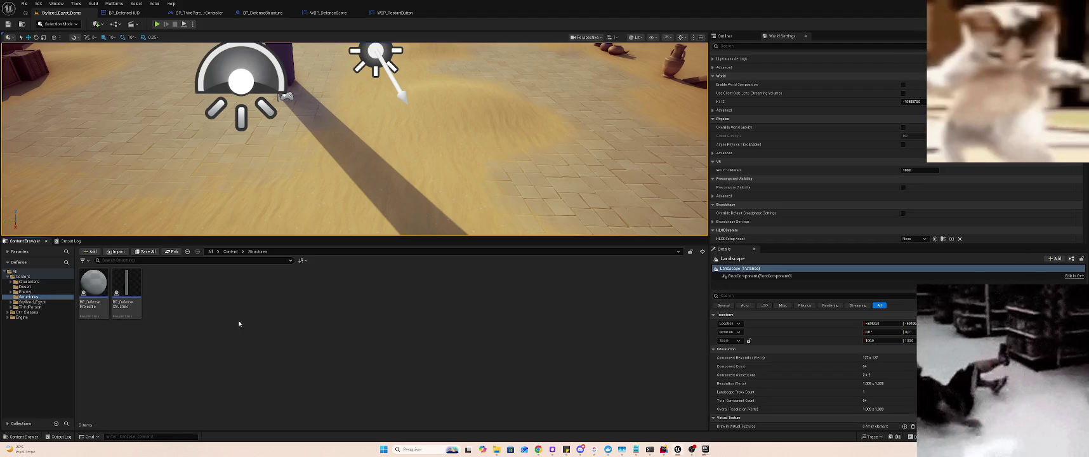
left_click(43, 302)
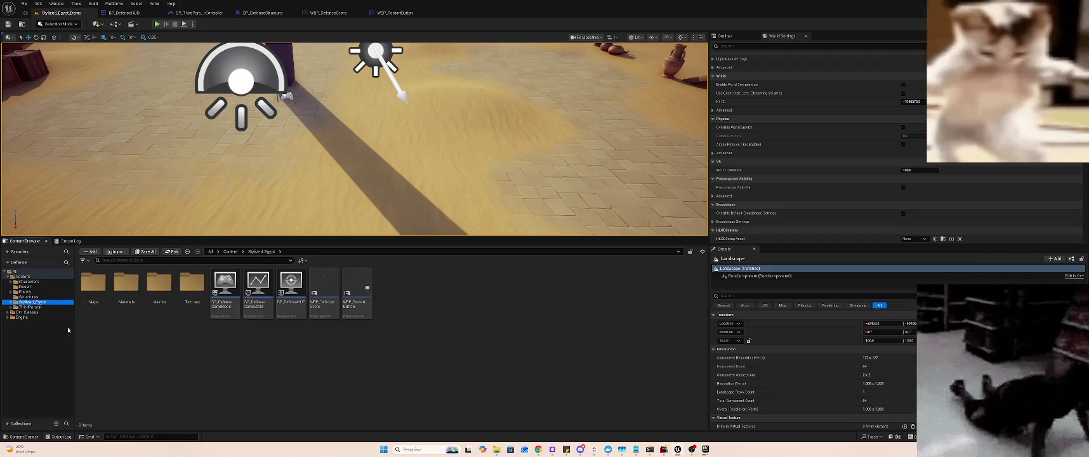
left_click(43, 288)
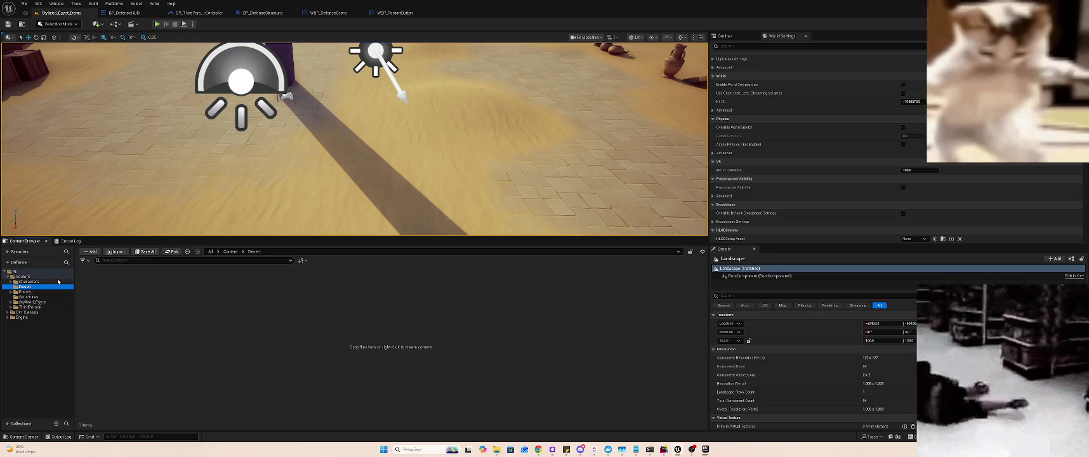
right_click(84, 297)
left_click(155, 305)
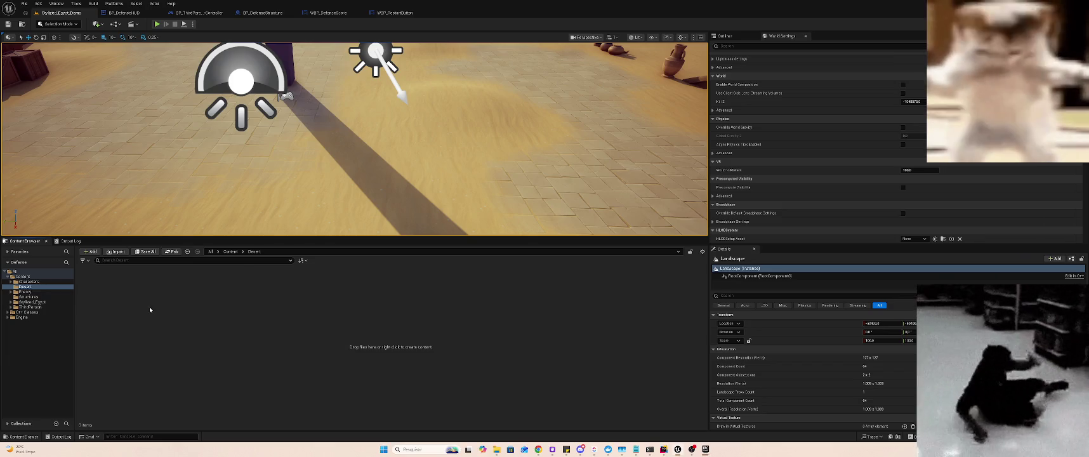
left_click(37, 277)
- Filter the MilitaryAirport folder to Level assets and open Map_Airbase_Demo
key("super+Tab")
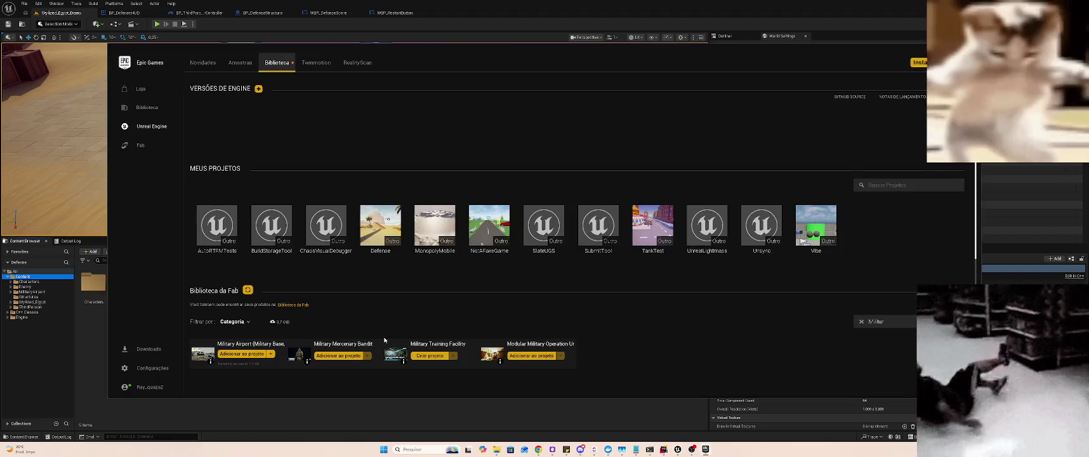
key("alt+Tab")
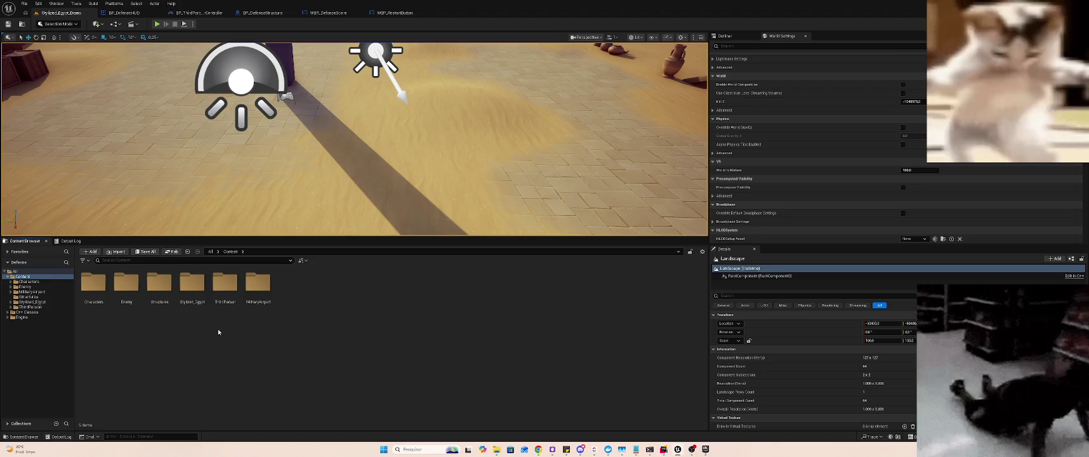
left_click(46, 292)
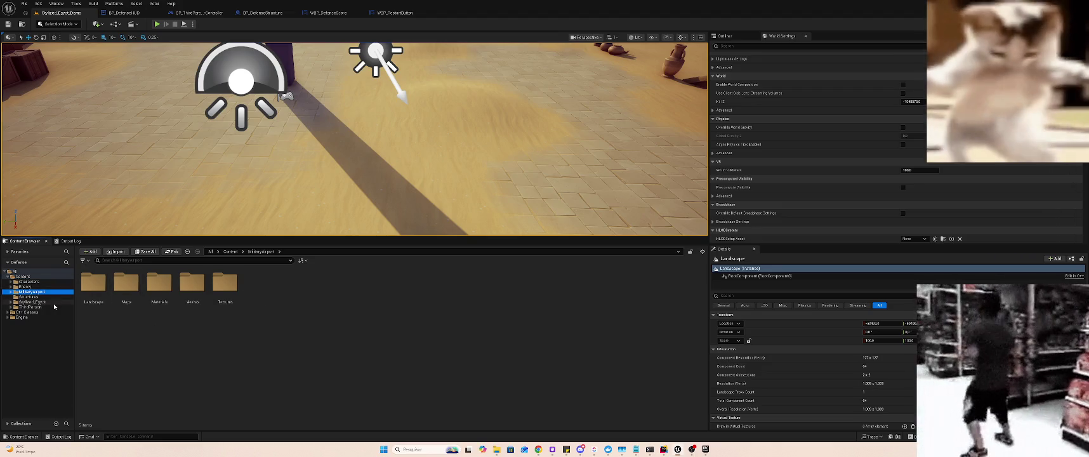
key("Right")
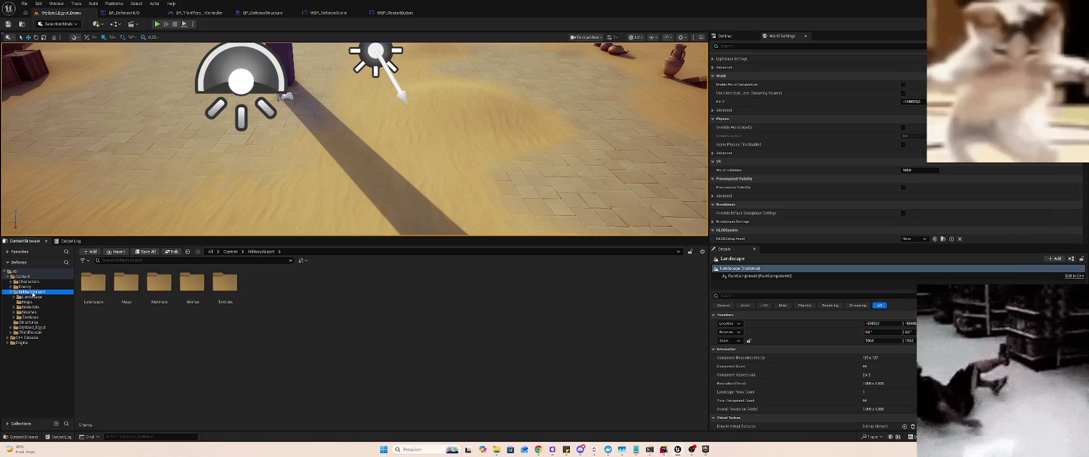
left_click(83, 260)
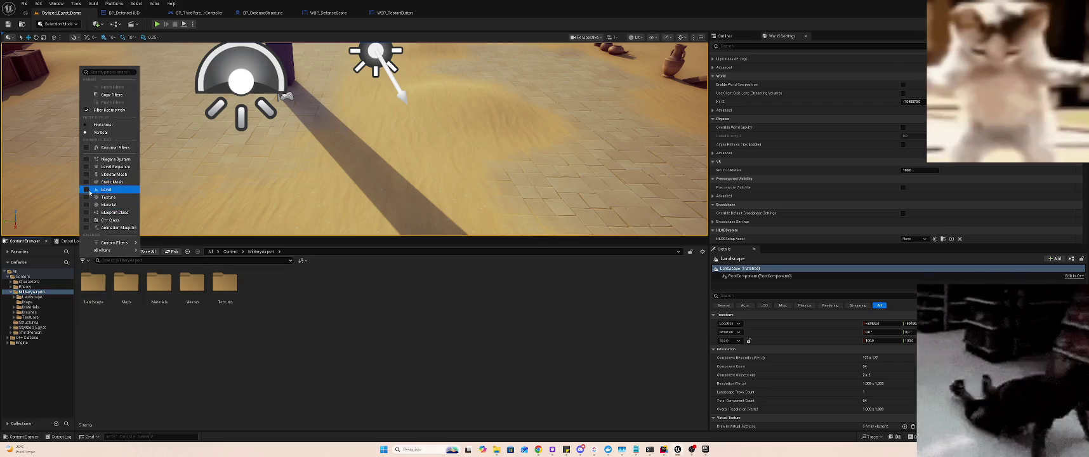
left_click(94, 190)
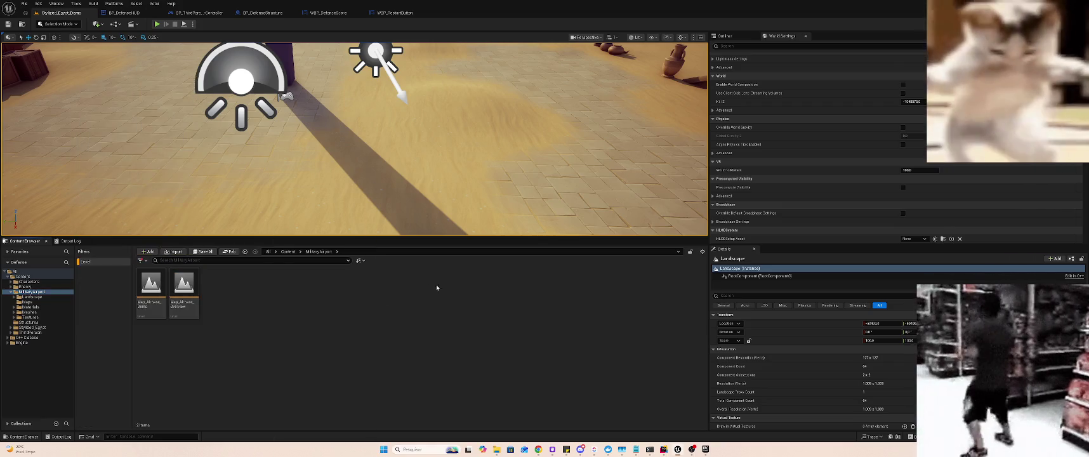
left_click(139, 285)
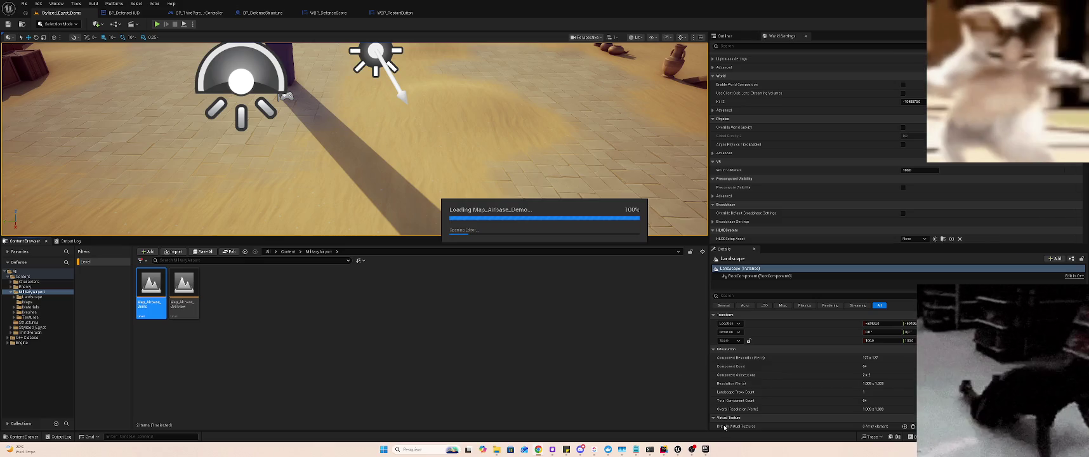
- Shrink Discord to a small window on the right and close the map-check Message Log
left_click(580, 449)
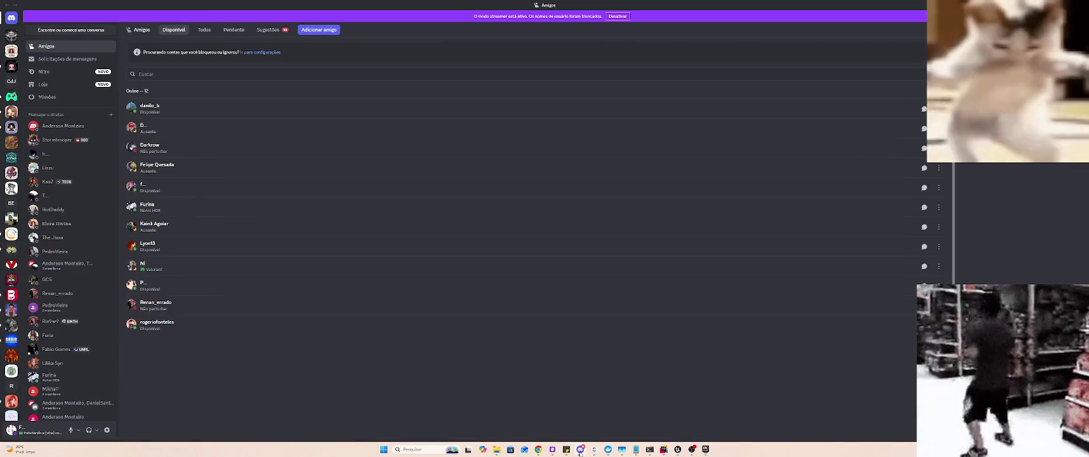
left_click(580, 450)
mouse_move(580, 451)
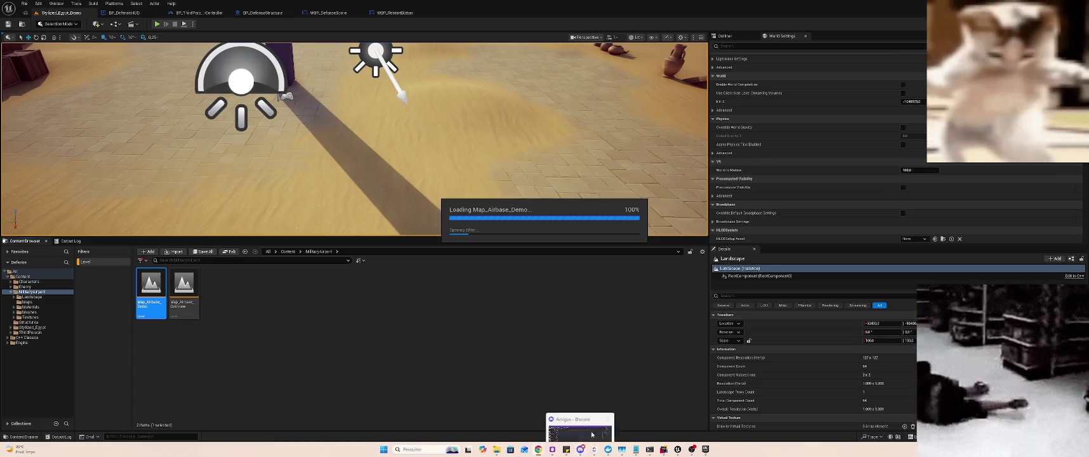
left_click(580, 419)
mouse_move(580, 3)
left_mouse_down()
mouse_move(492, 94)
mouse_move(492, 4)
mouse_move(844, 120)
mouse_move(1088, 120)
left_mouse_up()
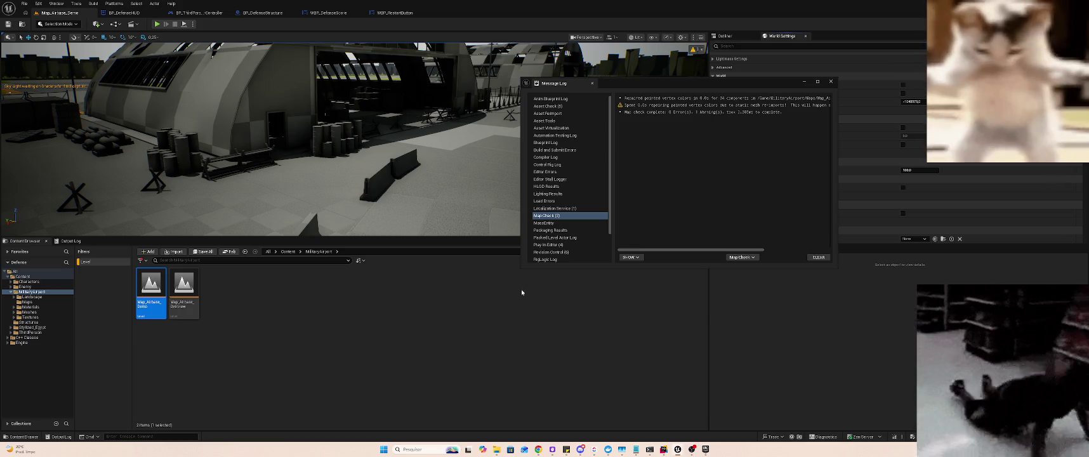
left_click(607, 242)
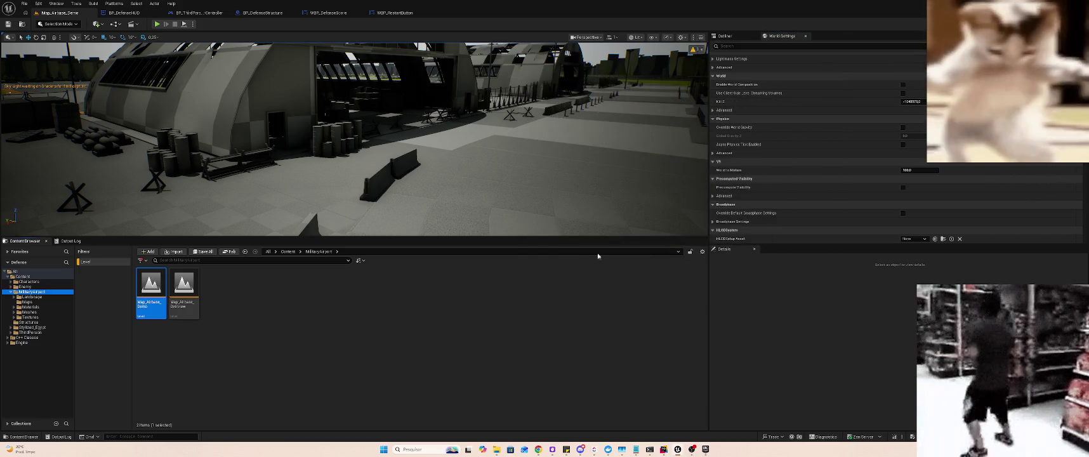
- Set World Settings GameMode Override to BP_DefenseGameMode and playtest the map in a standalone preview
mouse_move(513, 203)
left_mouse_down()
mouse_move(444, 178)
mouse_move(470, 165)
left_mouse_up()
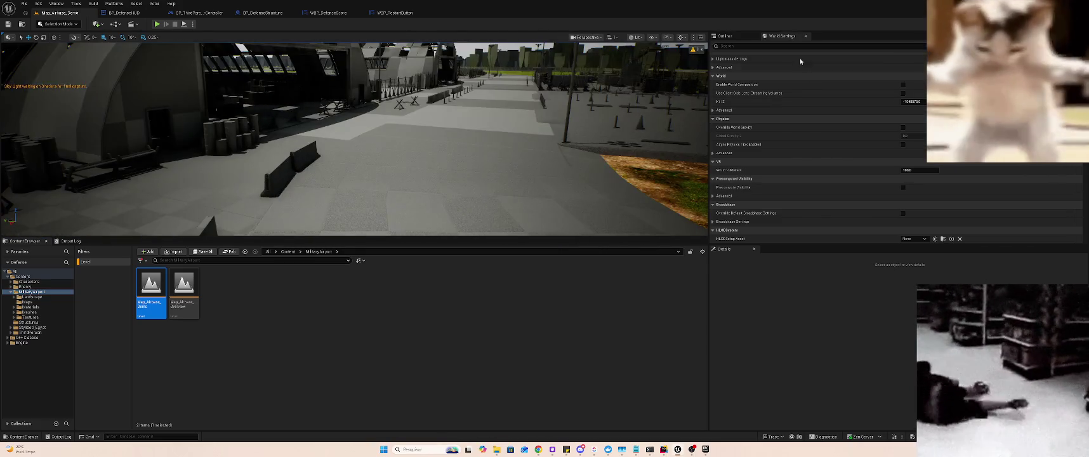
left_click(714, 67)
scroll(825, 67, "up", 3)
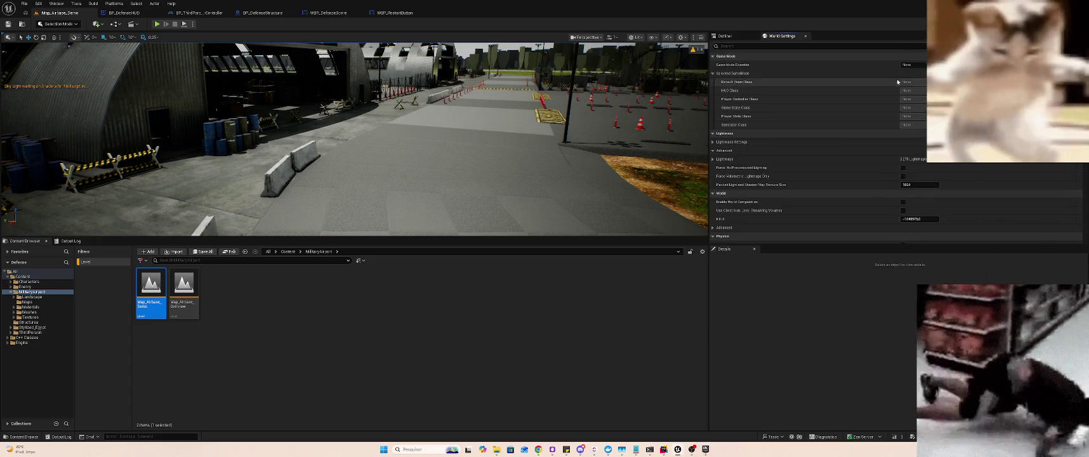
left_click(914, 65)
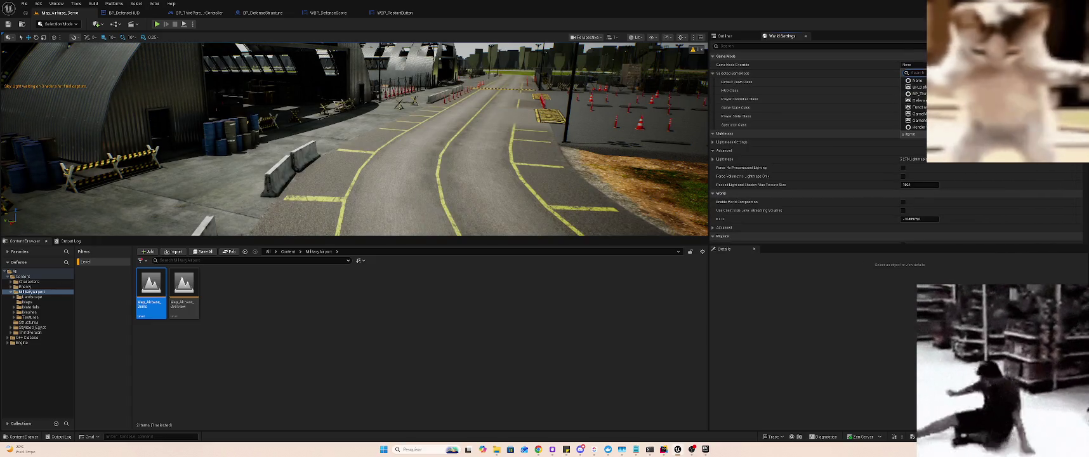
left_click(915, 87)
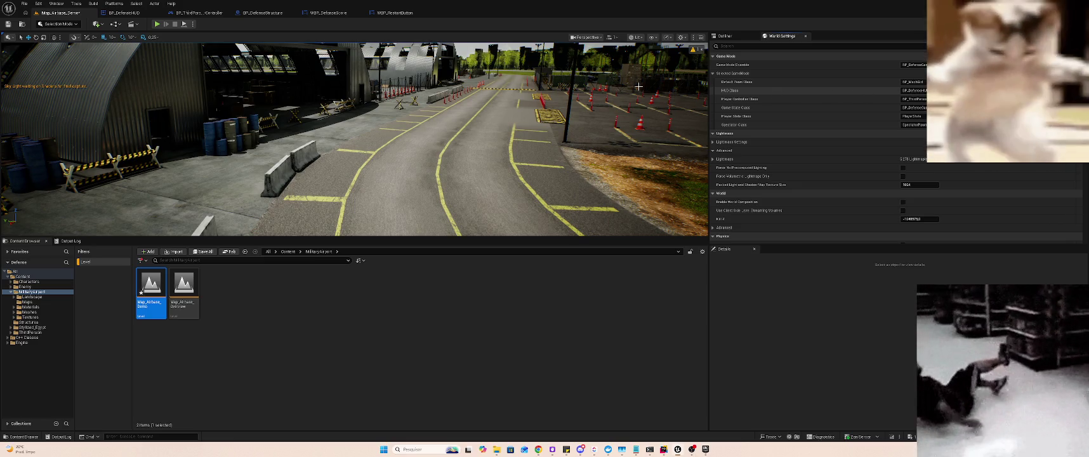
mouse_move(472, 109)
left_mouse_down()
mouse_move(502, 102)
mouse_move(504, 89)
mouse_move(486, 73)
mouse_move(422, 100)
left_mouse_up()
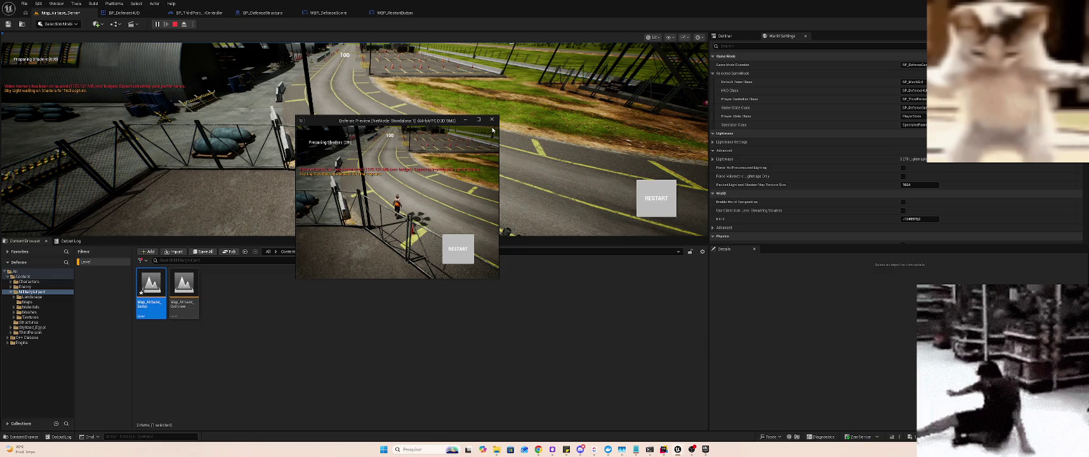
left_click(175, 24)
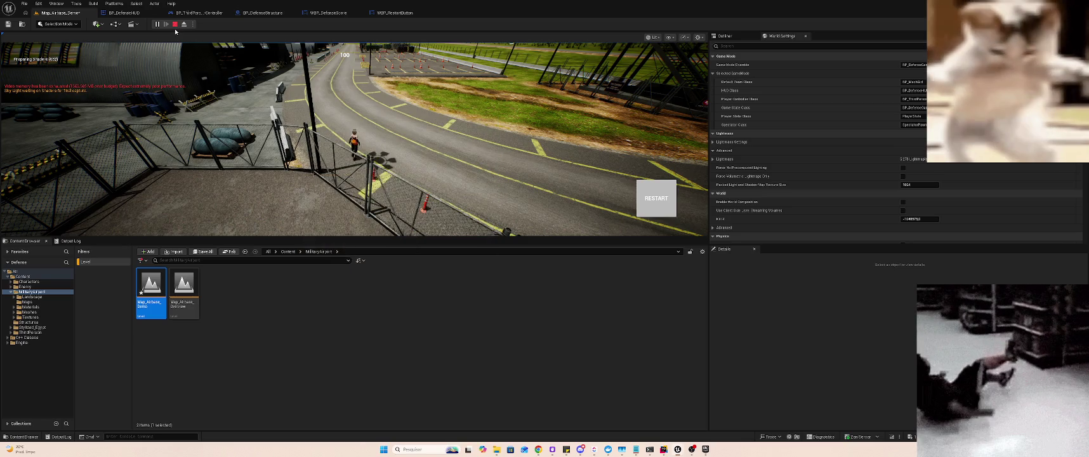
- Stop the standalone preview and restart the playtest in the editor viewport with the window maximized
left_click(175, 24)
left_click(193, 24)
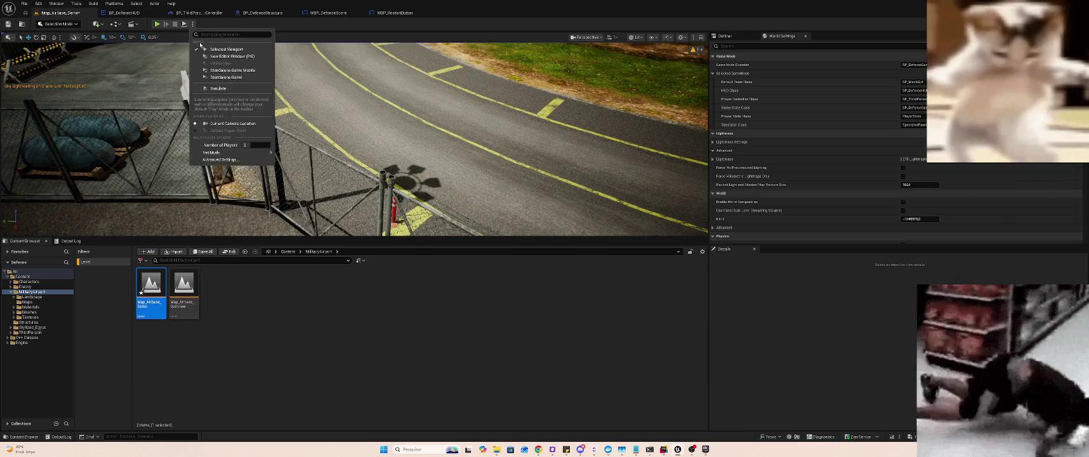
left_click(508, 3)
mouse_move(509, 3)
left_mouse_down()
mouse_move(511, 31)
mouse_move(677, 83)
left_mouse_up()
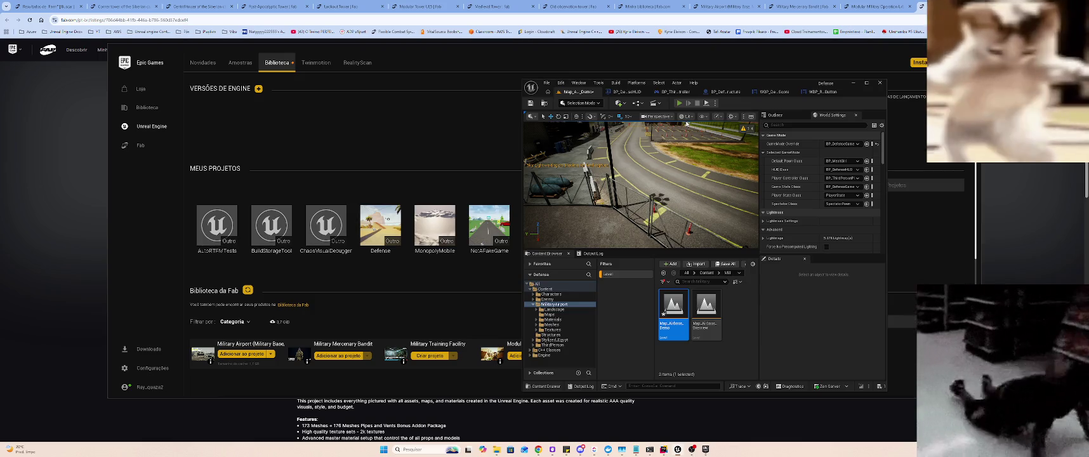
left_click(678, 103)
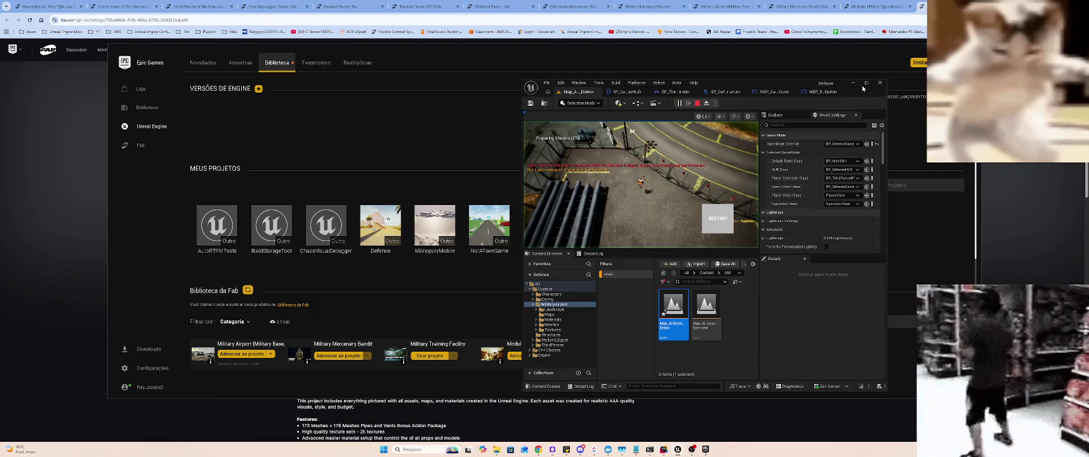
left_click(866, 83)
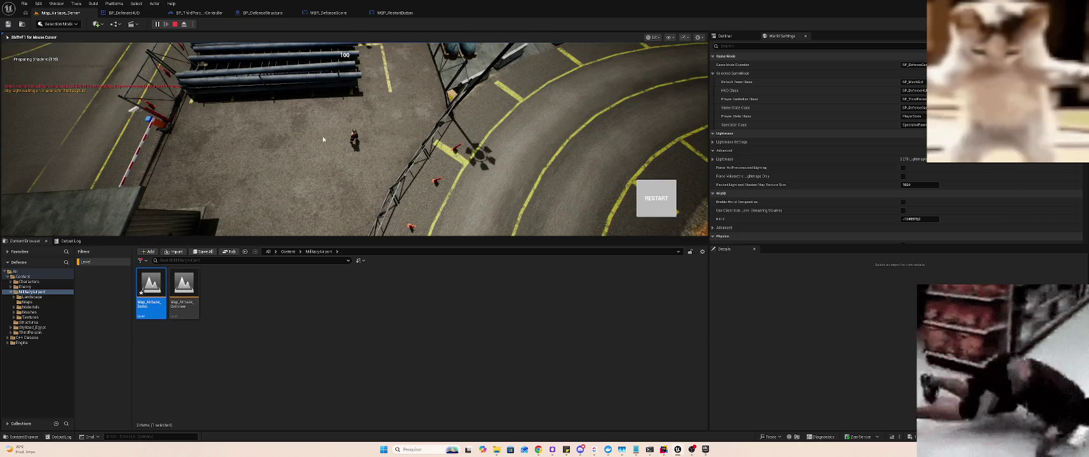
key("alt+Tab")
key("alt+Tab")
key("alt+Tab")
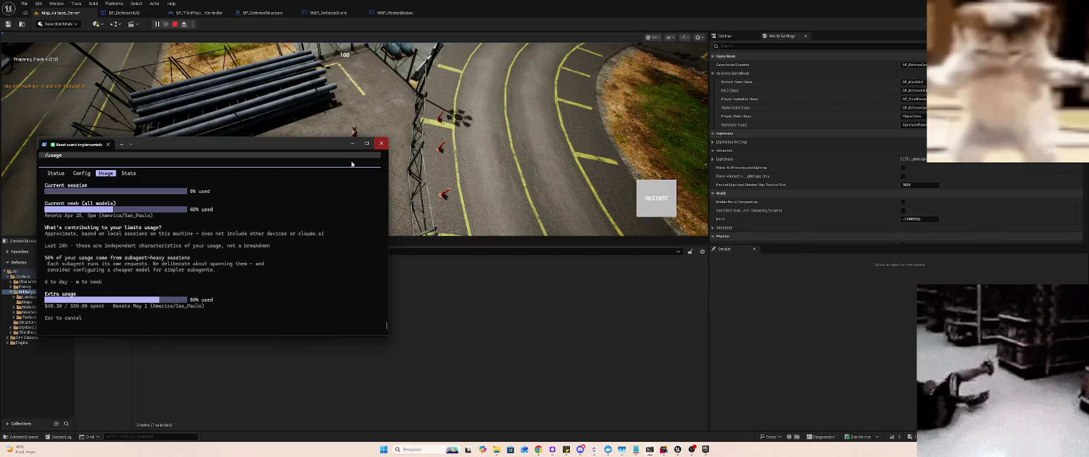
- Ask Claude Code, in Portuguese, whether the player controller is 'preparado' for Zoom In/Out on the character
key("Escape")
type("Verifiq")
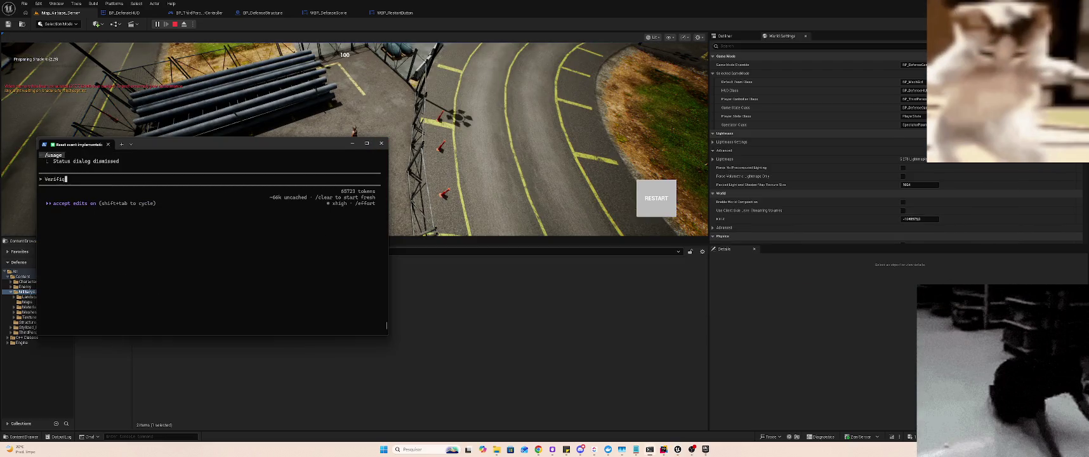
type("ue se o player con")
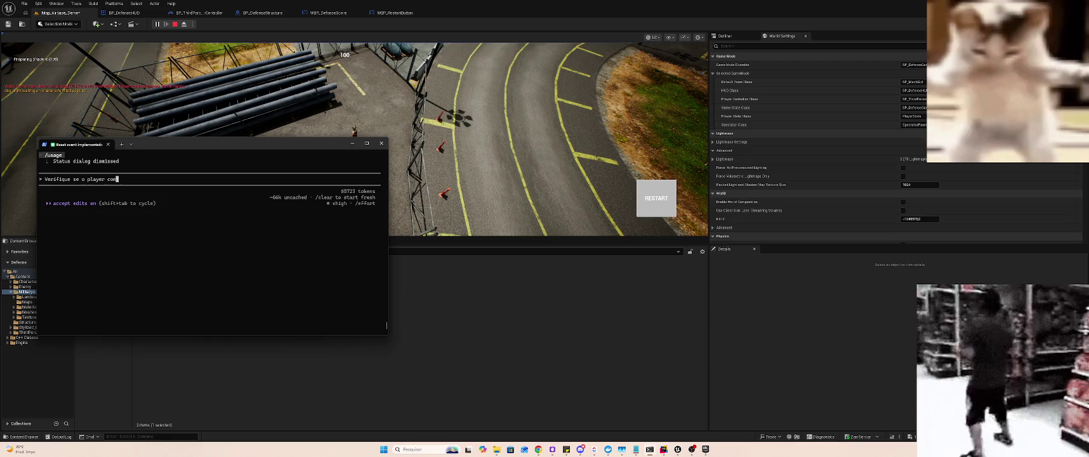
type("troller está config")
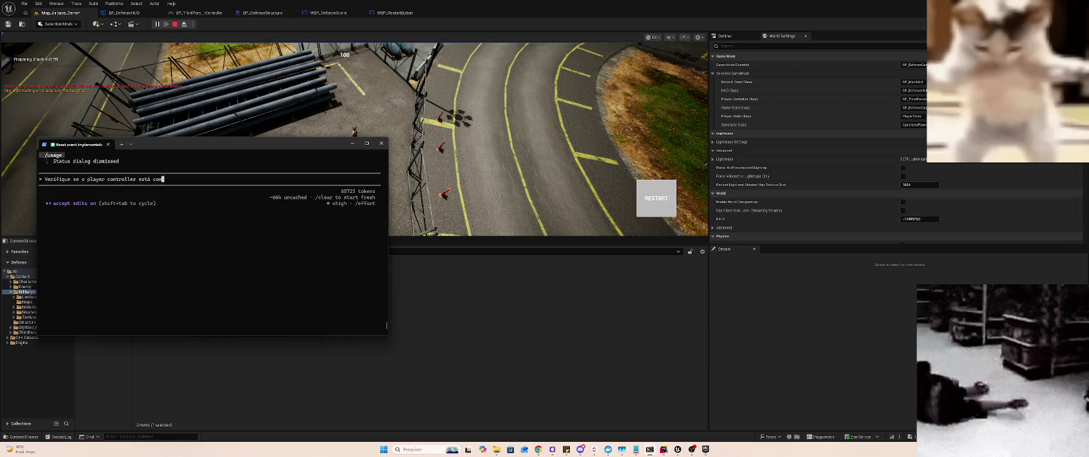
type("urado para dar Zoo")
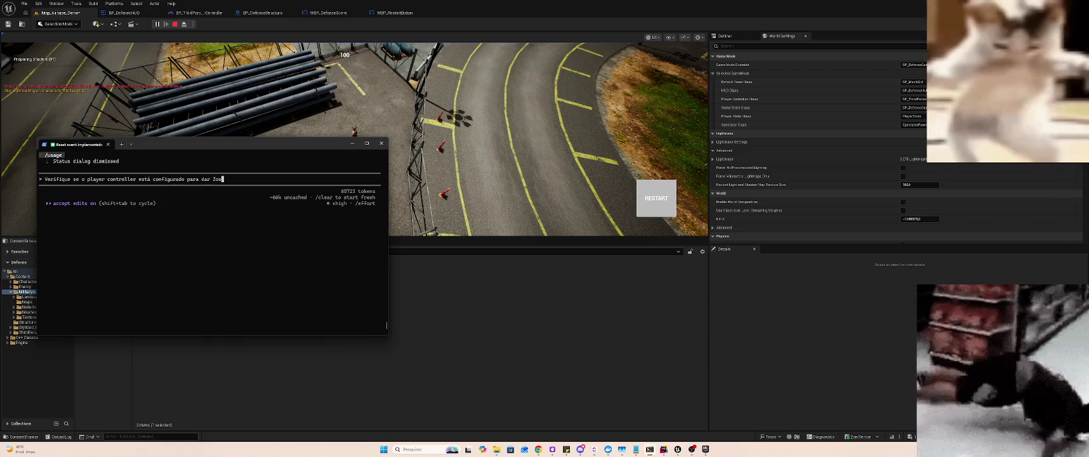
type("m In e Zoom ")
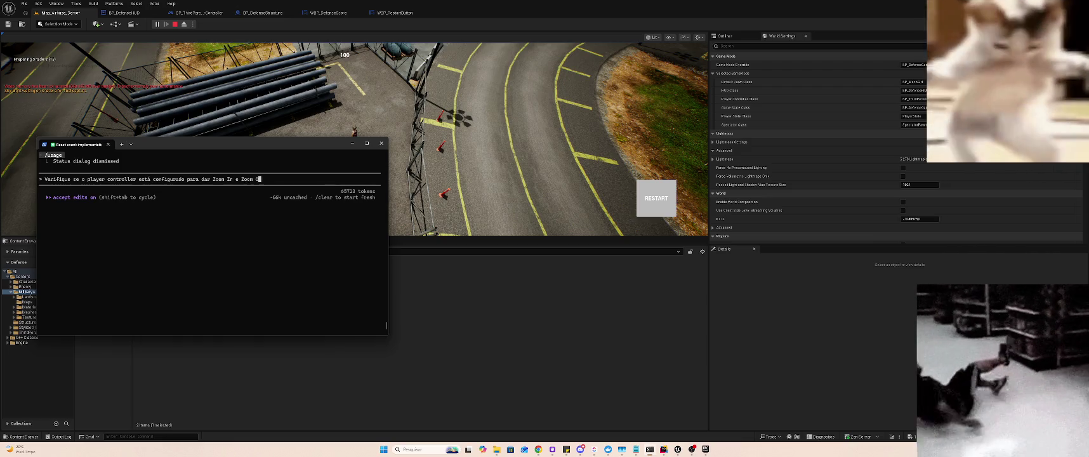
type("Out no personagem,")
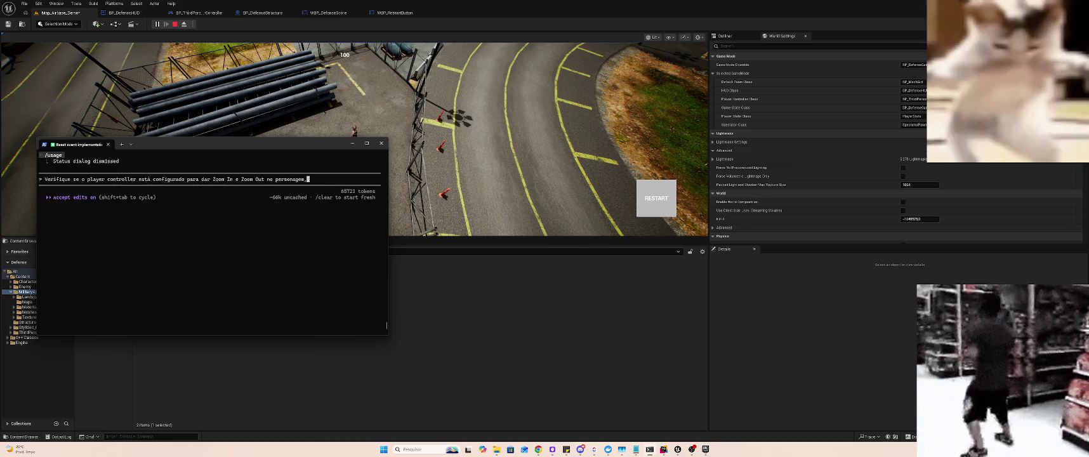
type(" se não estiver")
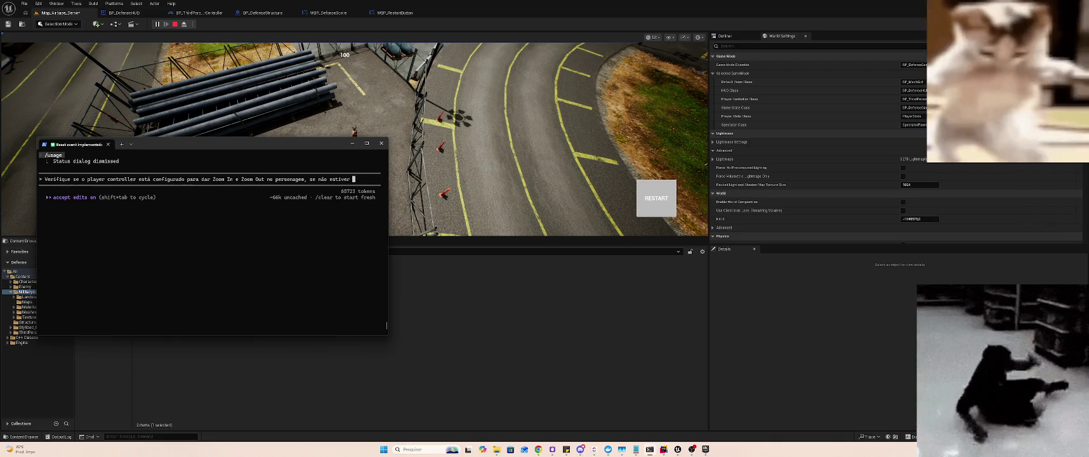
left_click(237, 179)
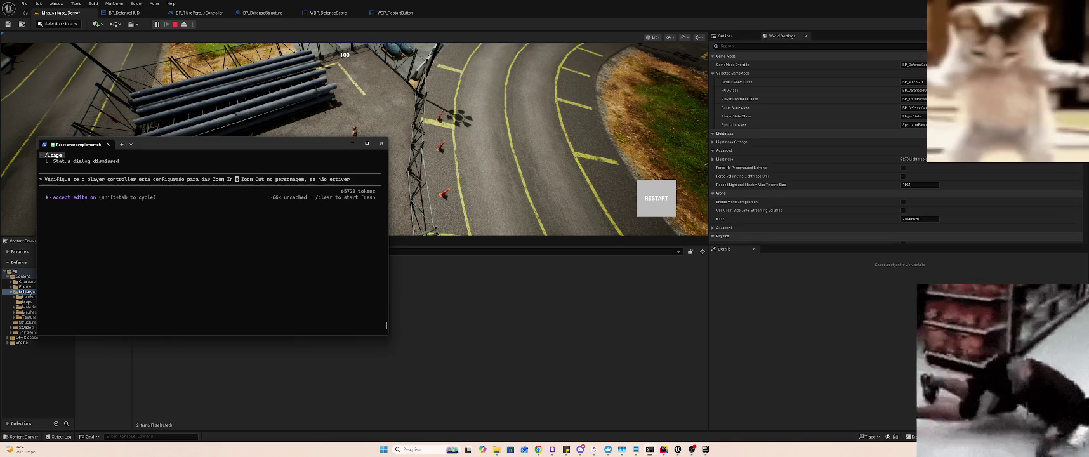
key("ctrl+BackSpace")
type("preparado")
key("End")
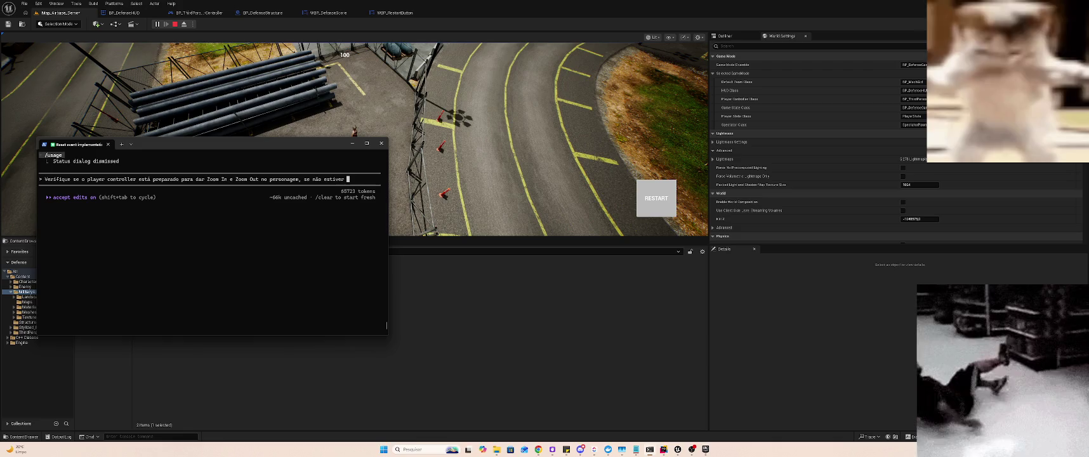
type("a, se estiver")
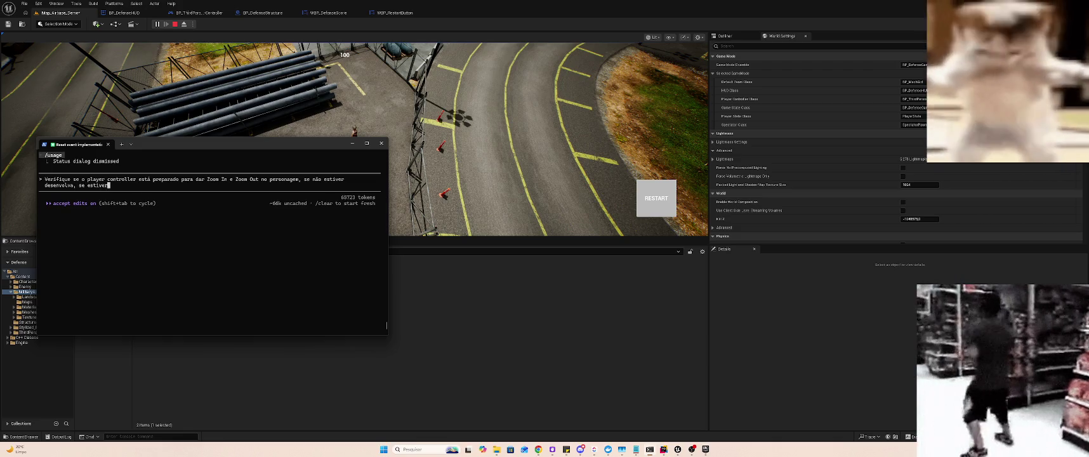
type("tando alguma configuração no editor me ds")
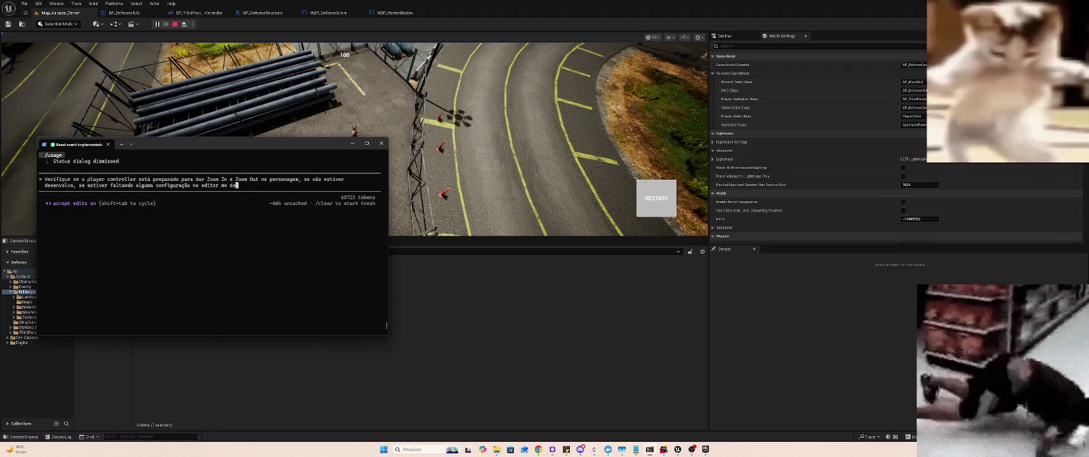
type("vise")
key("Return")
key("alt+Tab")
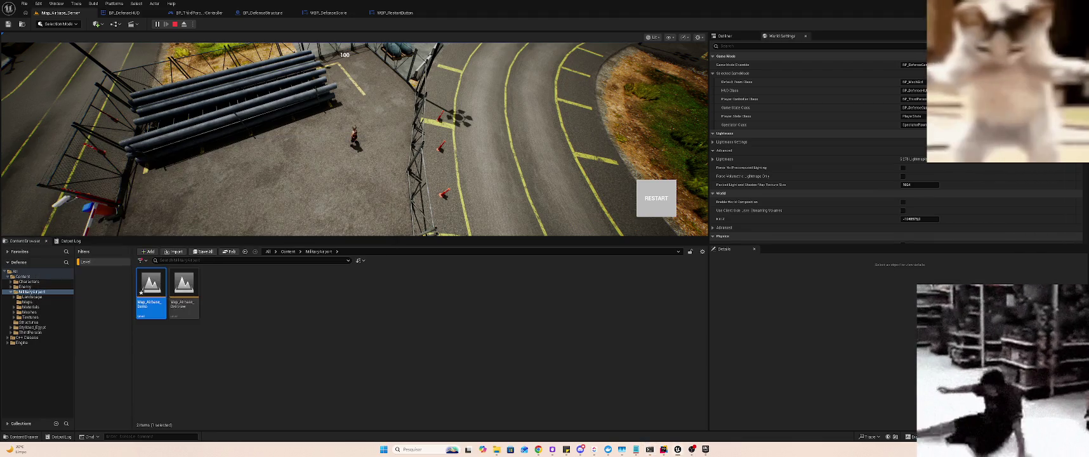
- Run the character toward the tower and show 'stat fps' and 'stat unit' readouts
left_click(477, 99)
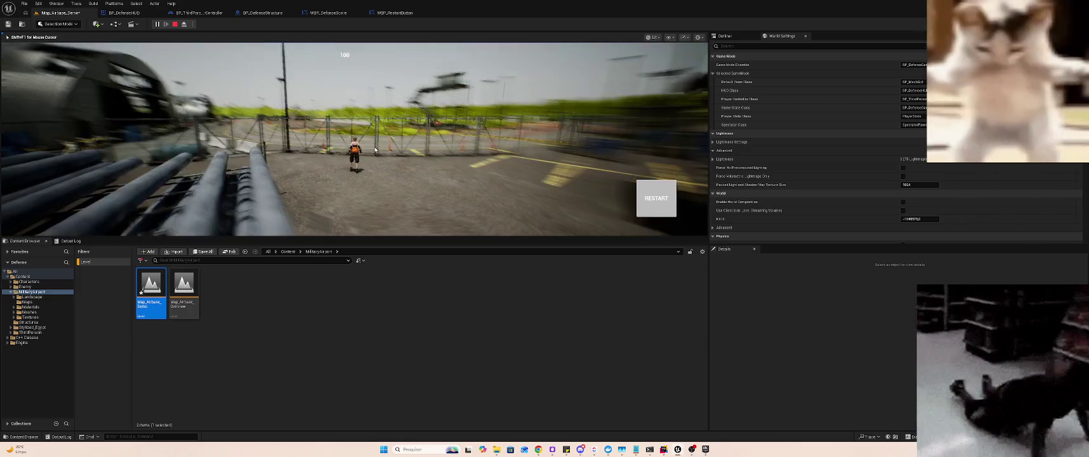
key("w")
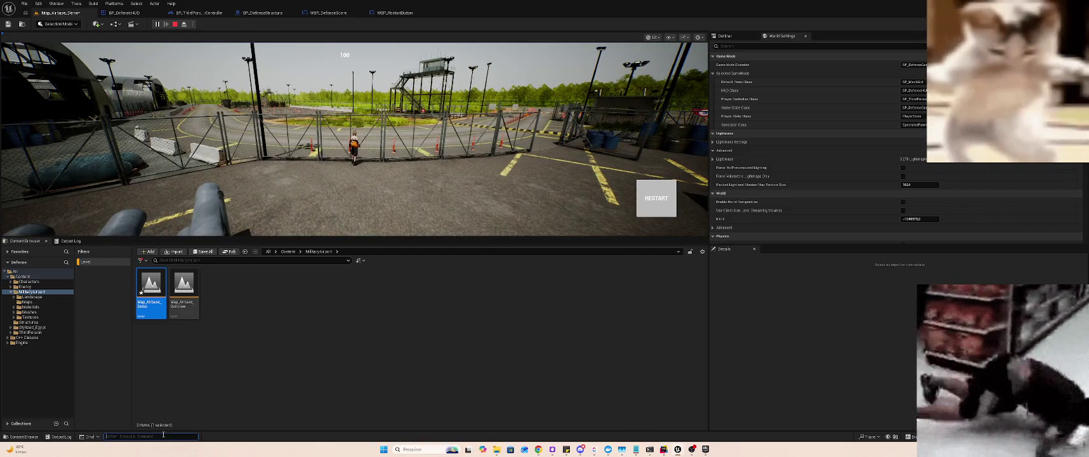
type("stat fps")
key("Return")
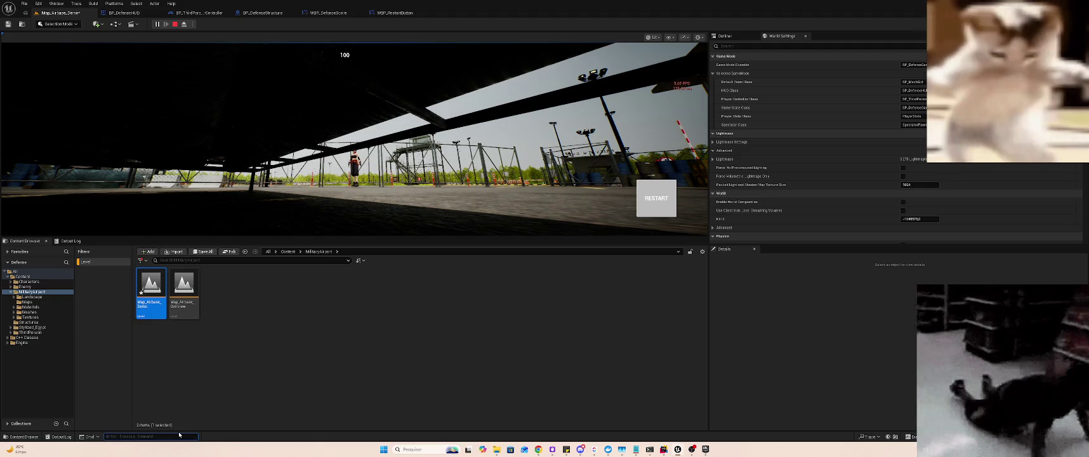
type("stat unit")
key("Return")
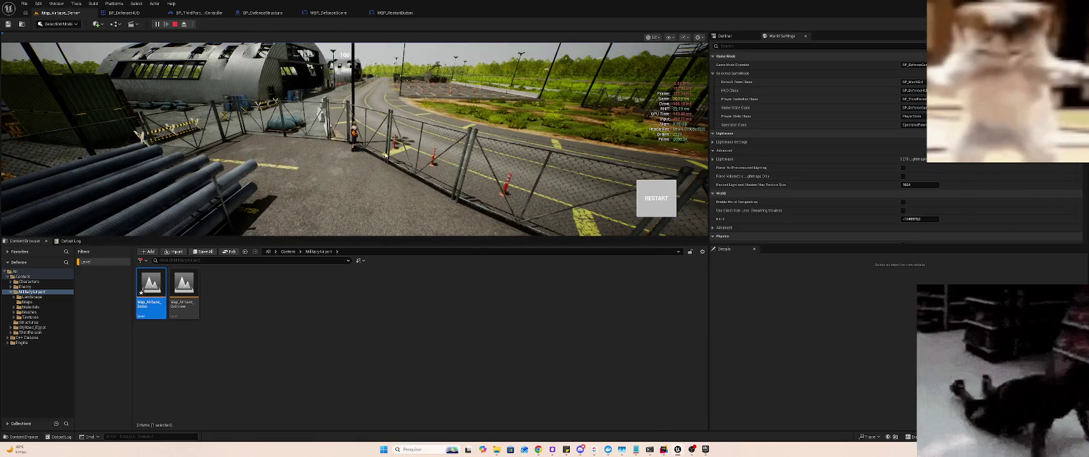
- End the playtest, select the foliage trees near the parking area, and restore the editor window
key("Escape")
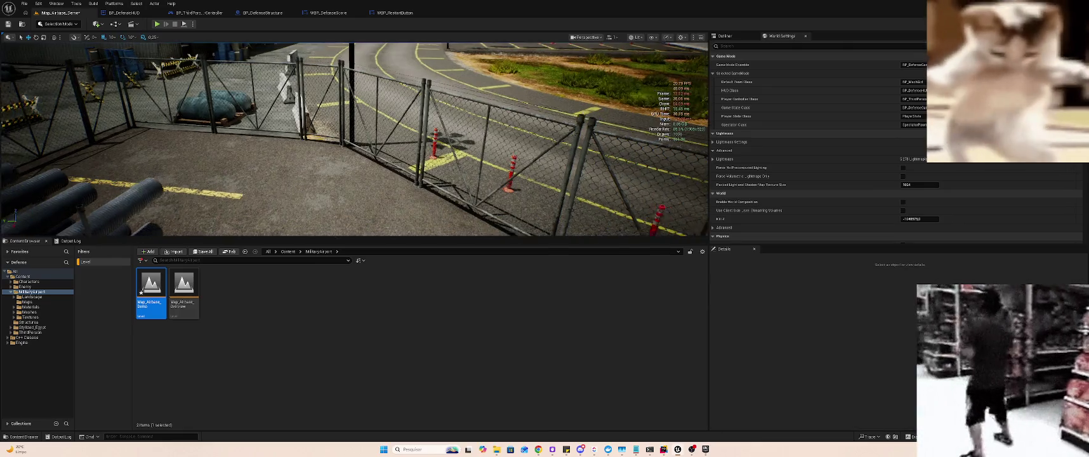
mouse_move(428, 146)
left_mouse_down()
mouse_move(381, 134)
mouse_move(410, 129)
mouse_move(377, 147)
mouse_move(392, 134)
left_mouse_up()
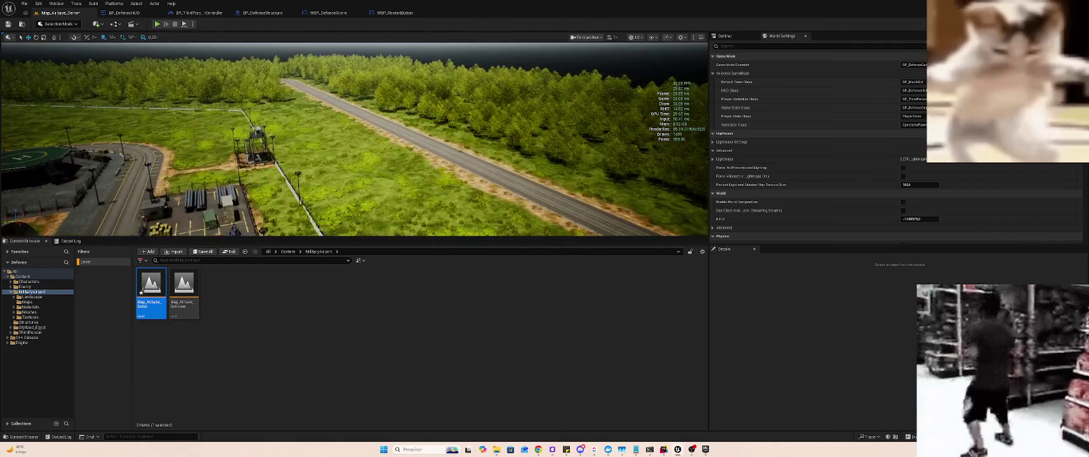
left_click(381, 95)
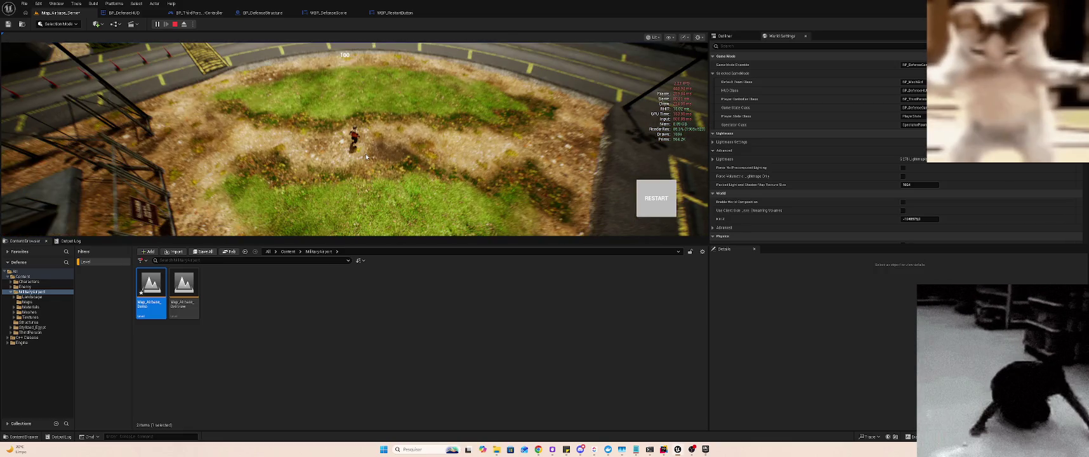
key("super+Down")
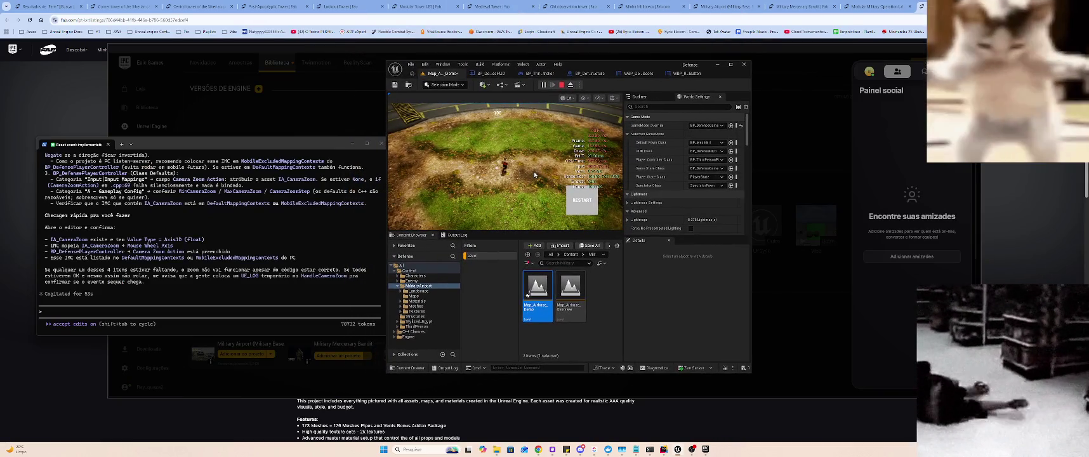
- Test camera zoom in the running game with the mouse wheel and show the Output Log
left_click(513, 145)
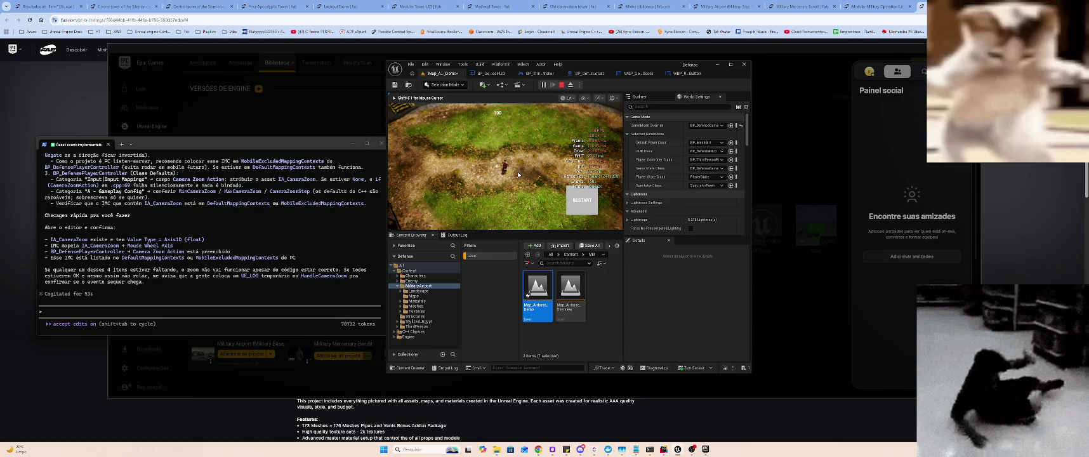
scroll(470, 124, "down", 3)
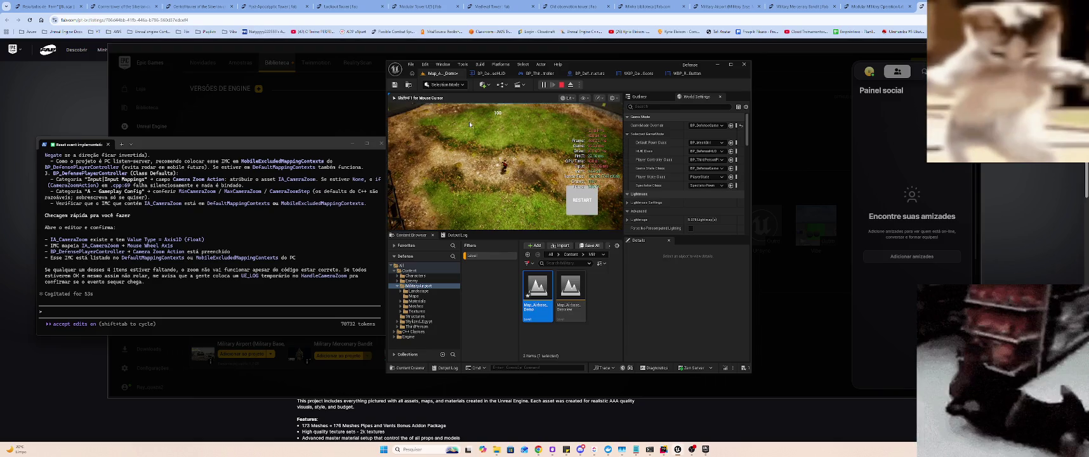
left_click(537, 109)
scroll(537, 109, "up", 3)
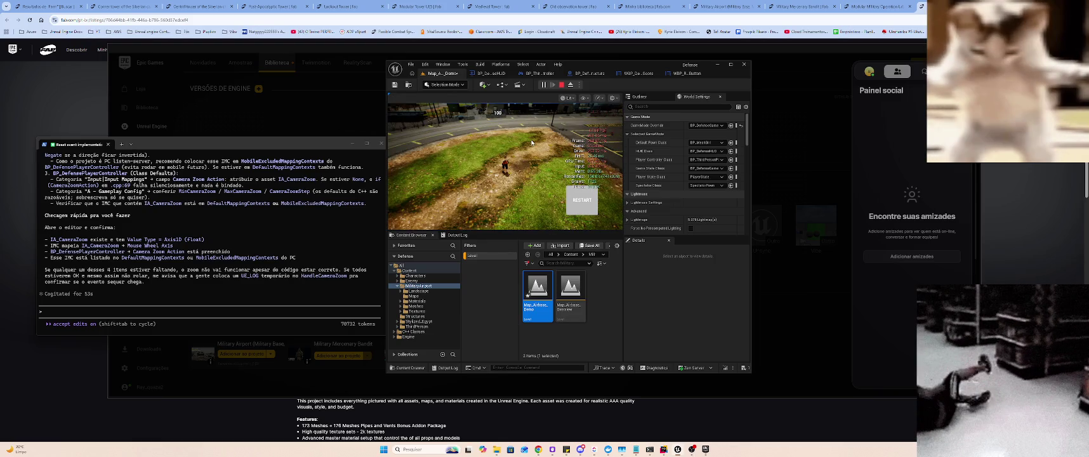
left_click(532, 143)
scroll(562, 141, "down", 3)
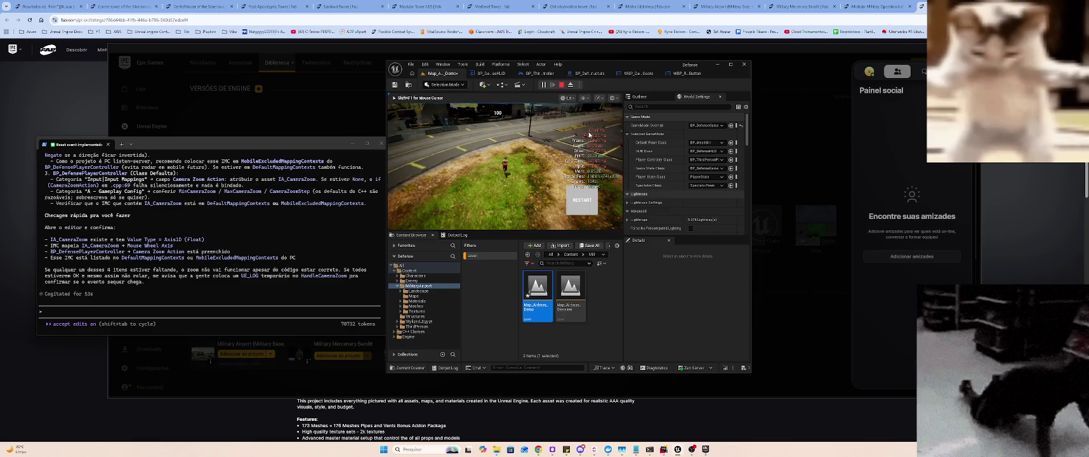
scroll(622, 128, "down", 2)
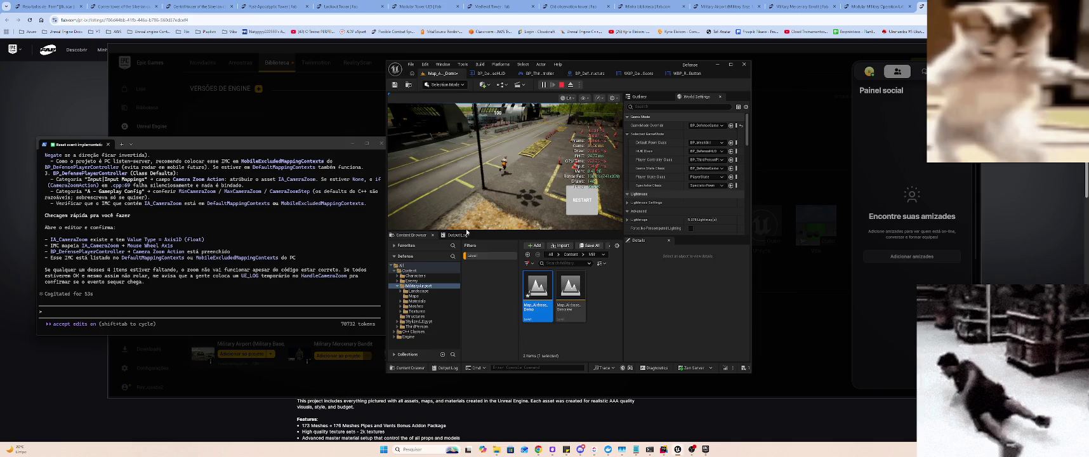
left_click(458, 235)
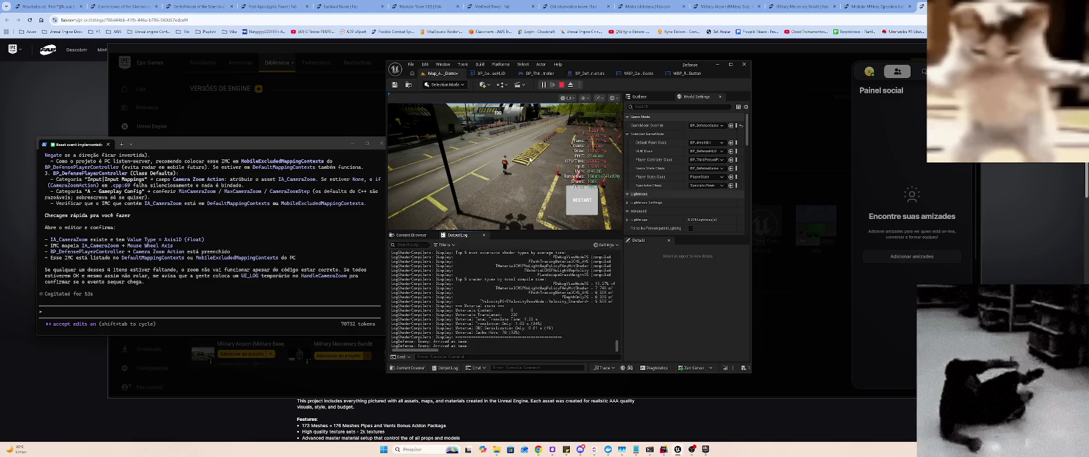
left_click(550, 152)
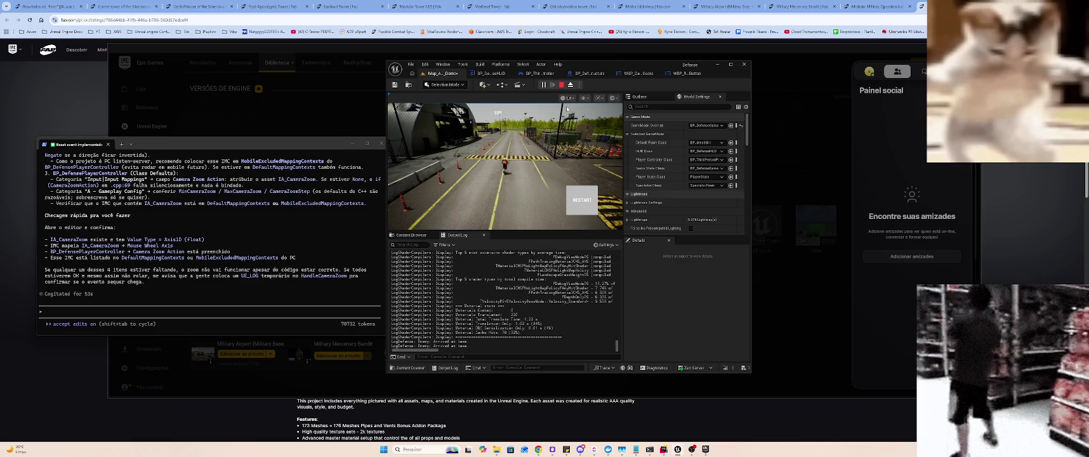
- Eject from the player with F8, pick two road pieces, then return control with F8
key("F8")
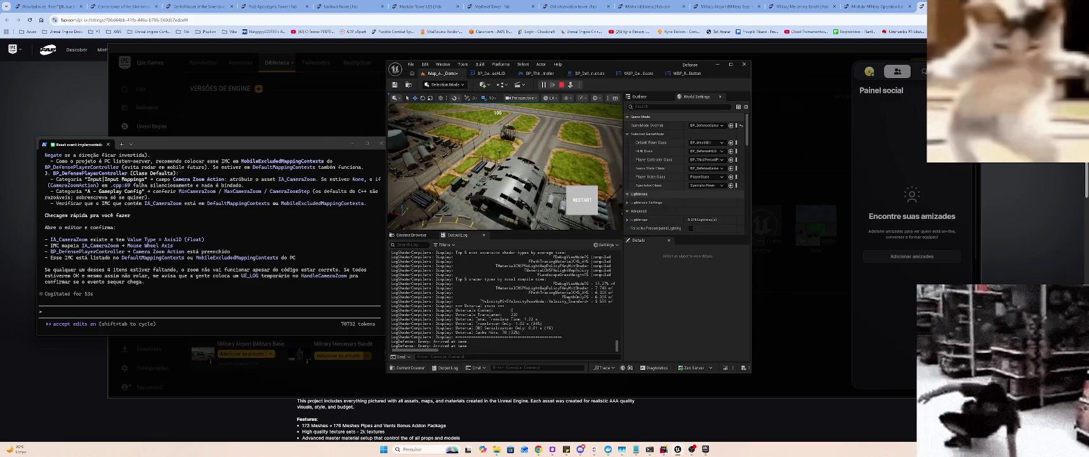
right_click(401, 117)
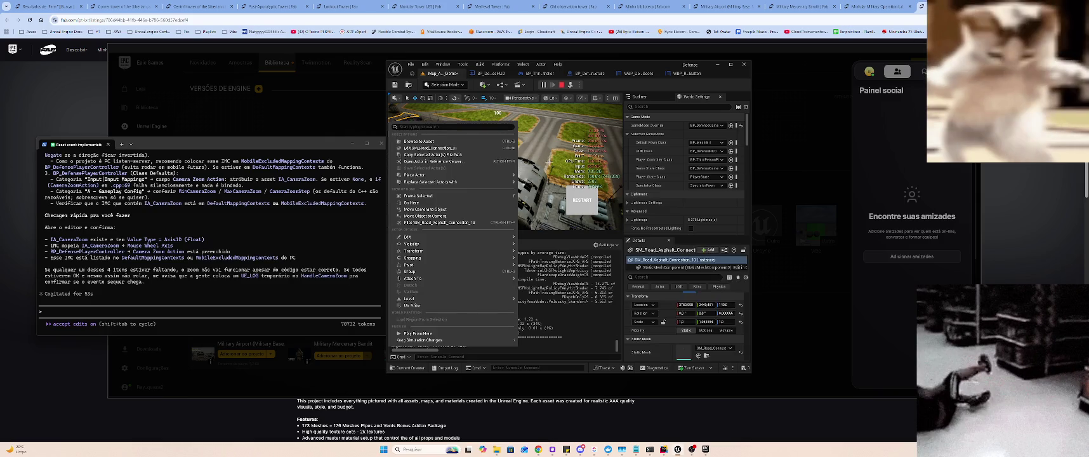
key("Escape")
right_click(543, 139)
key("Escape")
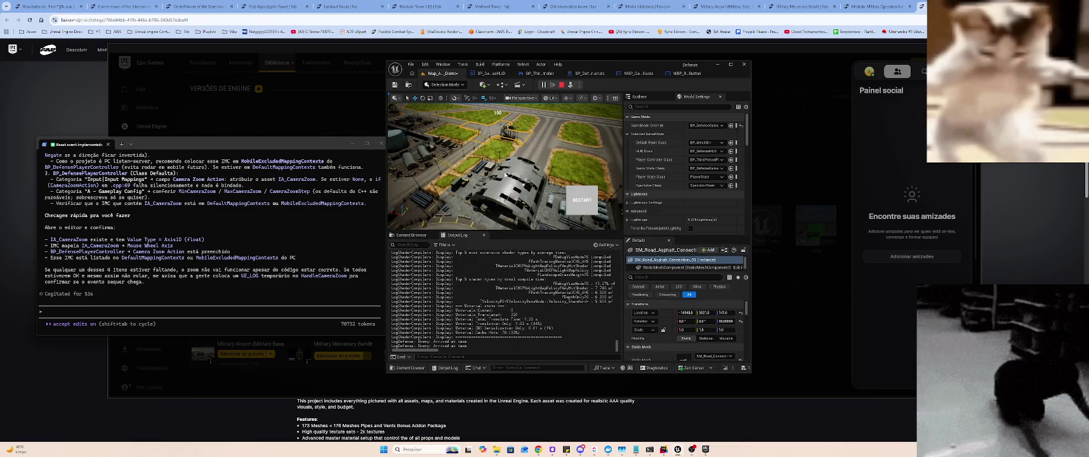
key("F8")
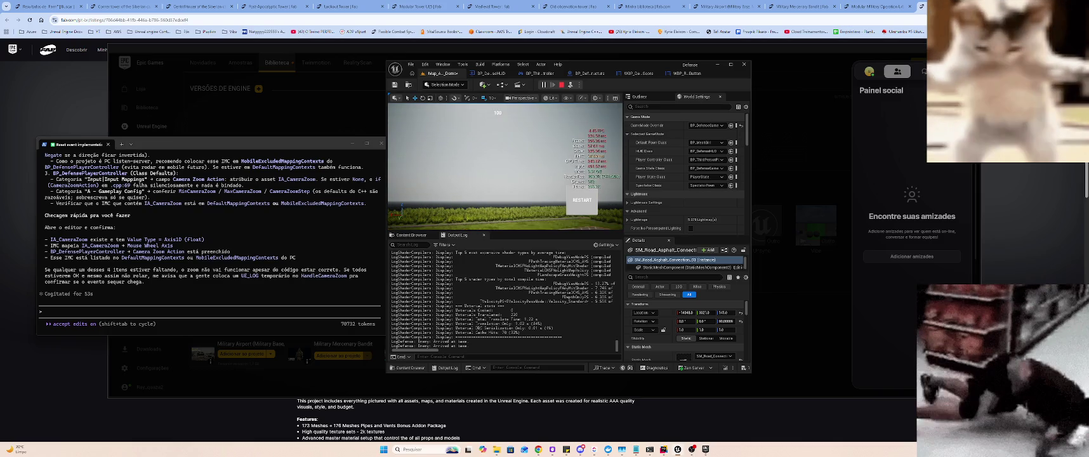
- Search the Outliner for 'Roamy' then '2b', clear the filter, and stop the playtest
key("super")
left_click(642, 98)
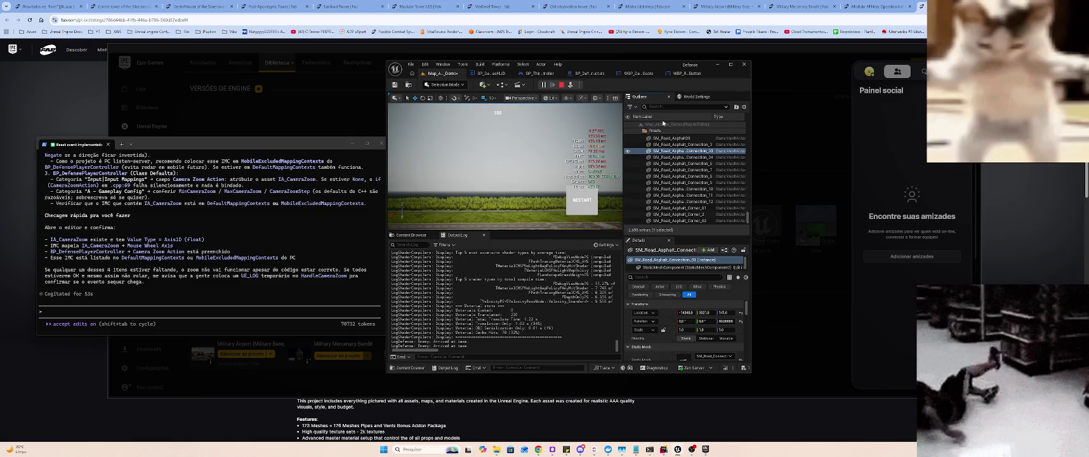
left_click(657, 107)
type("Roamy")
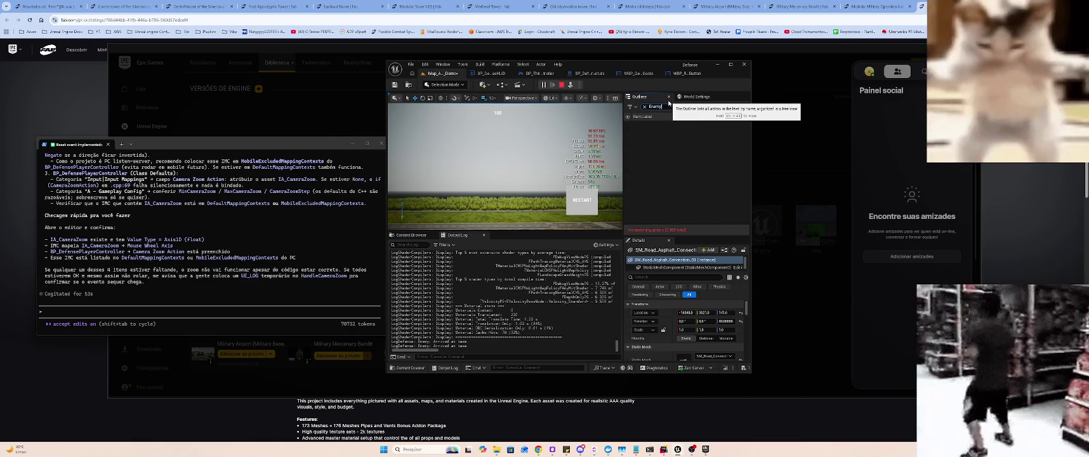
key("ctrl+a")
type("2")
type("b")
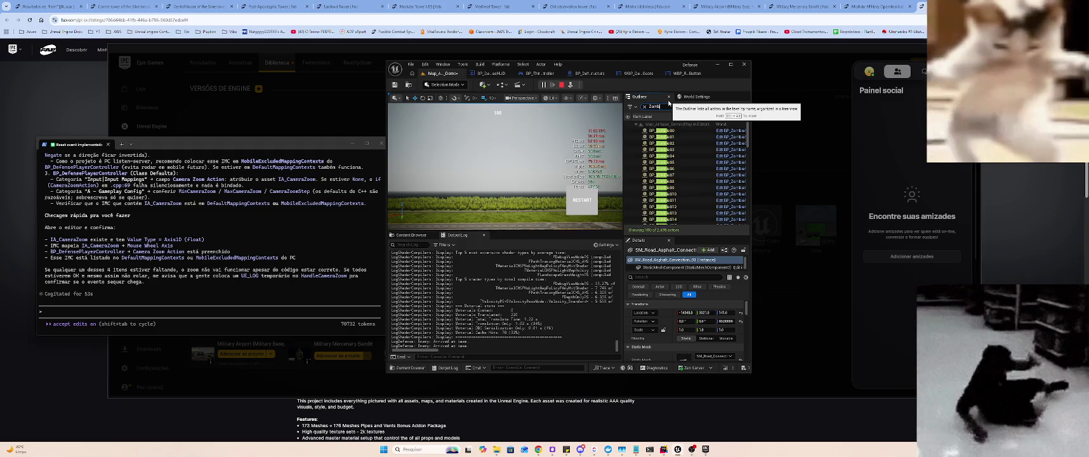
key("Escape")
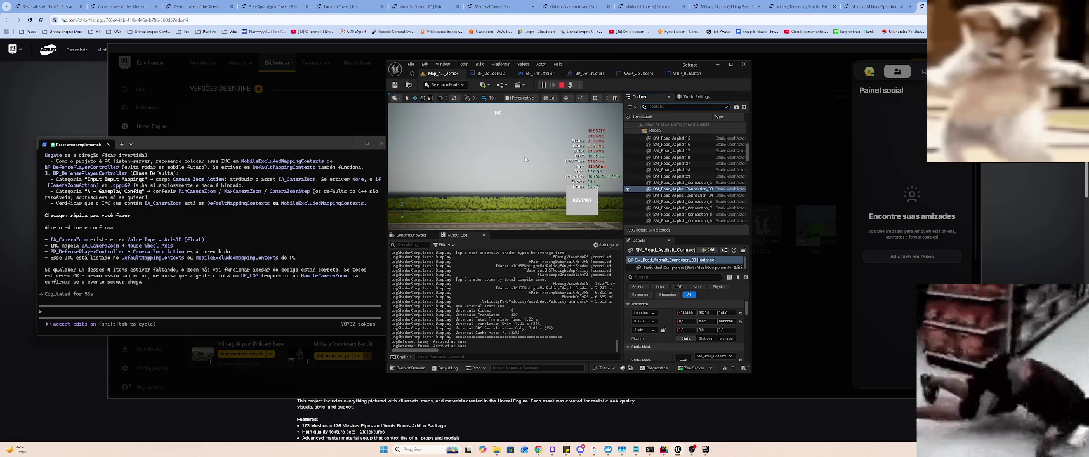
scroll(503, 193, "down", 5)
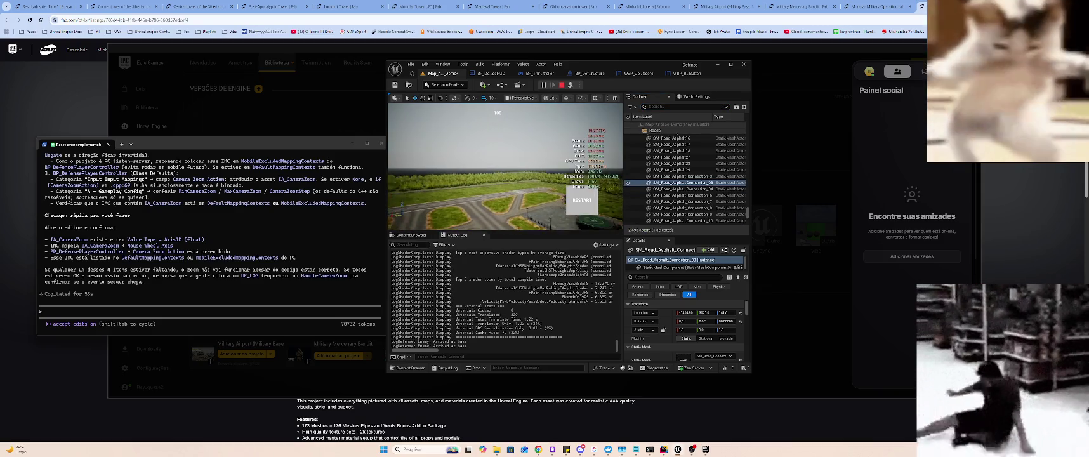
scroll(505, 167, "up", 3)
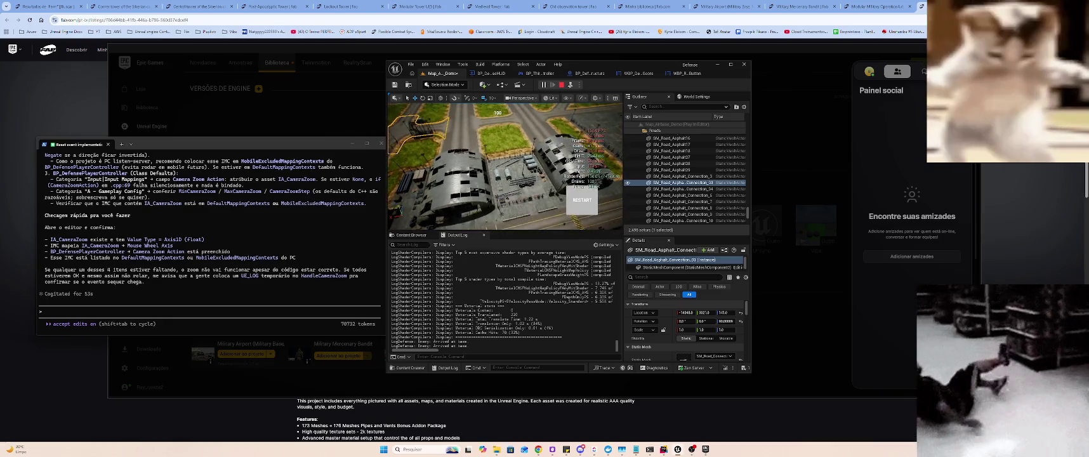
left_click(562, 85)
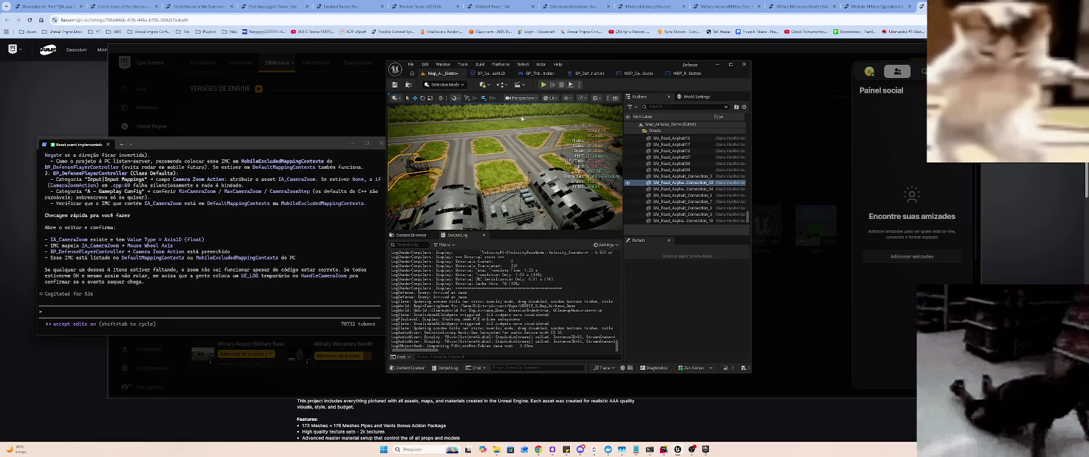
- Angle the view over the base and try an Outliner search for 'player', then clear it
left_click_drag(505, 167, 528, 169)
left_click(656, 107)
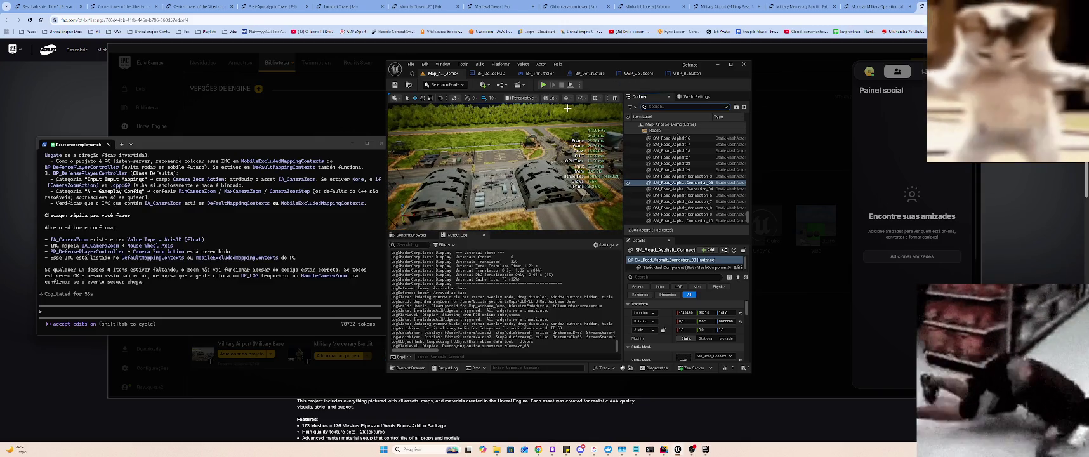
type("player")
key("ctrl+a")
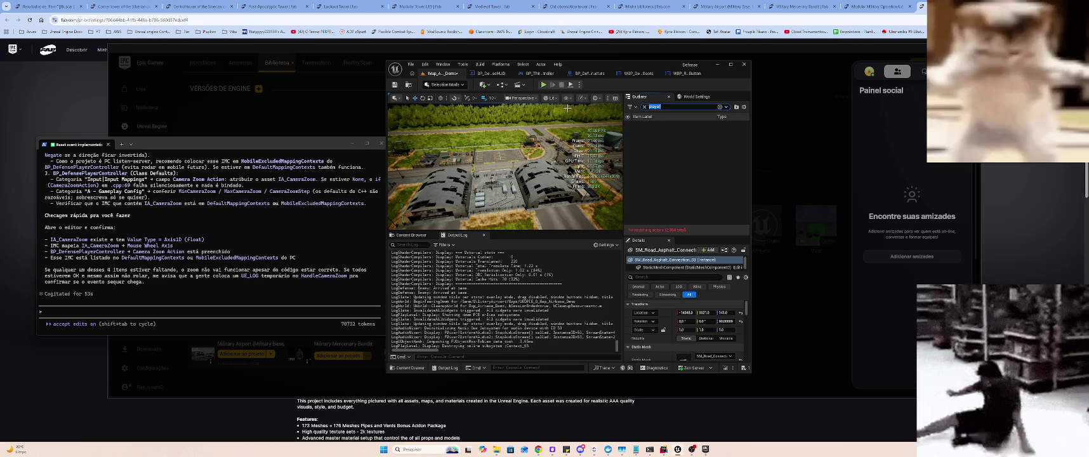
key("BackSpace")
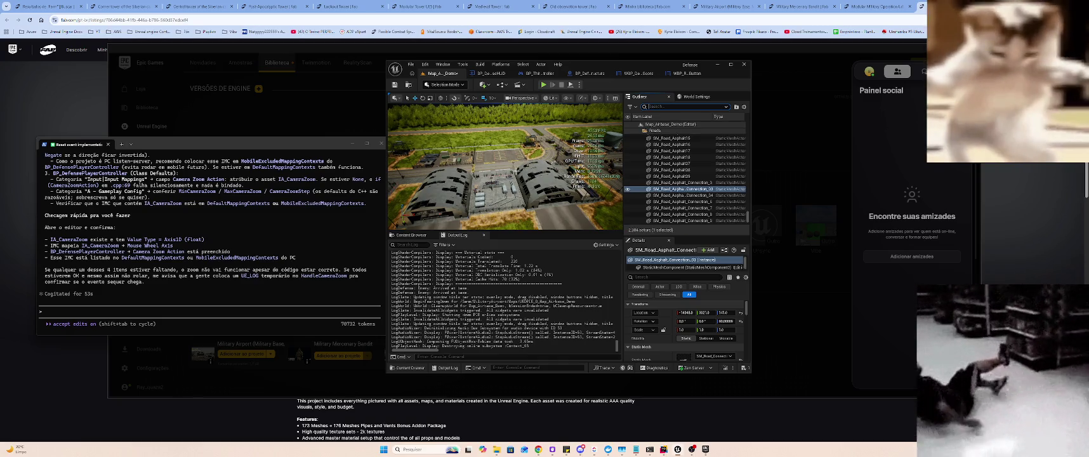
left_click_drag(515, 168, 516, 149)
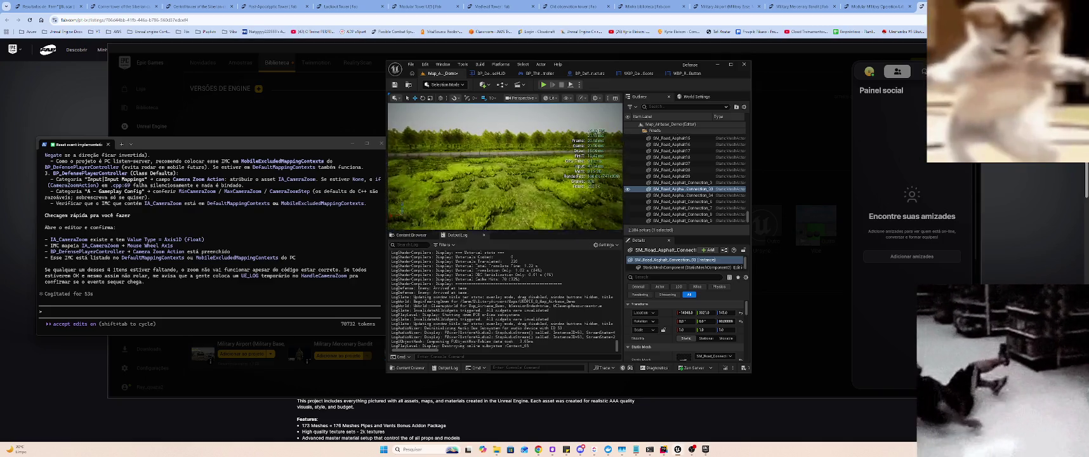
- Fly to the fenced perimeter road and select the fence roadblock SM_Roadblock_390
mouse_move(402, 208)
left_mouse_down()
mouse_move(510, 186)
mouse_move(474, 173)
left_mouse_up()
left_click(509, 186)
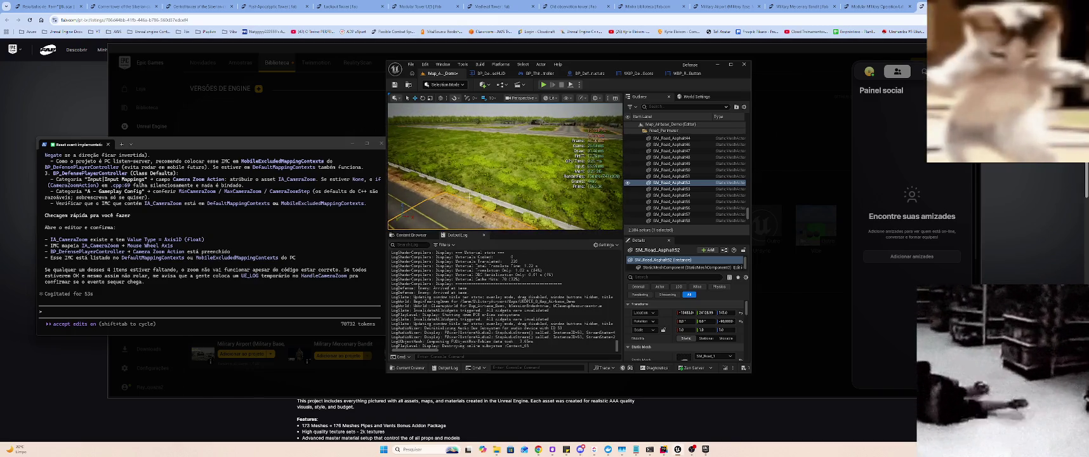
left_click(497, 197)
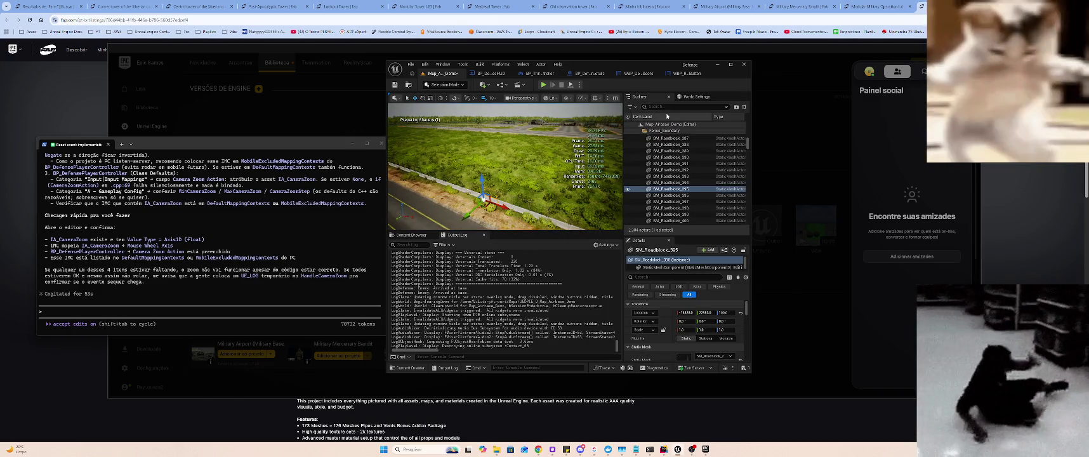
left_click(676, 157)
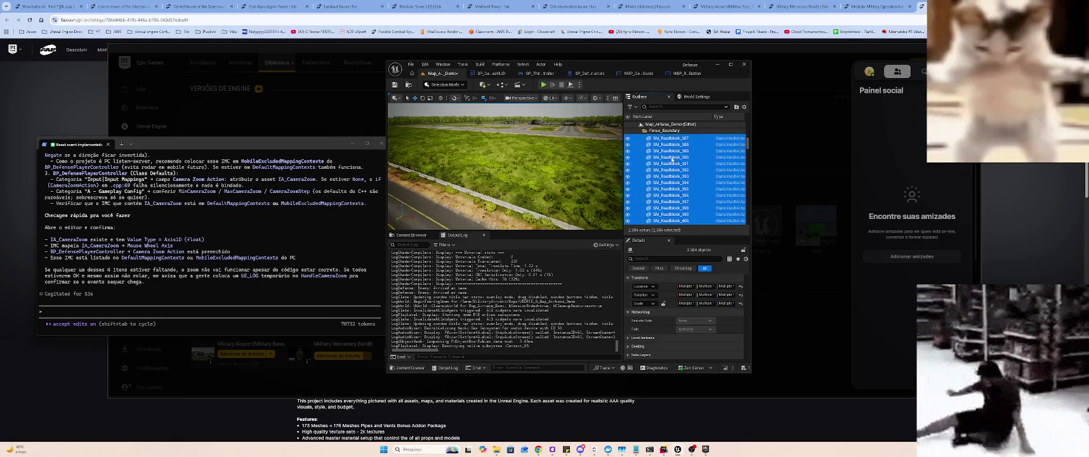
- Filter the Outliner by 'SM_Roadblock_' and select all 794 matching roadblock actors
key("F2")
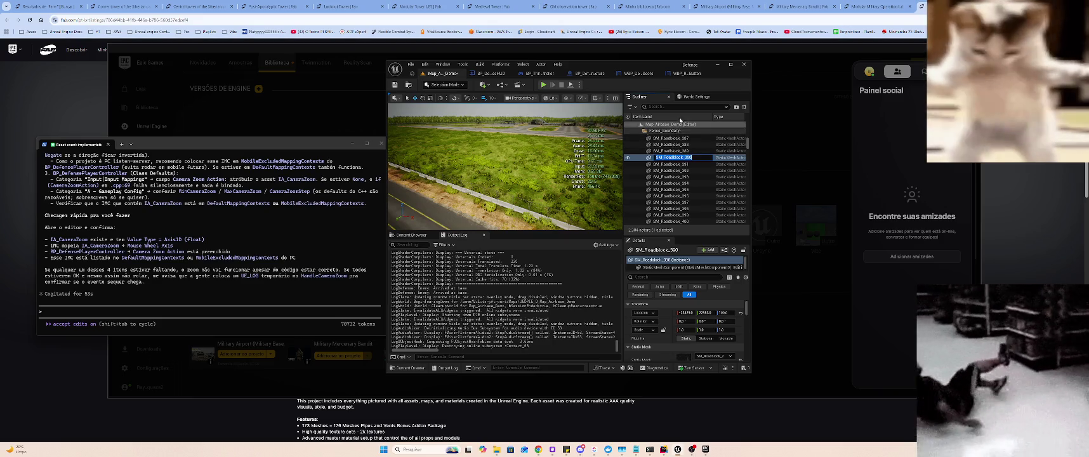
left_click(690, 108)
left_click(680, 157)
left_click(674, 108)
type("SM_Roadblock_")
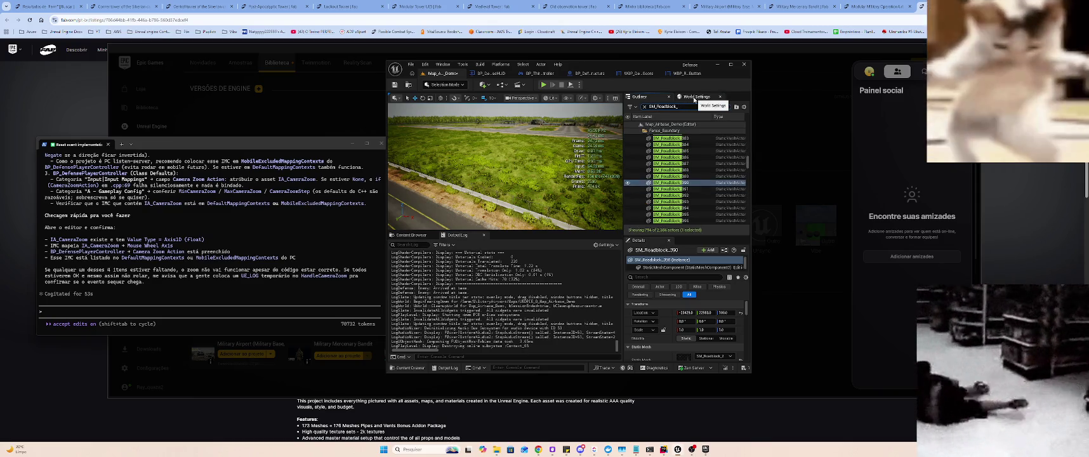
left_click(635, 144)
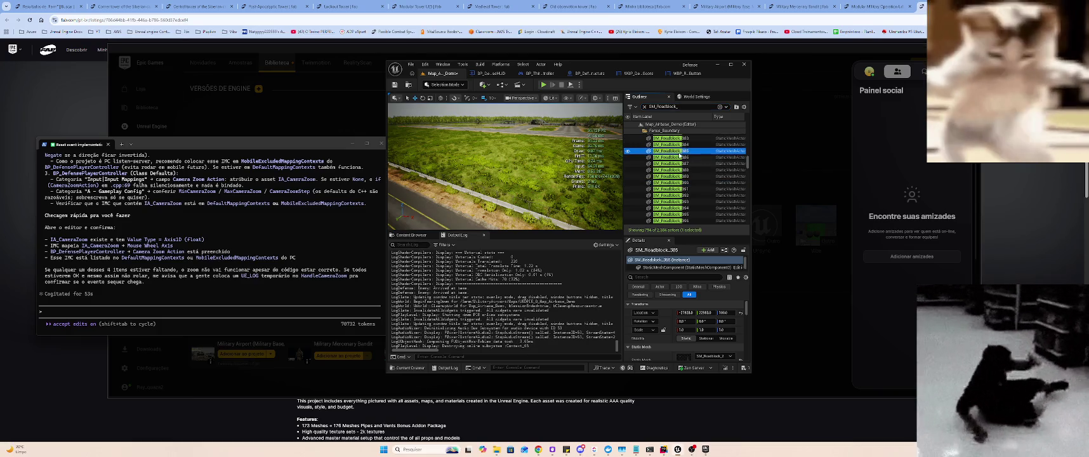
key("ctrl+a")
left_click_drag(508, 178, 508, 178)
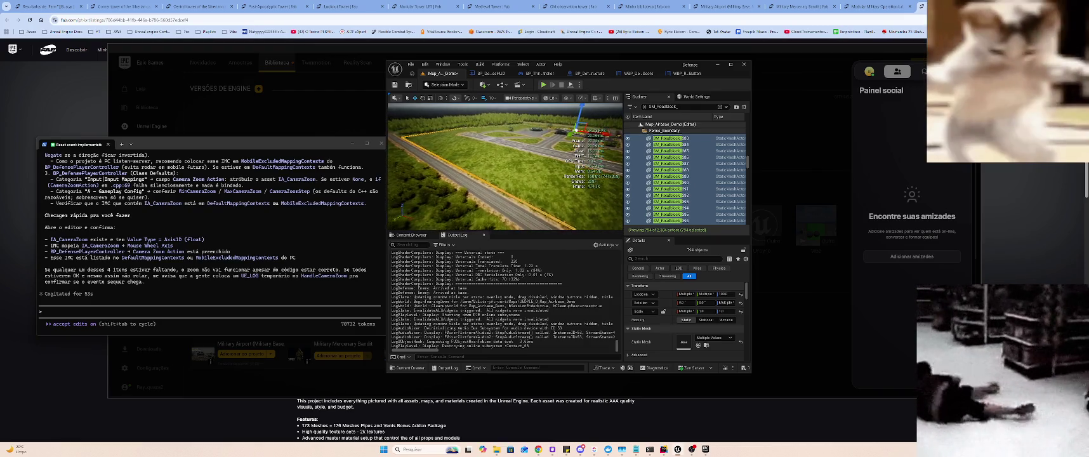
left_click(693, 107)
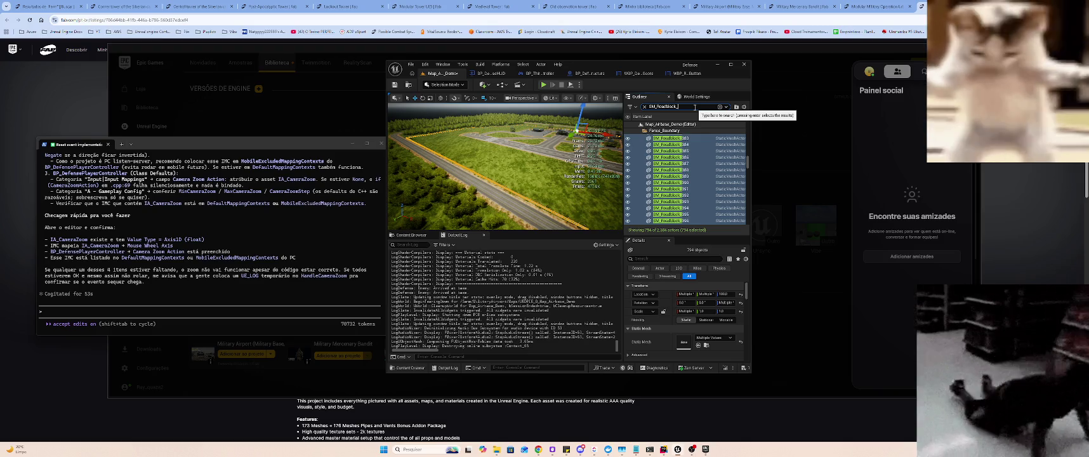
left_click_drag(508, 178, 508, 177)
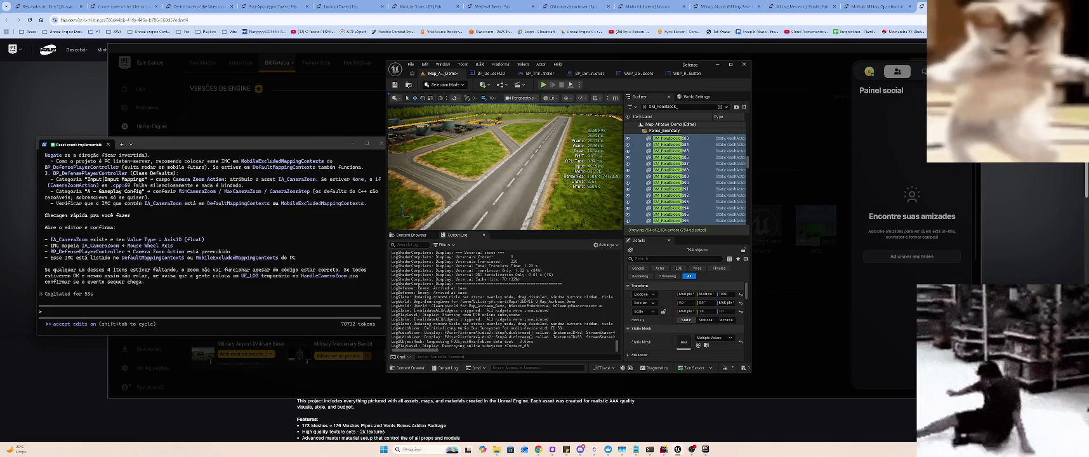
- Browse to the car park asphalt mesh asset, then reselect all the roadblock actors
left_click(492, 125)
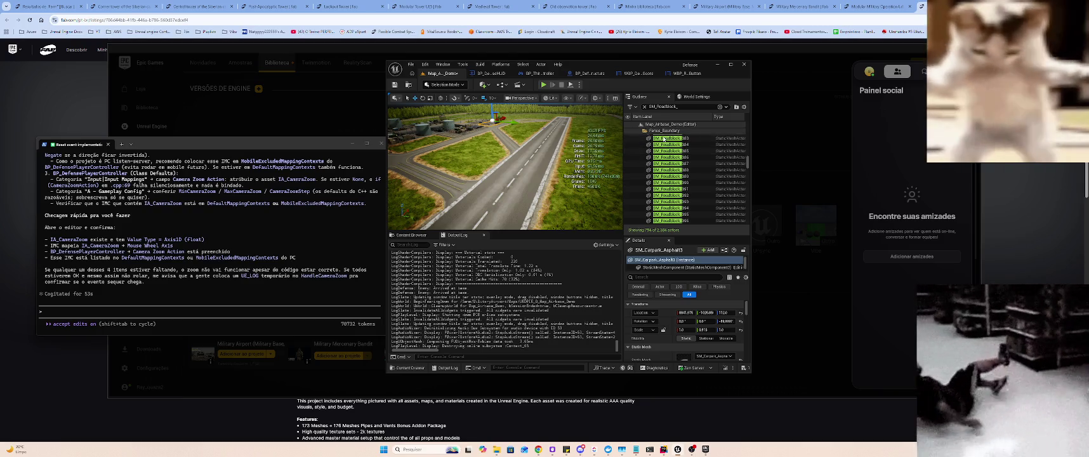
right_click(490, 123)
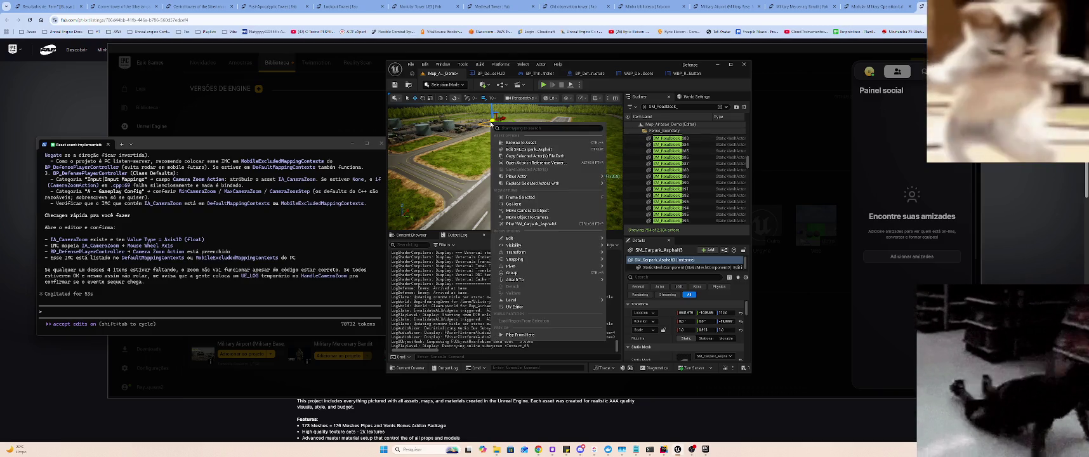
left_click(522, 143)
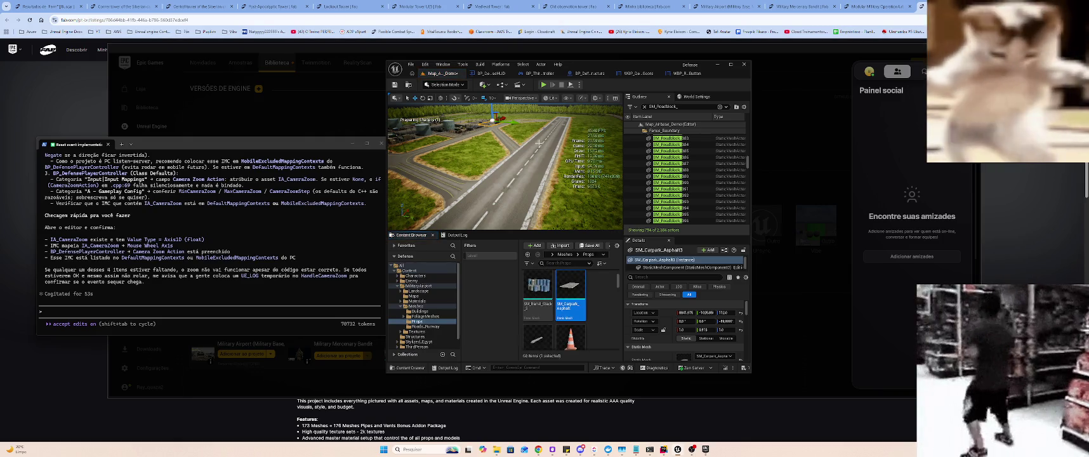
left_click_drag(521, 142, 539, 170)
left_click(669, 157)
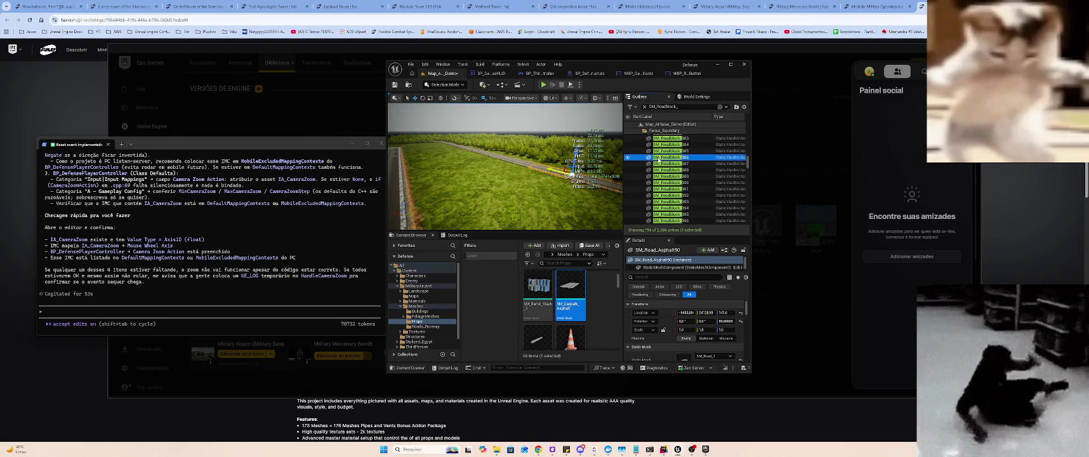
key("ctrl+a")
mouse_move(539, 170)
left_mouse_down()
mouse_move(533, 151)
mouse_move(514, 148)
mouse_move(538, 201)
left_mouse_up()
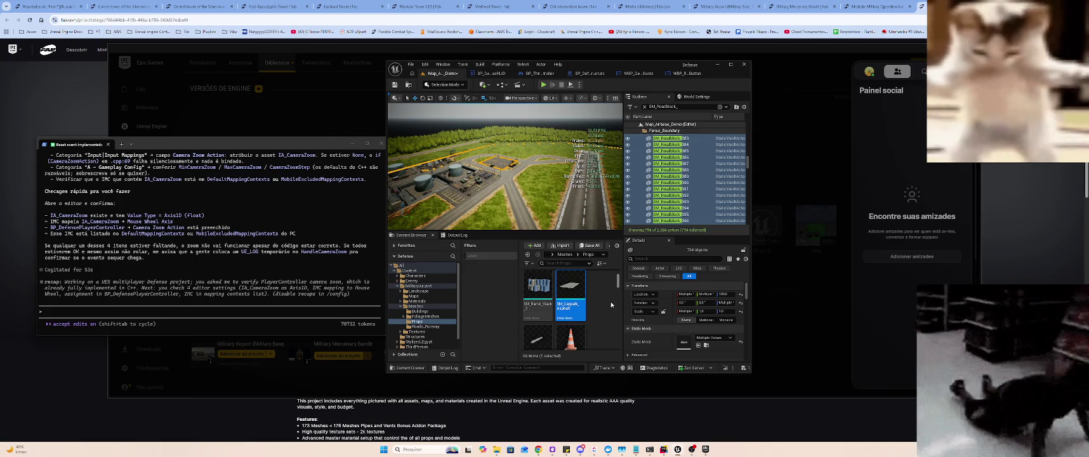
- Copy the BP_DefensePlayerController checklist line from the terminal and select a runway piece
scroll(429, 302, "down", 1)
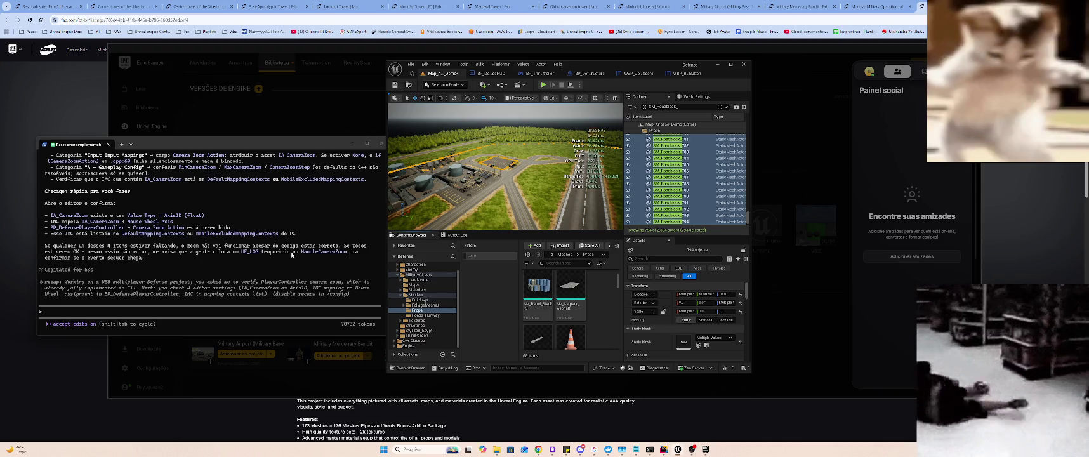
left_click(125, 230)
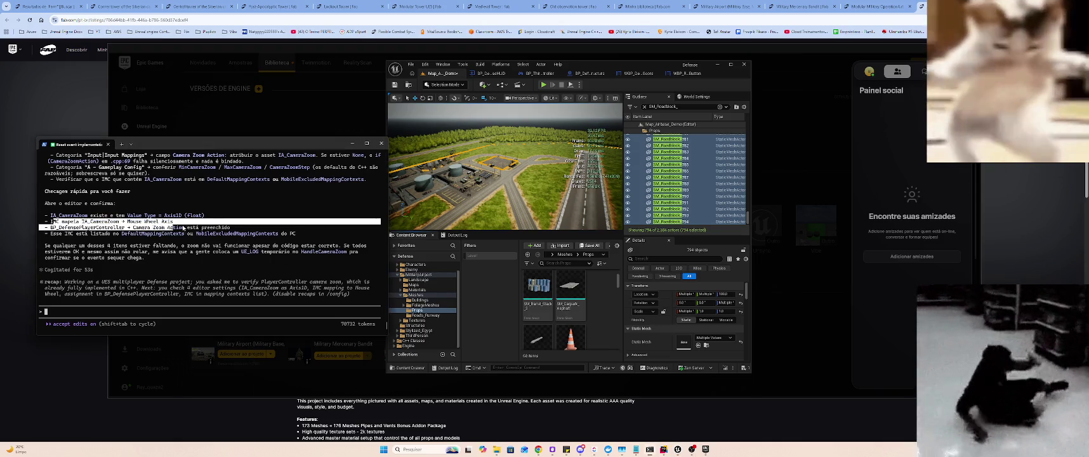
left_click_drag(56, 230, 241, 231)
left_click(535, 194)
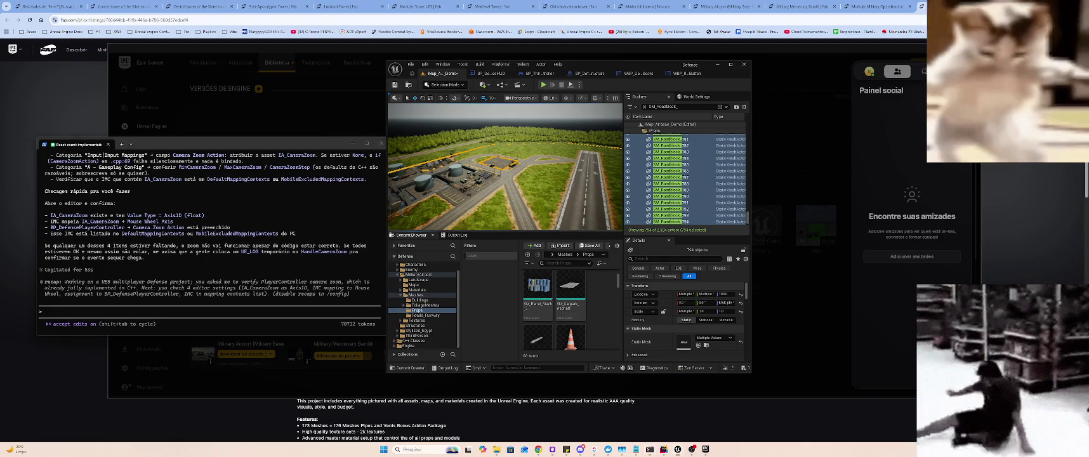
scroll(535, 195, "up", 8)
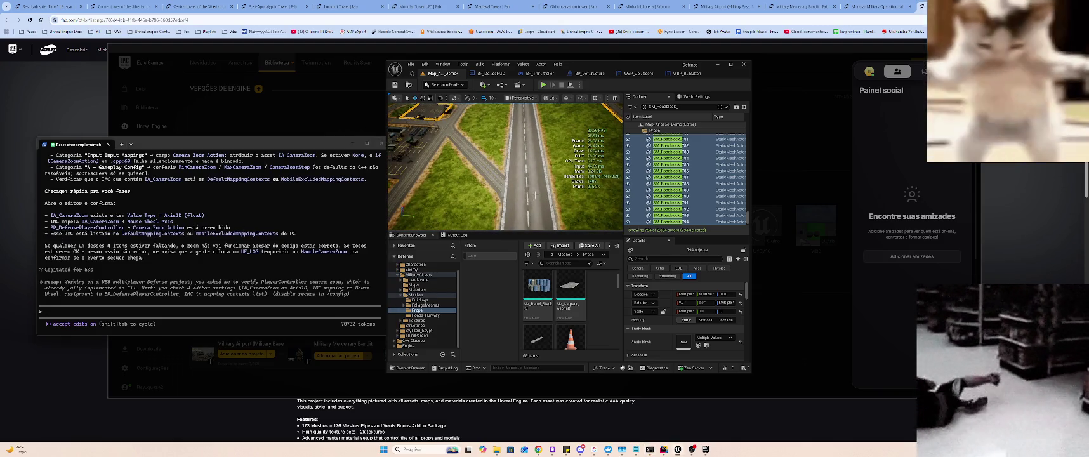
scroll(535, 195, "down", 5)
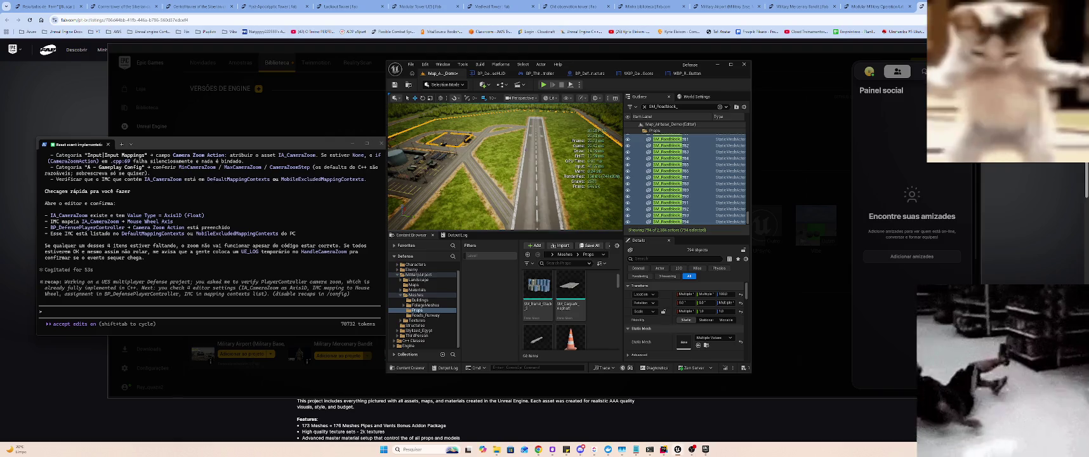
left_click(536, 203)
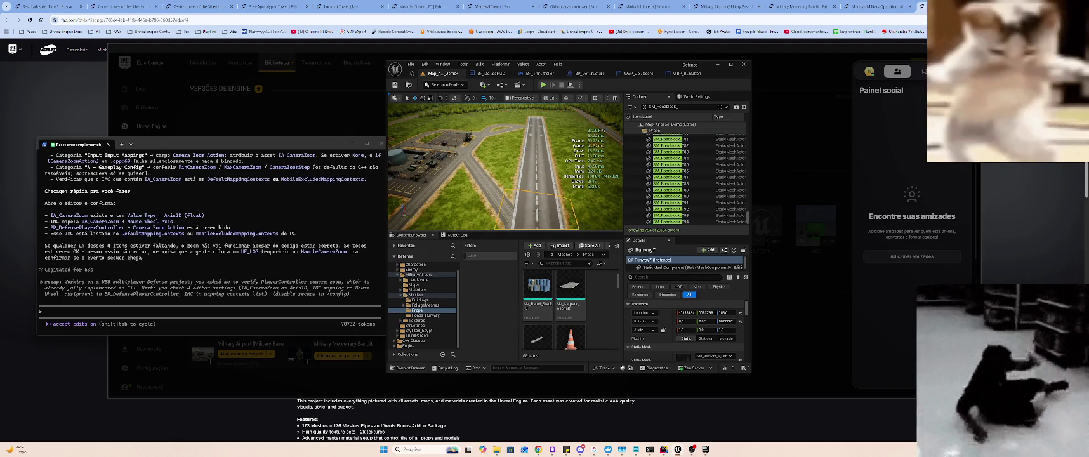
- Place a Player Start in the level and frame the view on it by the runway road
left_click(484, 84)
type("player")
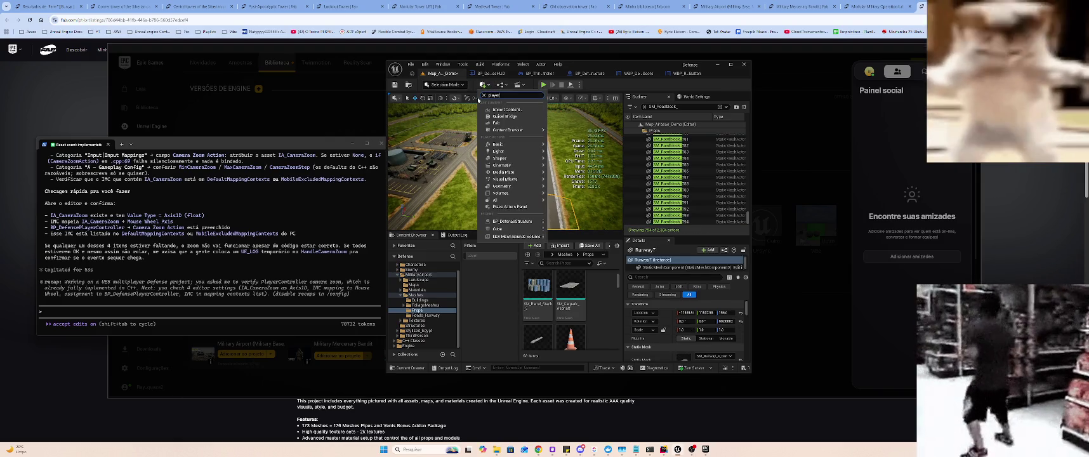
type(" s")
left_click(501, 107)
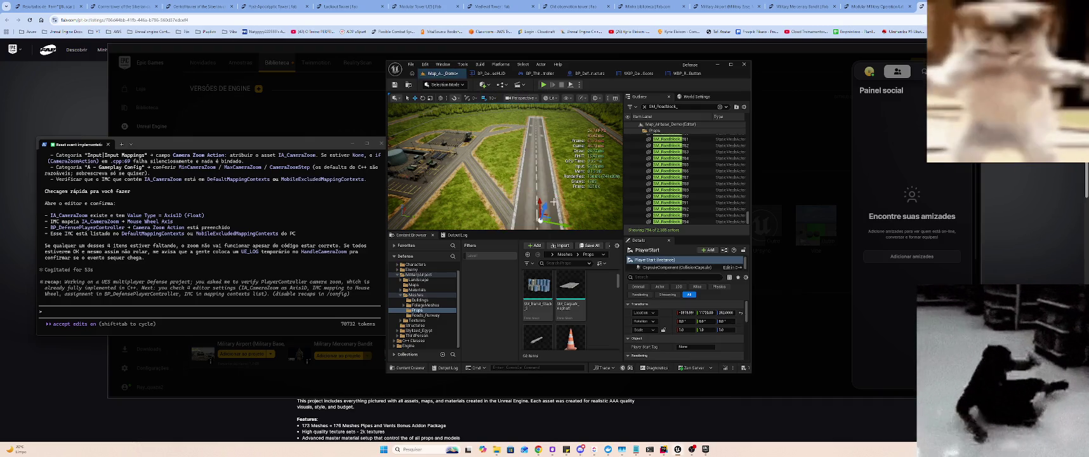
key("f")
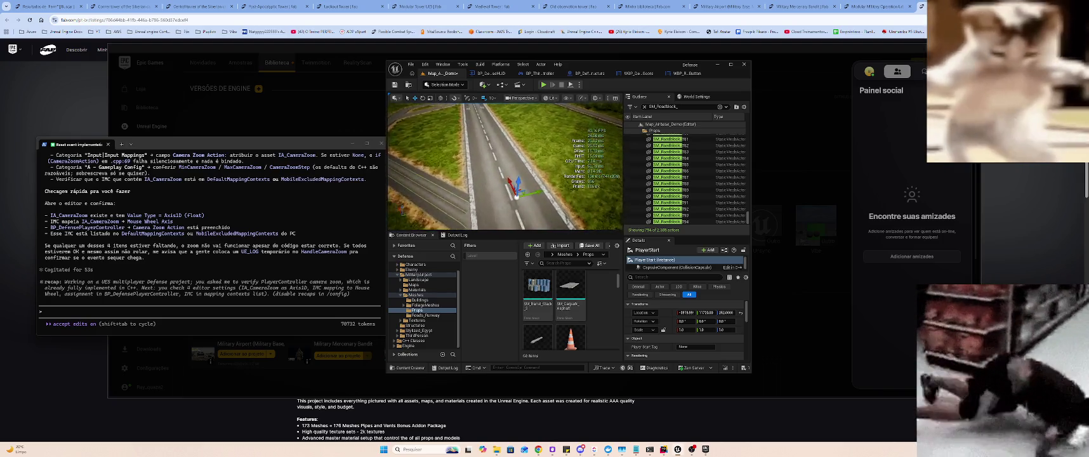
key("f")
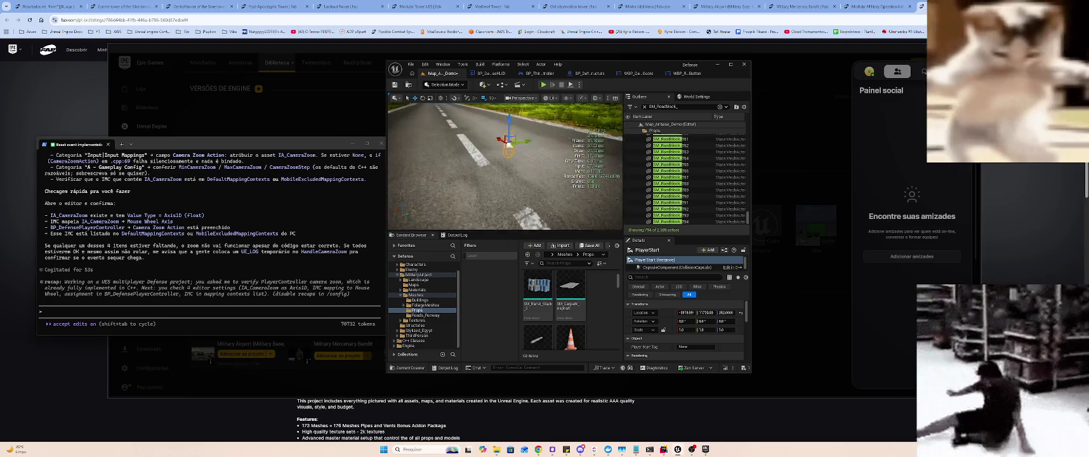
right_click(551, 214)
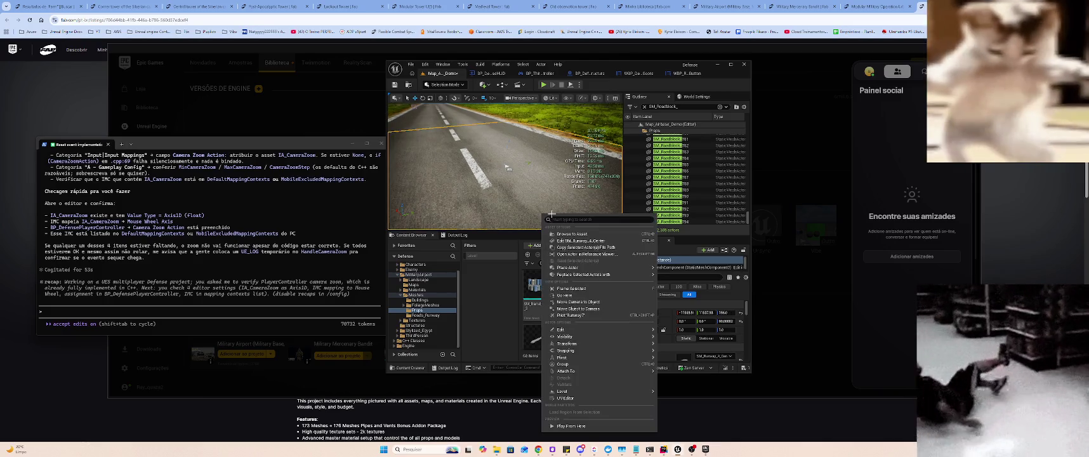
left_click(509, 168)
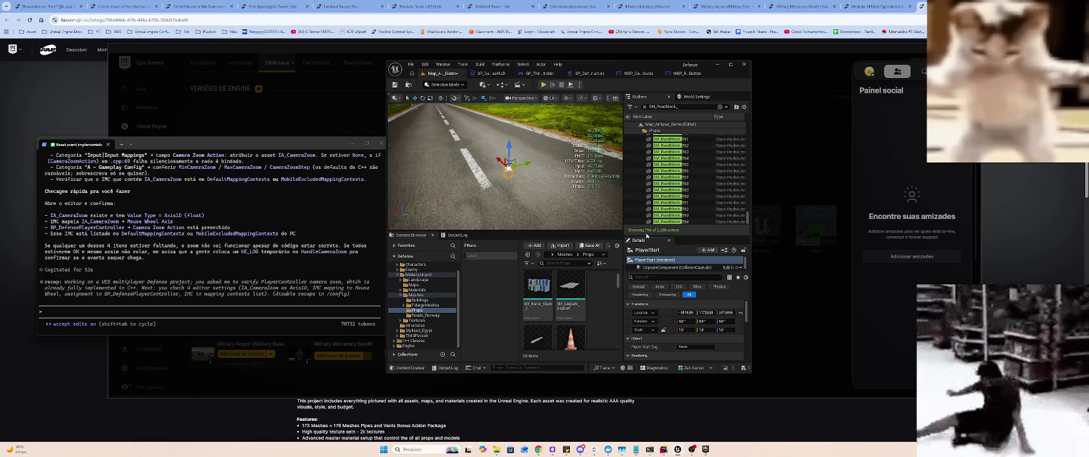
- Save the airbase map and list the MilitaryAirport folder's subfolders
key("ctrl+s")
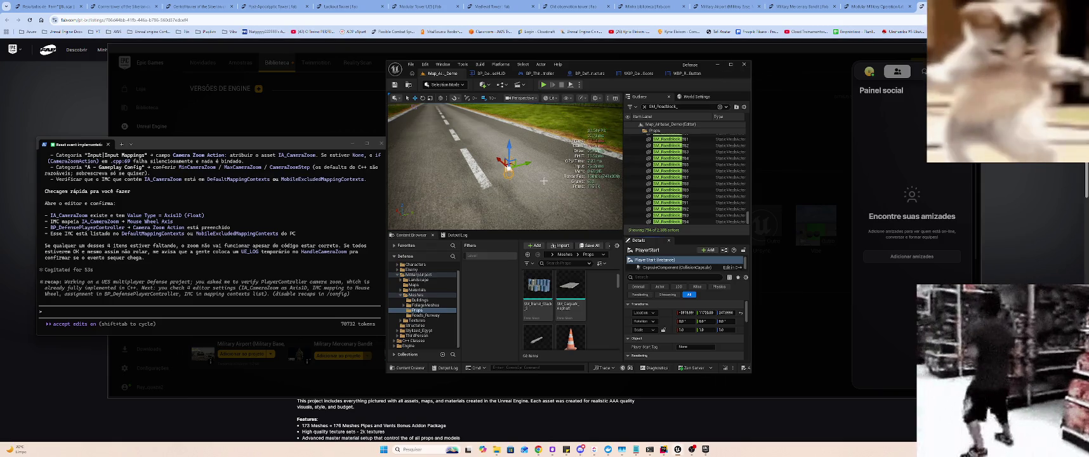
left_click_drag(539, 159, 521, 190)
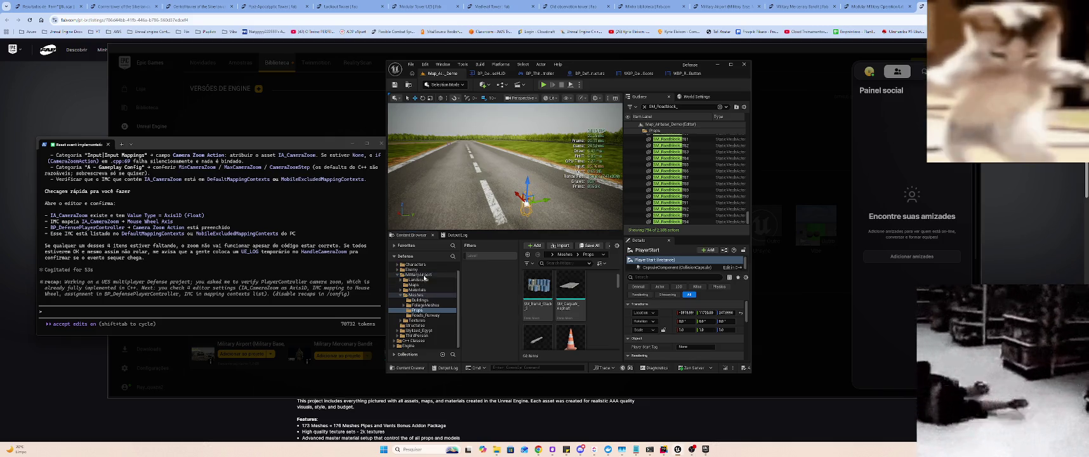
left_click(423, 275)
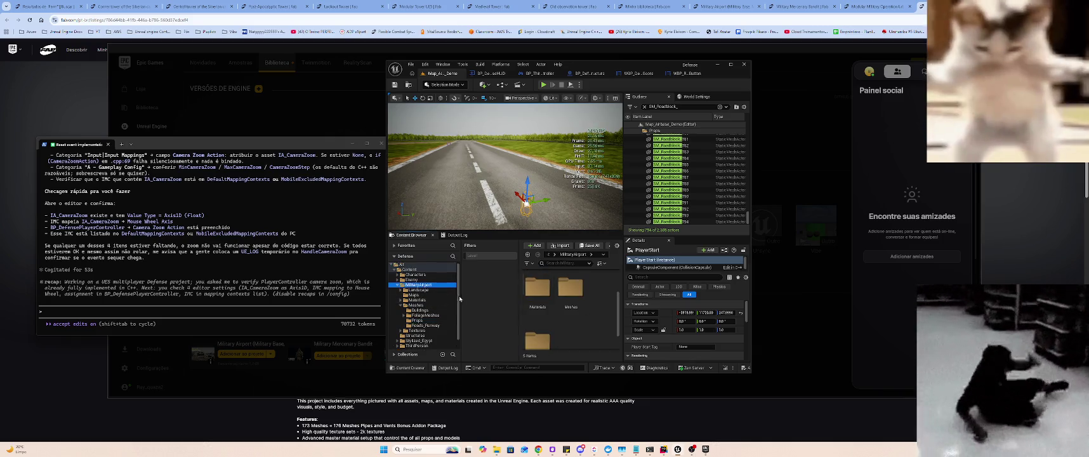
- Paste the Player Start coordinates (-3919.99, 11720.0, 247.99) into BP_DefenseGameMode's Base Location
left_click(434, 342)
scroll(552, 305, "down", 2)
right_click(567, 318)
left_click(539, 285)
double_click(539, 285)
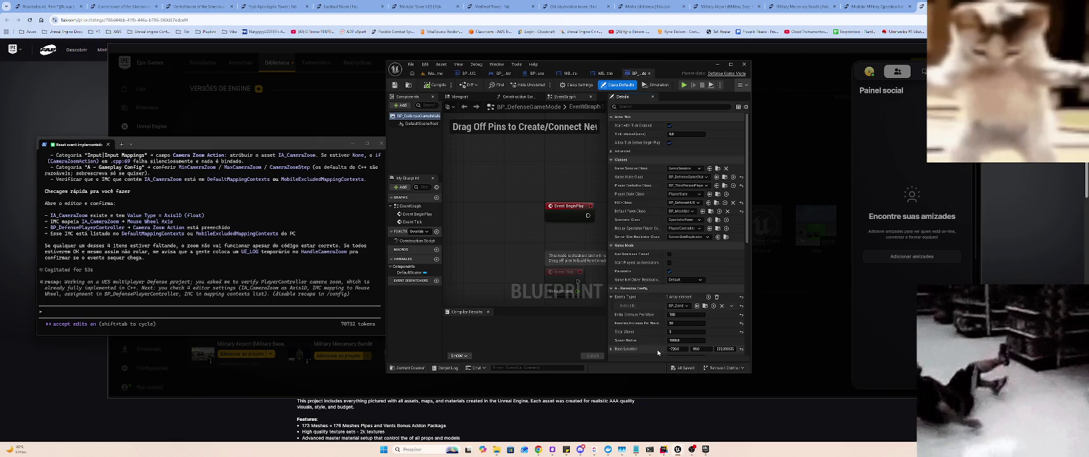
right_click(655, 353)
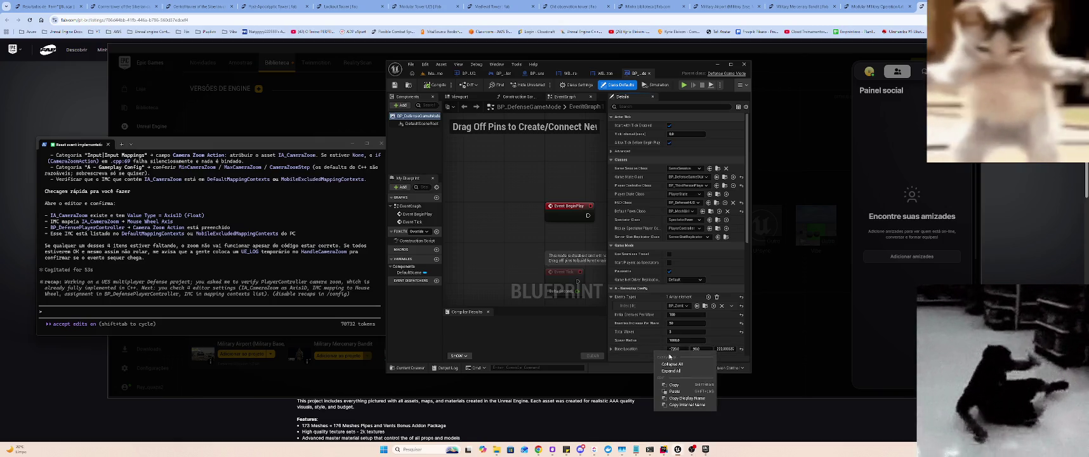
left_click(684, 391)
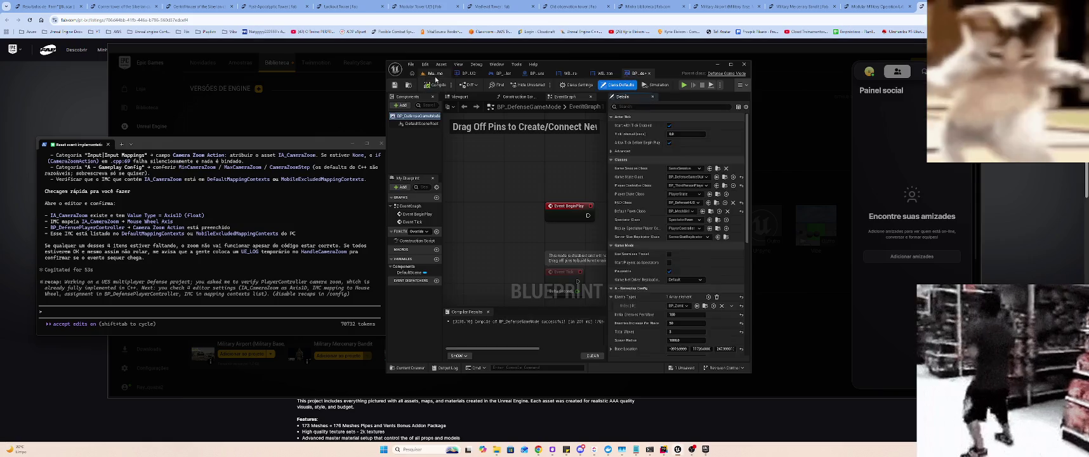
left_click(437, 73)
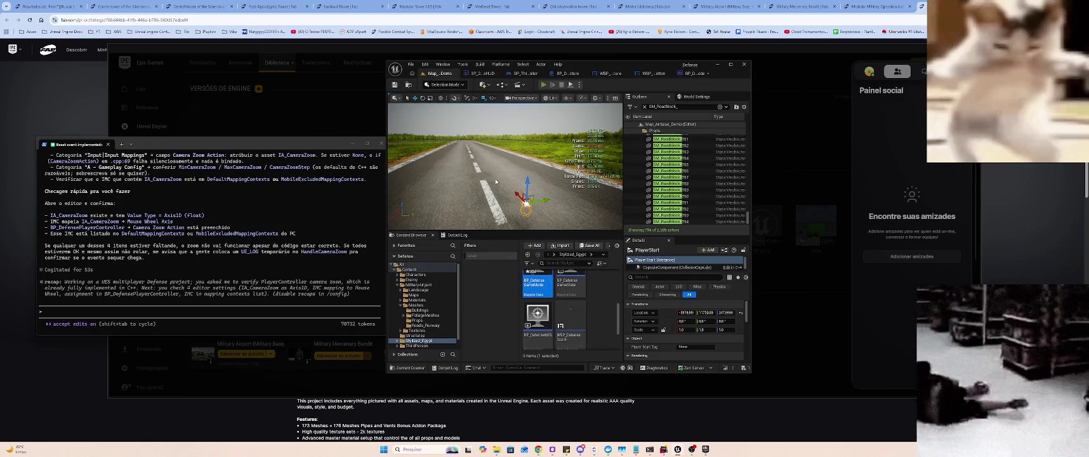
- Run a brief playtest, then return to BP_DefenseGameMode to edit its Spawn Radius
left_click(555, 168)
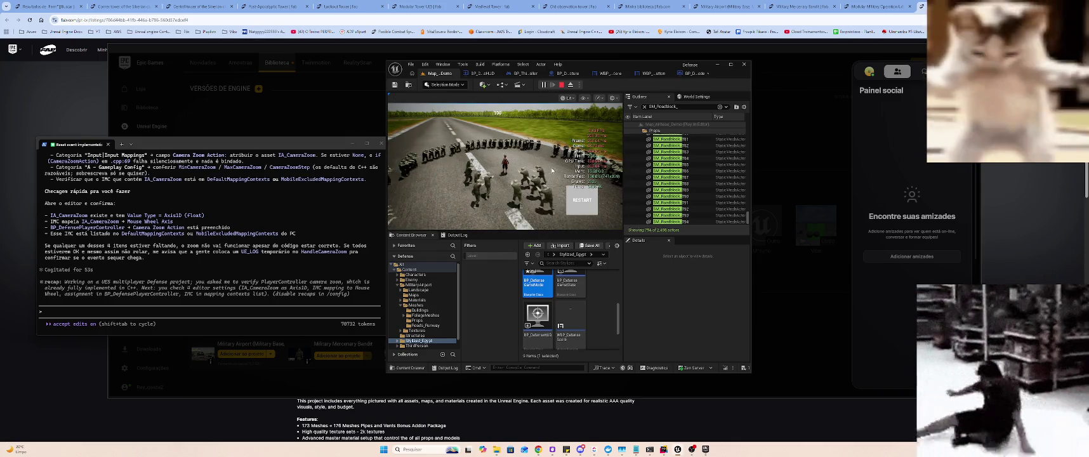
key("Escape")
key("ctrl+Tab")
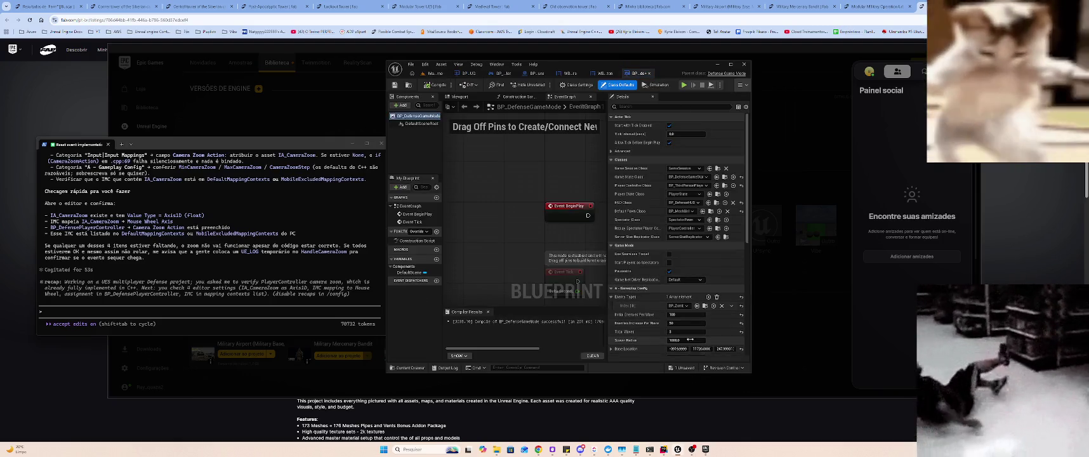
left_click(679, 341)
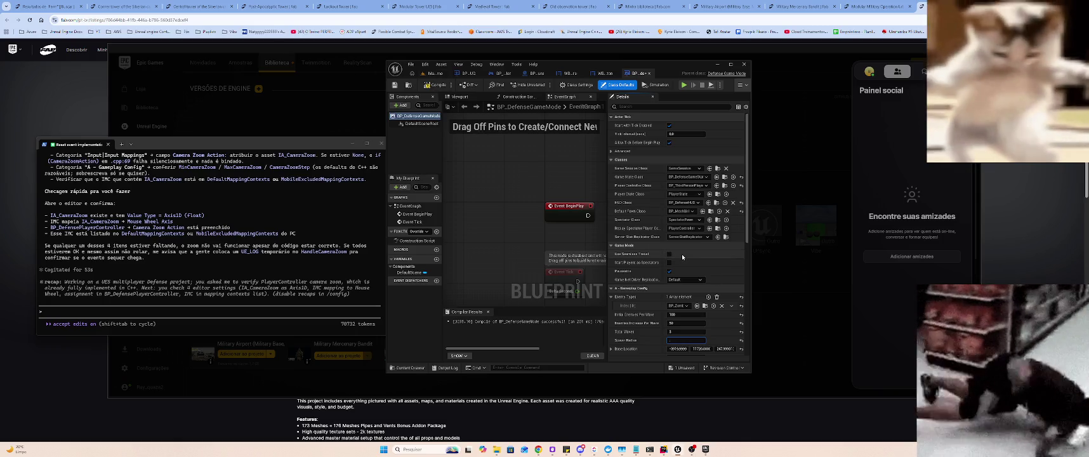
- Replace the BP_DefenseGameMode Spawn Radius value and go back to the airbase level
key("ctrl+a")
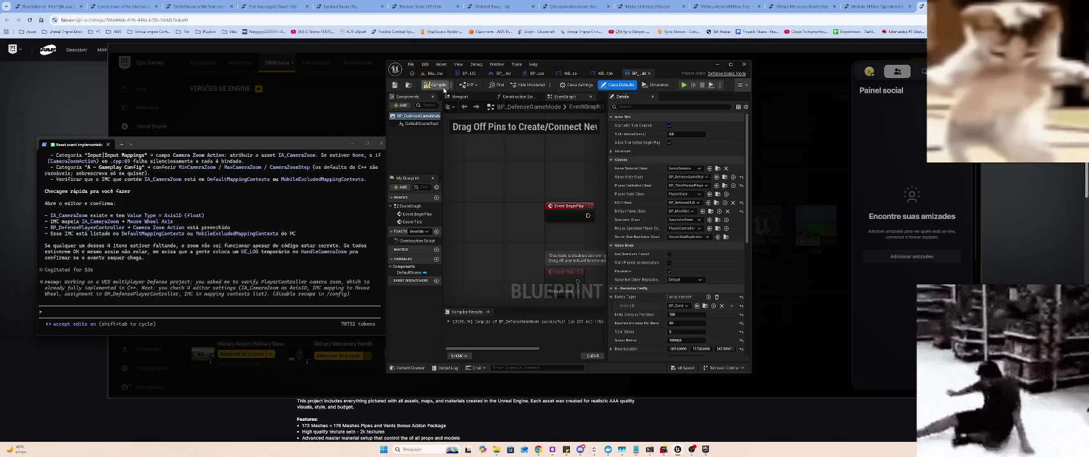
left_click(437, 73)
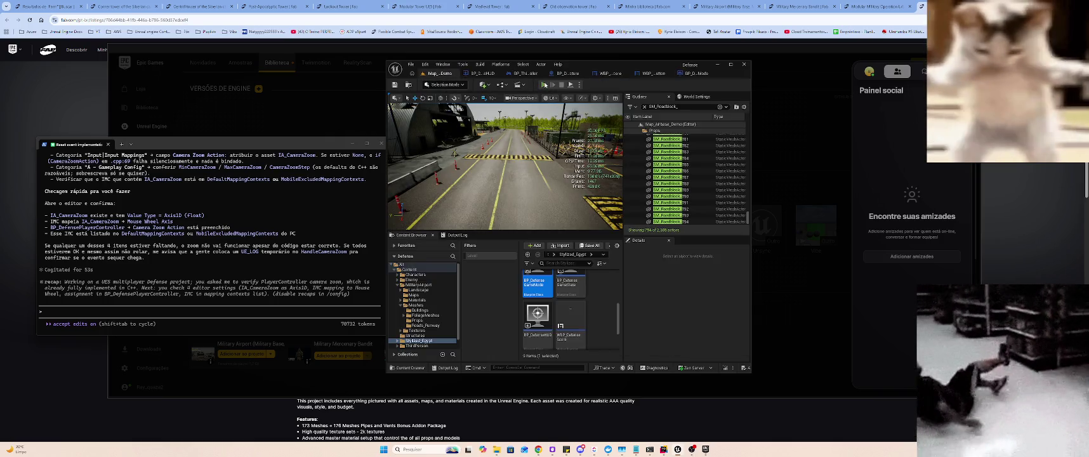
- Start a playtest with mouse capture and zoom the game camera in and out
left_click(542, 85)
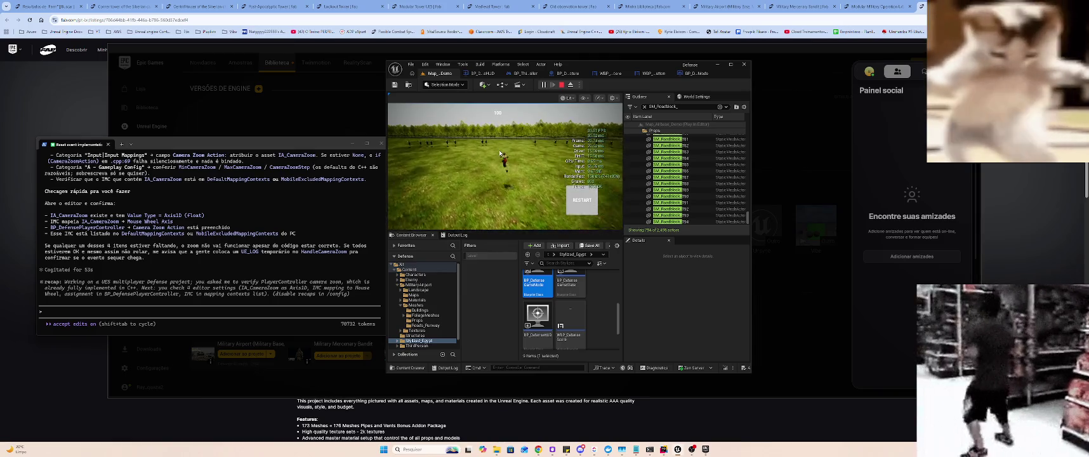
left_click(405, 163)
scroll(405, 163, "up", 3)
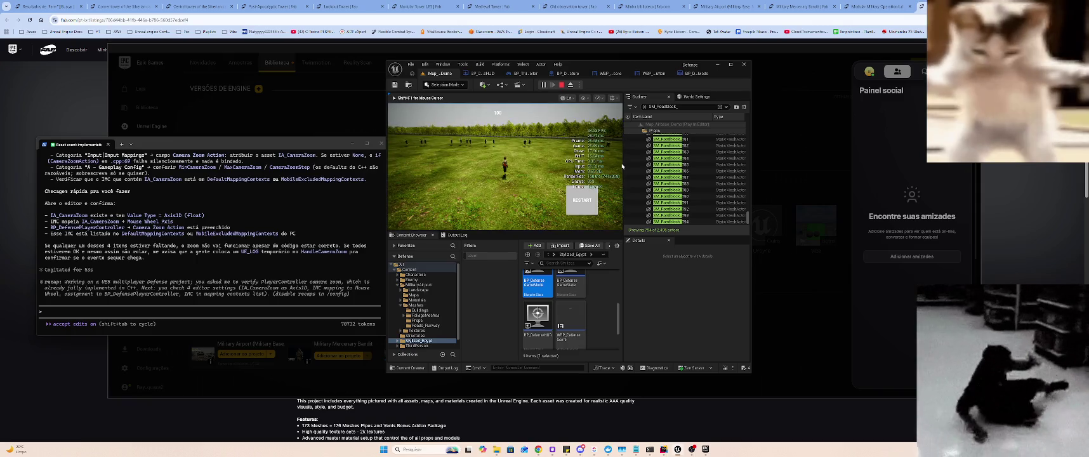
scroll(389, 151, "down", 5)
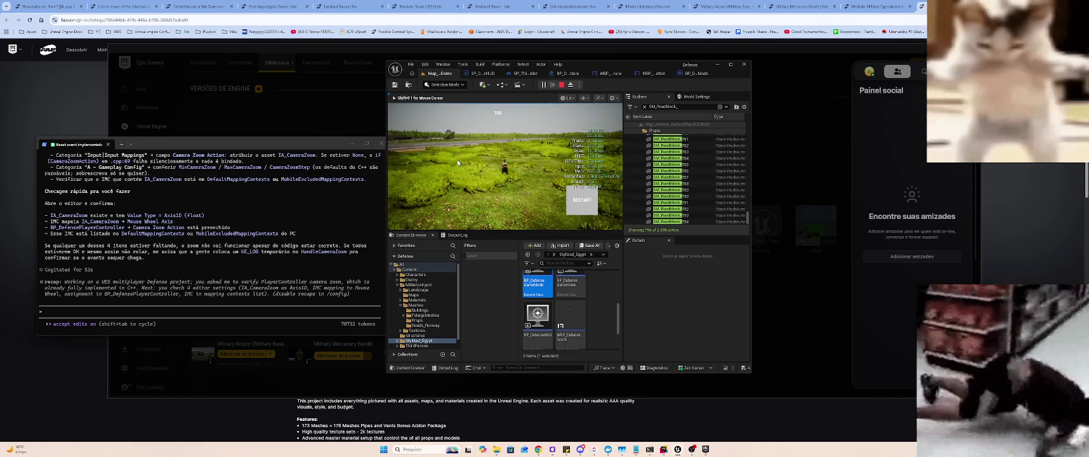
scroll(518, 173, "up", 3)
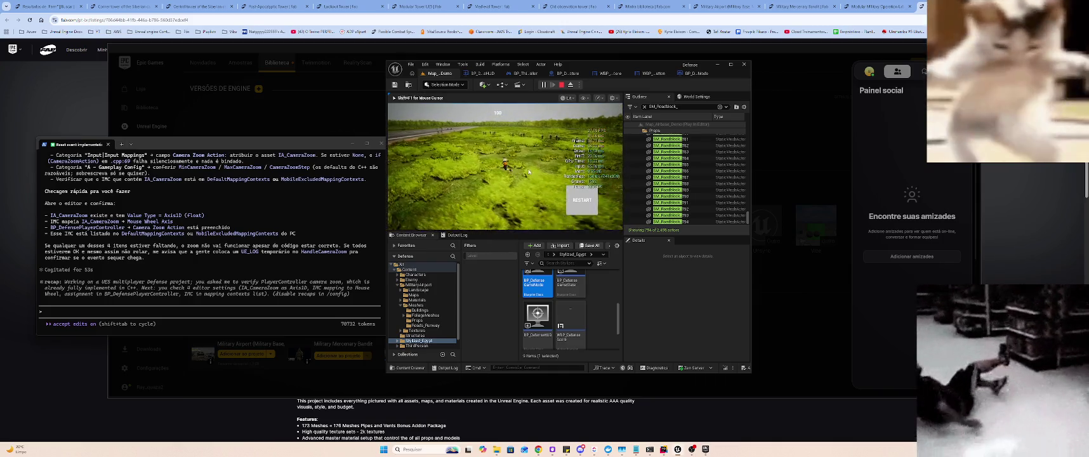
scroll(571, 178, "up", 3)
scroll(587, 159, "down", 3)
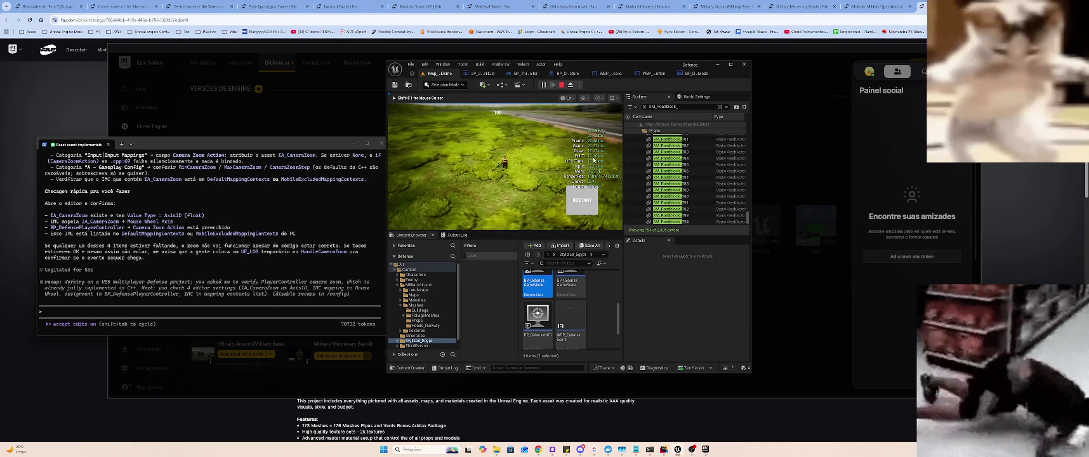
scroll(584, 162, "up", 2)
scroll(552, 166, "down", 4)
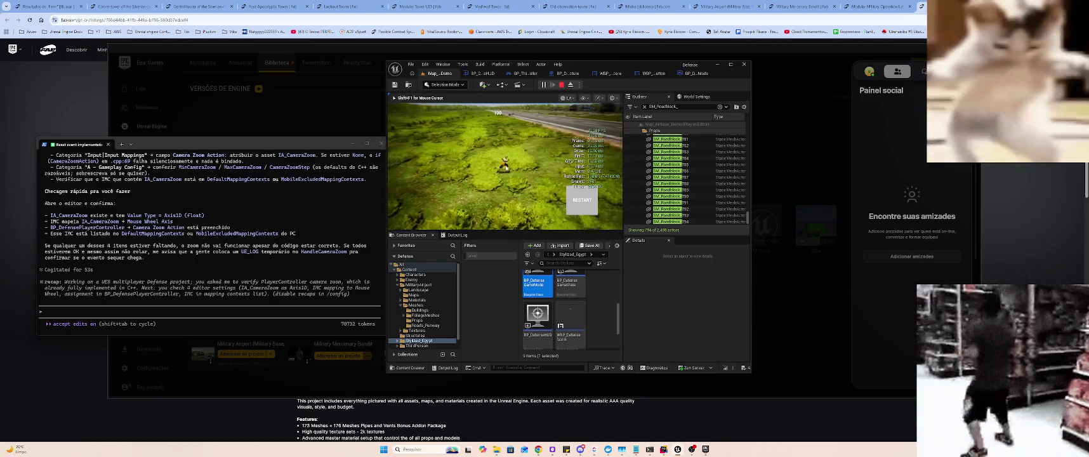
scroll(546, 169, "down", 3)
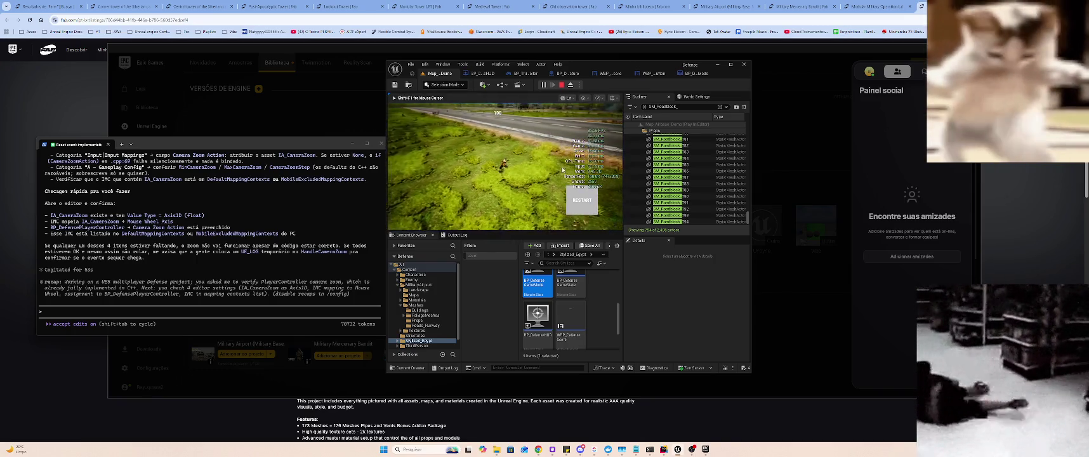
- Run the character off the grass and along the runway road
key("w")
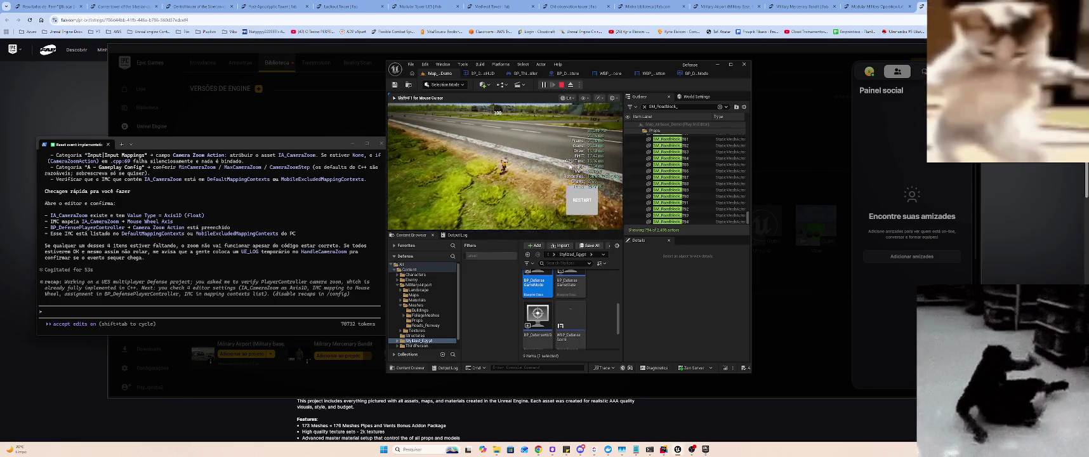
key("w")
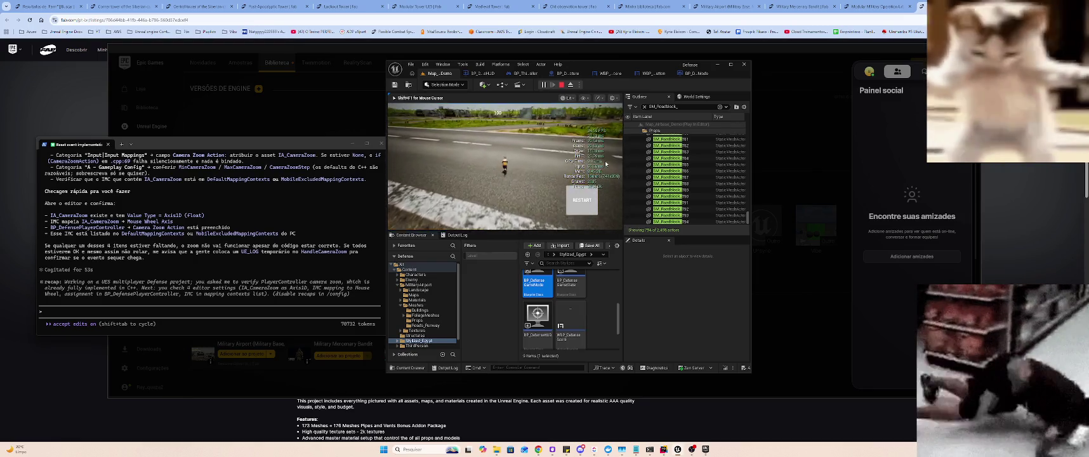
key("w")
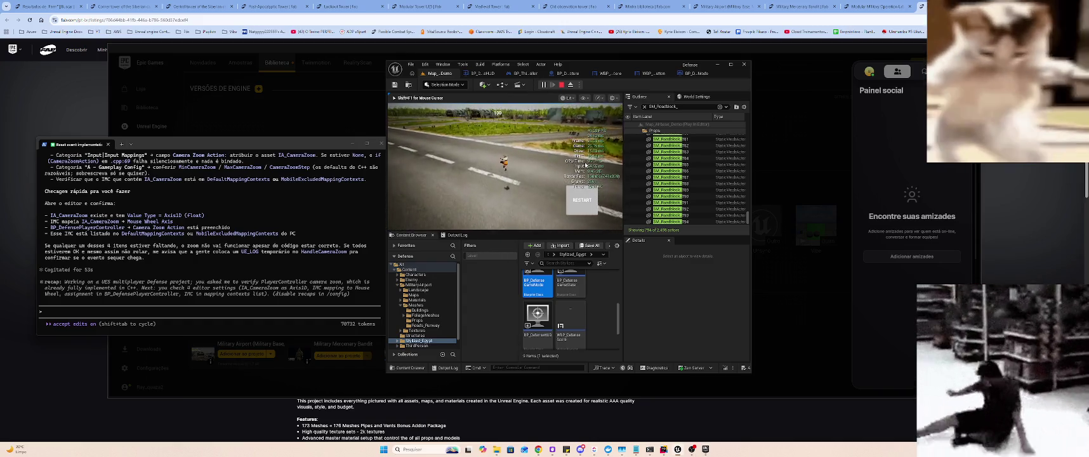
key("w")
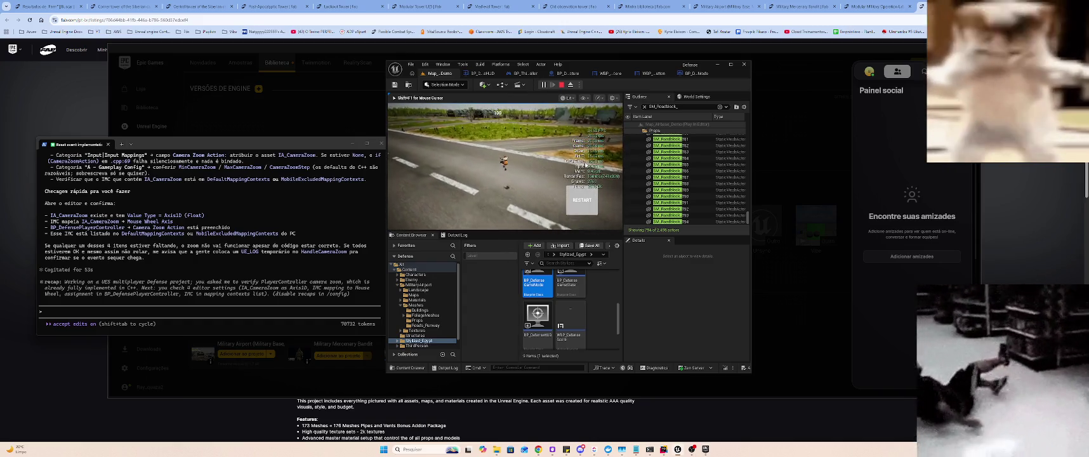
key("w")
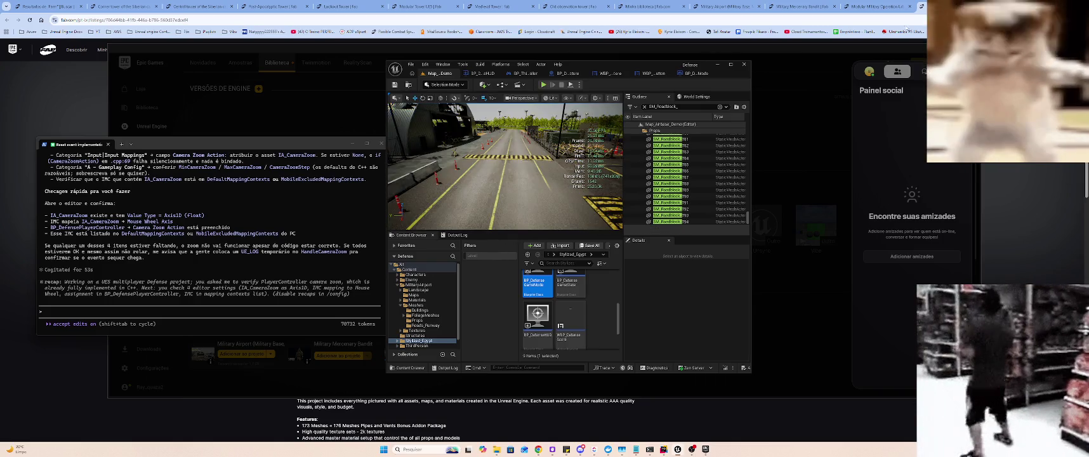
left_click(794, 2)
- Review the open Fab listing tabs for bandit, airport and tower assets
left_click(797, 5)
left_click(724, 6)
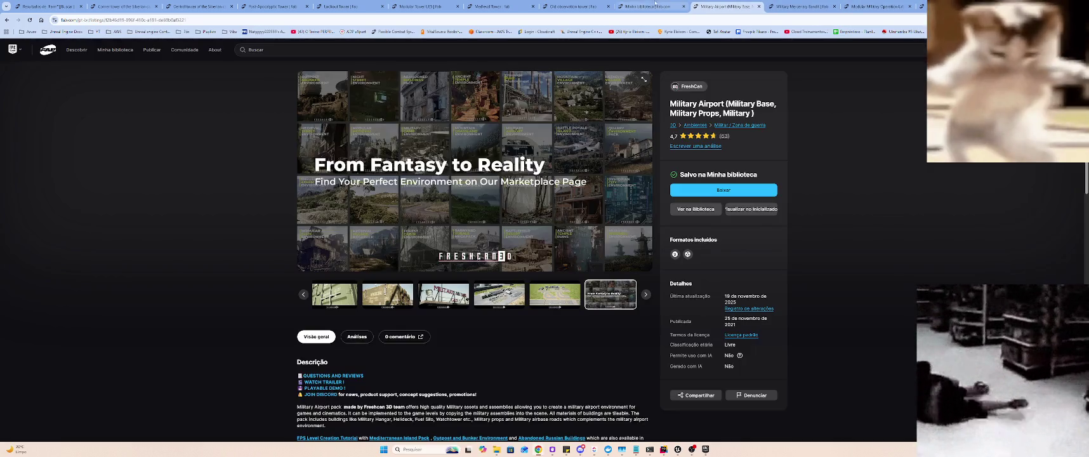
left_click(595, 7)
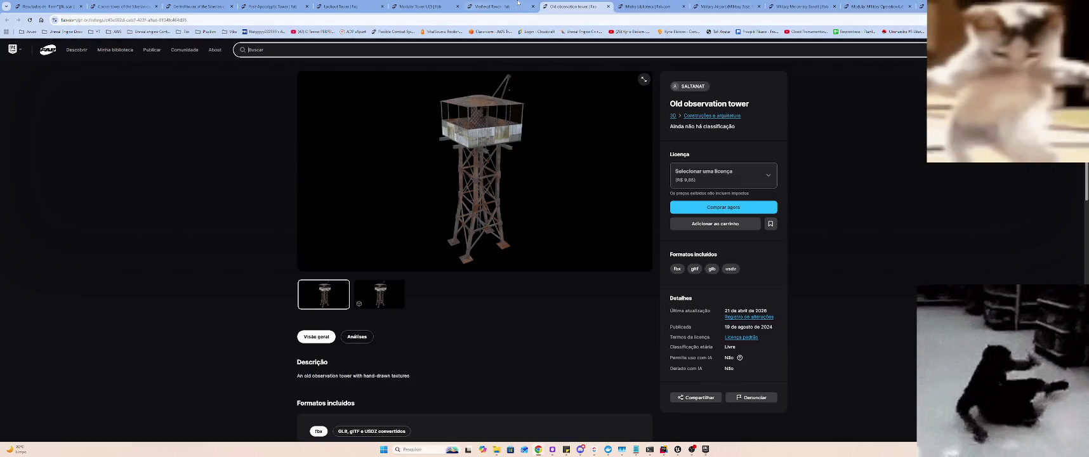
left_click(508, 6)
left_click(423, 6)
left_click(334, 5)
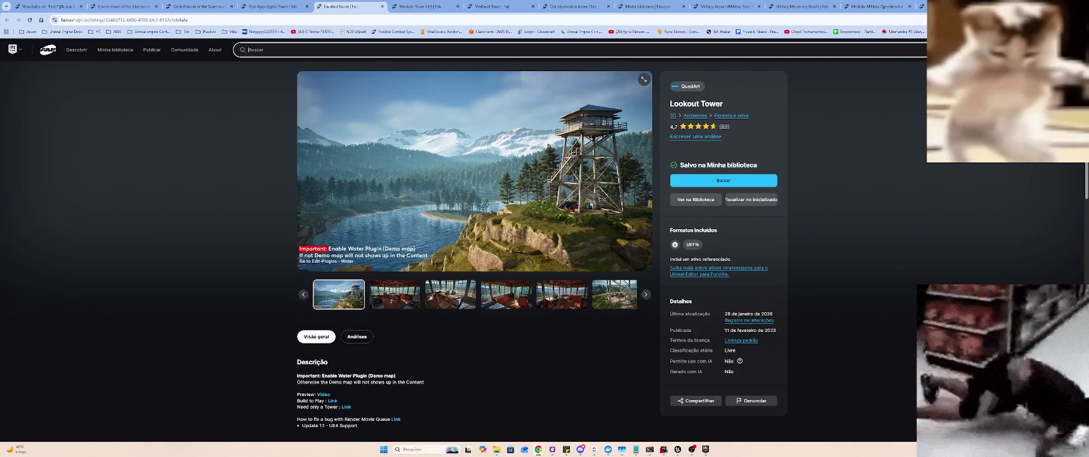
left_click(272, 6)
left_click(197, 5)
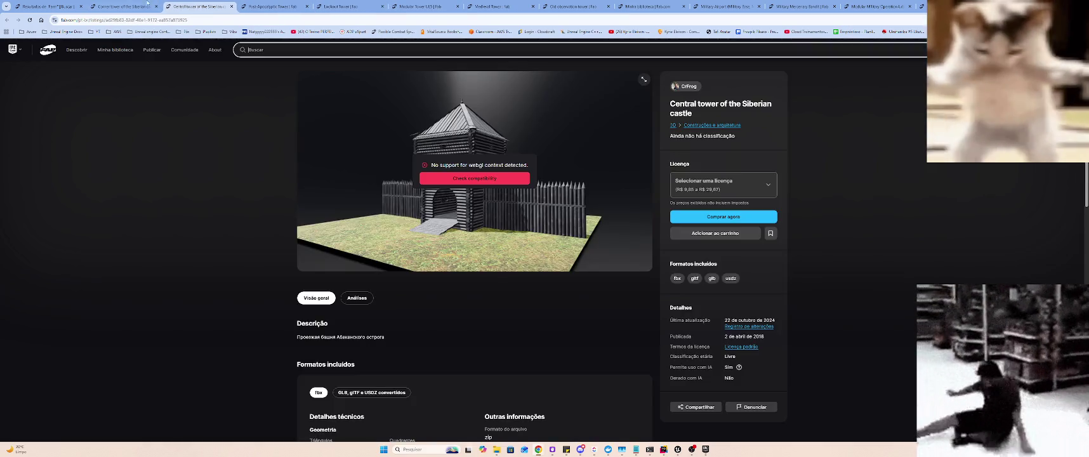
left_click(241, 6)
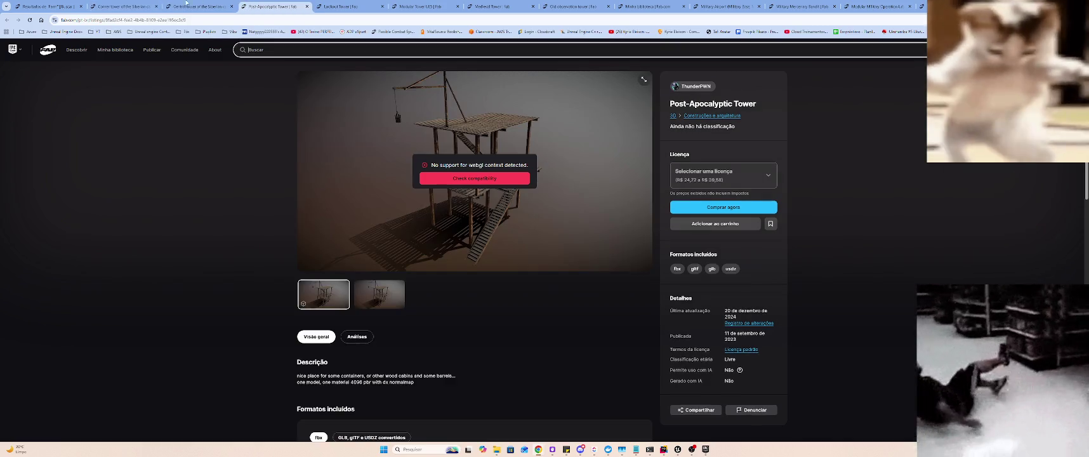
left_click(145, 8)
- Open the Advanced Universal Spawner product page from the owned-assets library
left_click(42, 6)
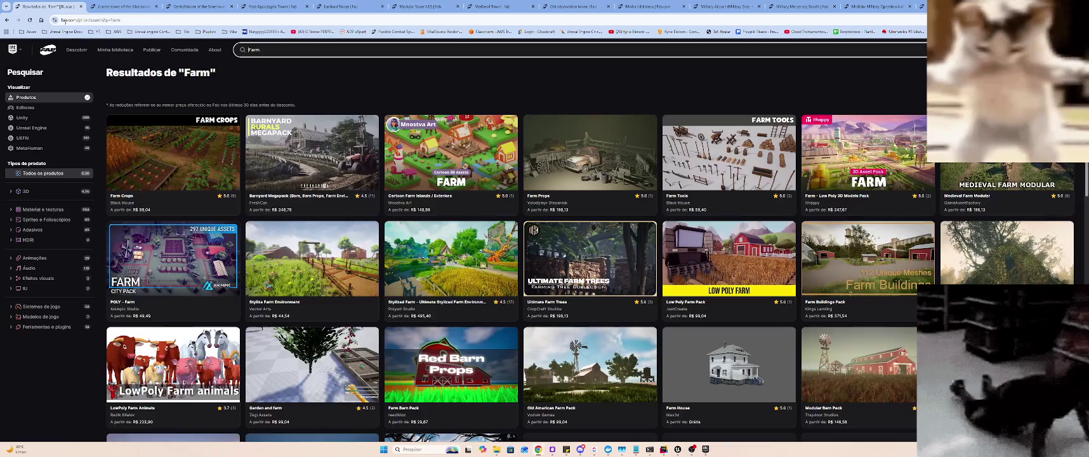
left_click(108, 52)
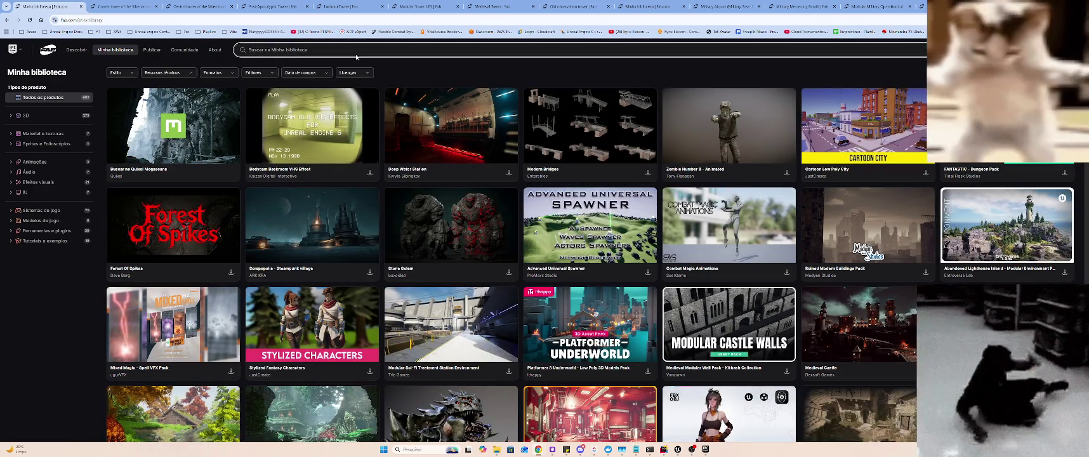
left_click(565, 228)
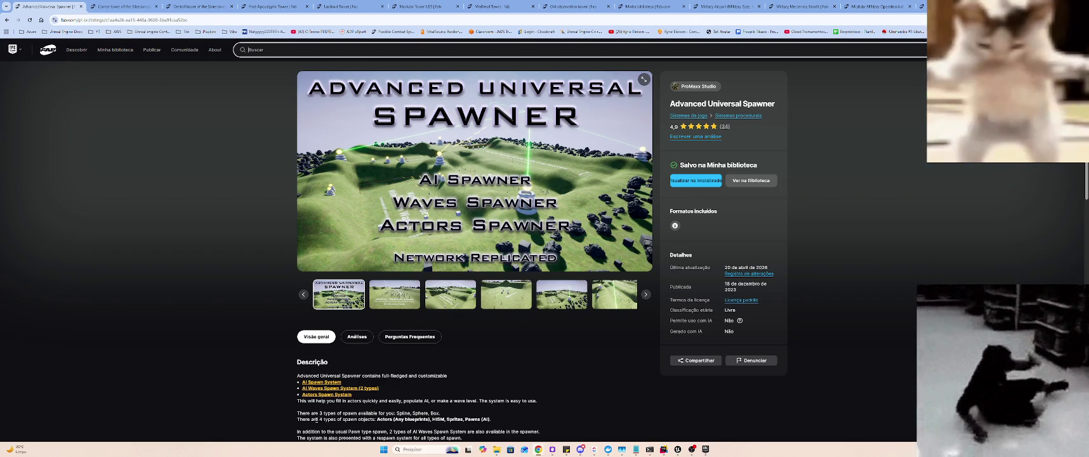
- Read the spawner description lines about the 4 spawn object types and Pawn spawn types
left_click_drag(286, 418, 441, 415)
left_click(445, 415)
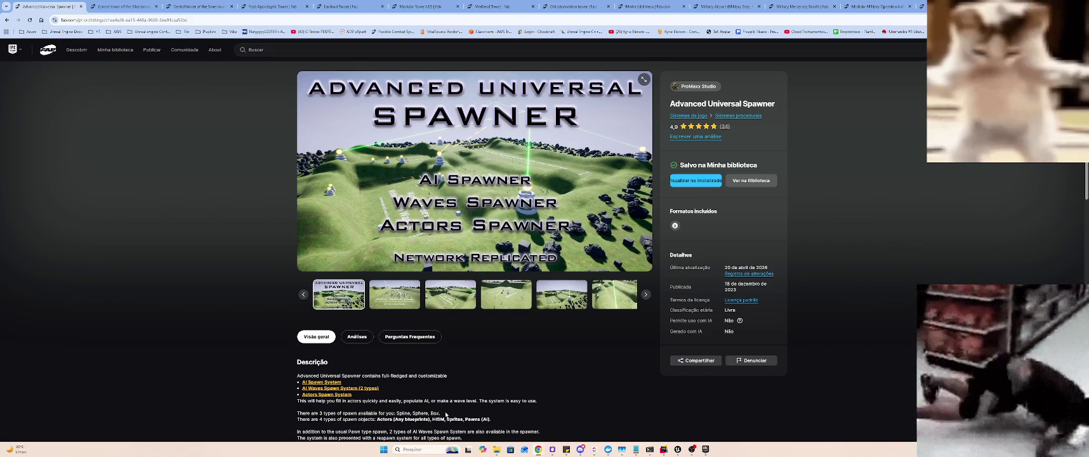
scroll(413, 421, "down", 1)
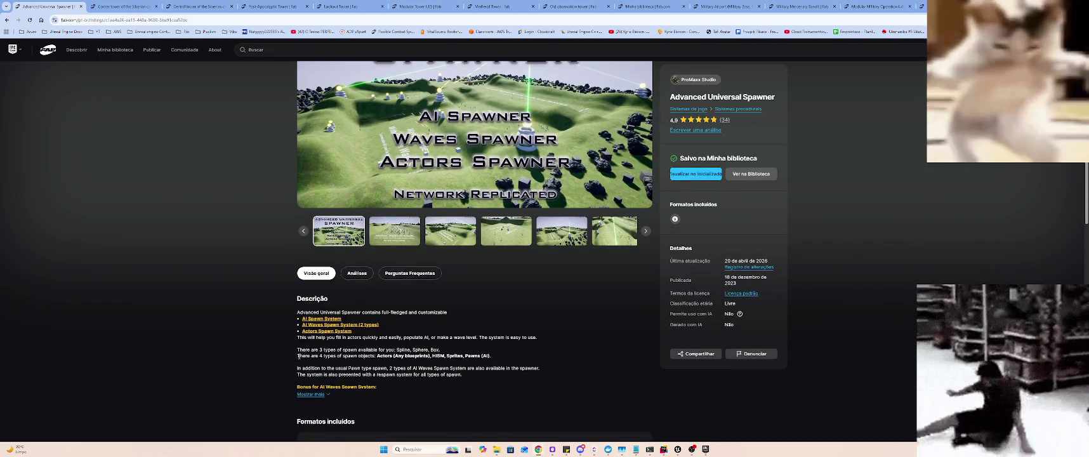
left_click_drag(298, 356, 487, 358)
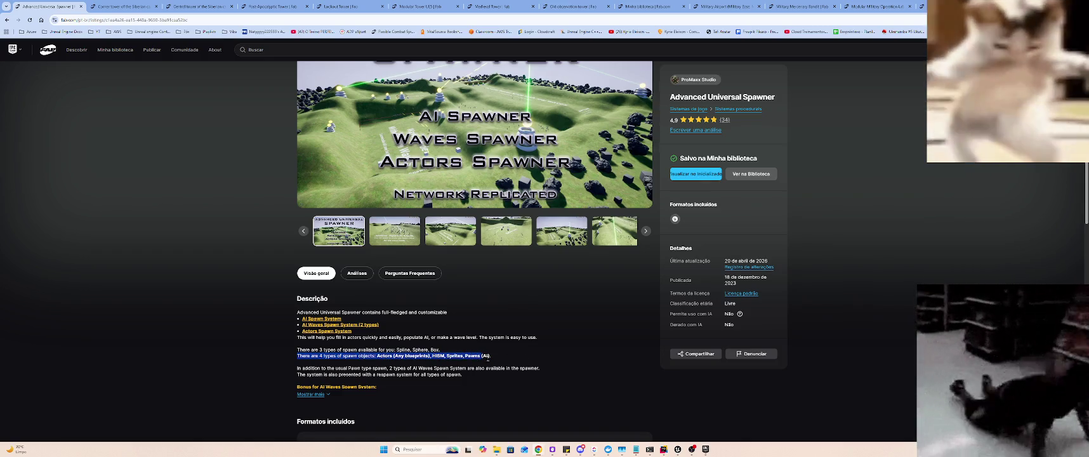
left_click(506, 360)
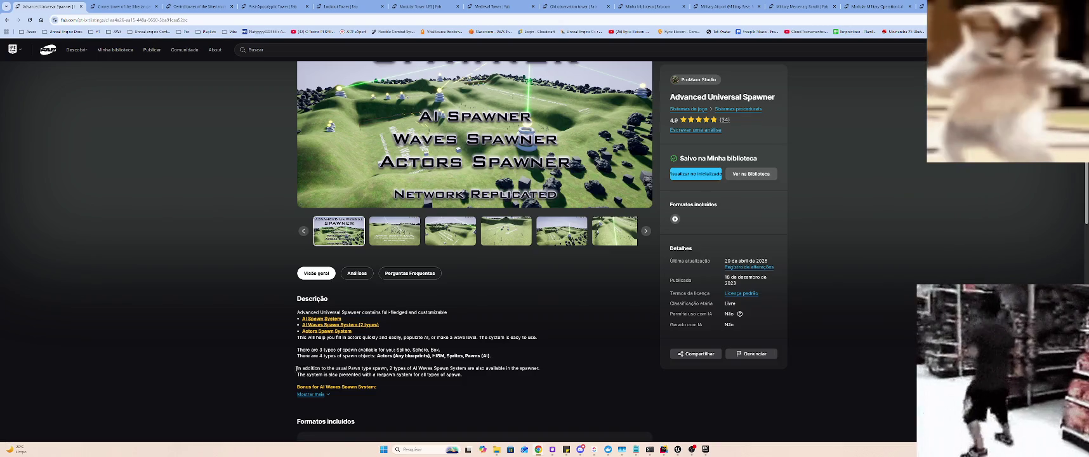
left_click_drag(298, 368, 517, 376)
mouse_move(379, 368)
left_mouse_down()
mouse_move(328, 369)
mouse_move(465, 378)
left_mouse_up()
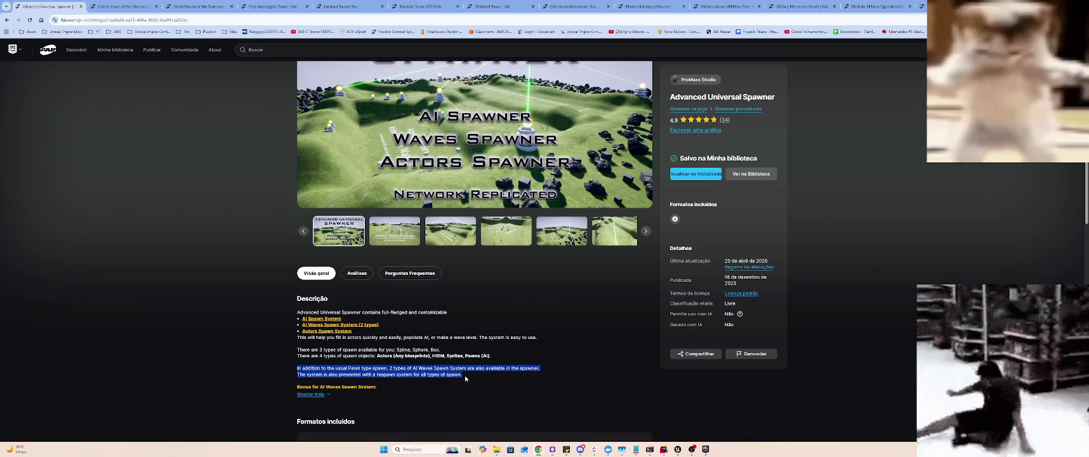
left_click(464, 378)
scroll(359, 393, "down", 1)
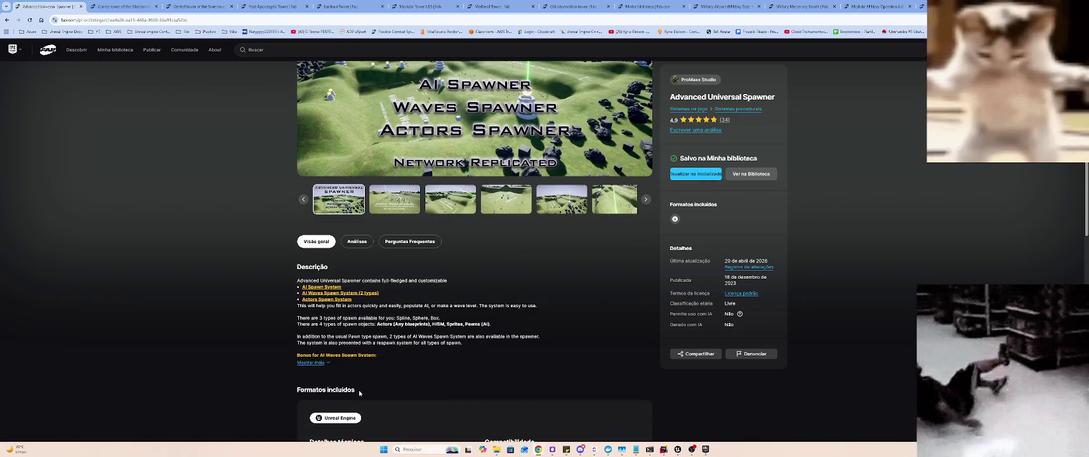
- Expand the full description and read the towers, Preview and Documentation lines
left_click(309, 362)
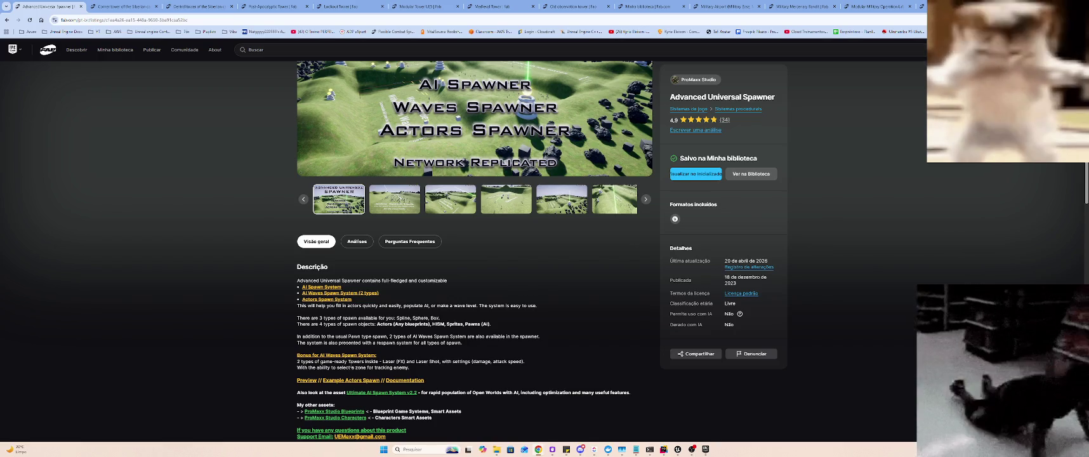
mouse_move(297, 360)
left_mouse_down()
mouse_move(518, 364)
mouse_move(506, 371)
left_mouse_up()
left_click(506, 371)
scroll(382, 368, "down", 1)
mouse_move(291, 326)
left_mouse_down()
mouse_move(424, 319)
mouse_move(412, 329)
mouse_move(607, 330)
mouse_move(602, 365)
left_mouse_up()
left_click(413, 327)
left_click(601, 365)
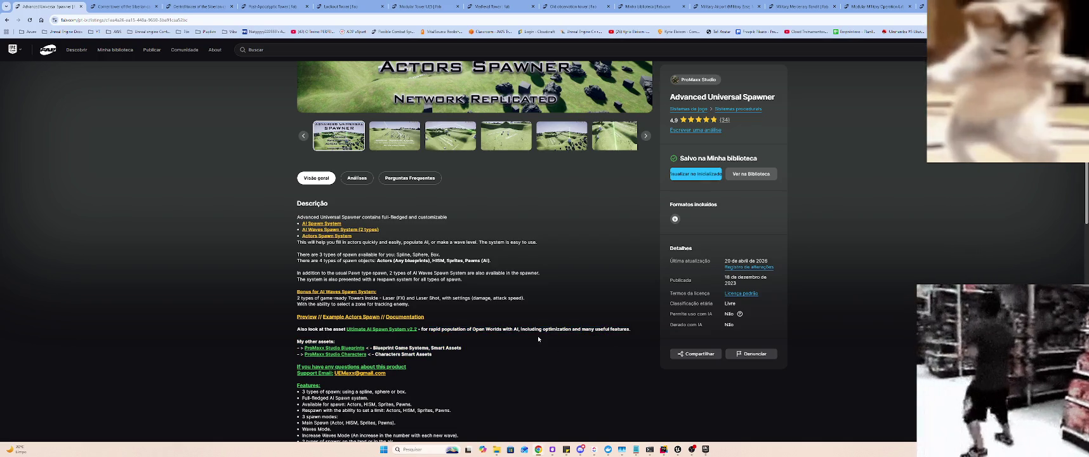
- Search the page for 'ti' and open the Ultimate AI Spawn System v2.2 listing
key("ctrl+f")
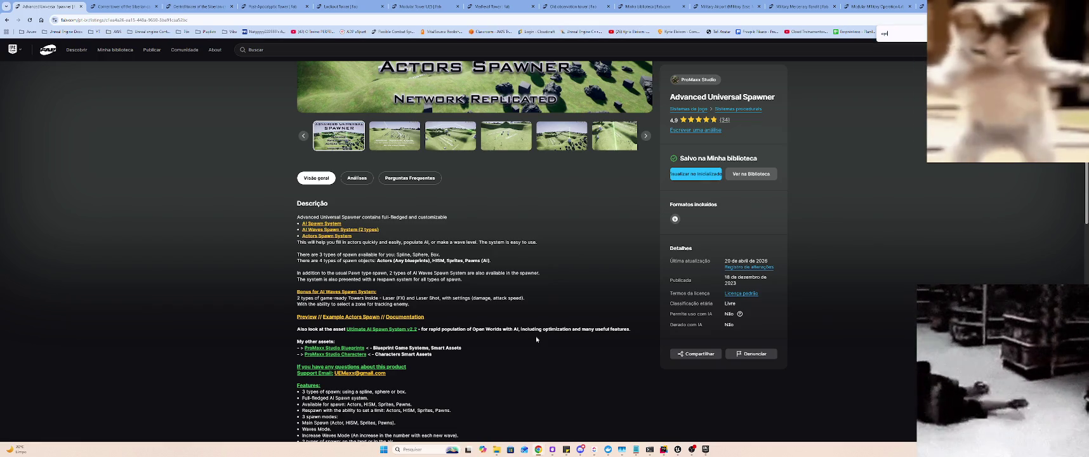
type("tim")
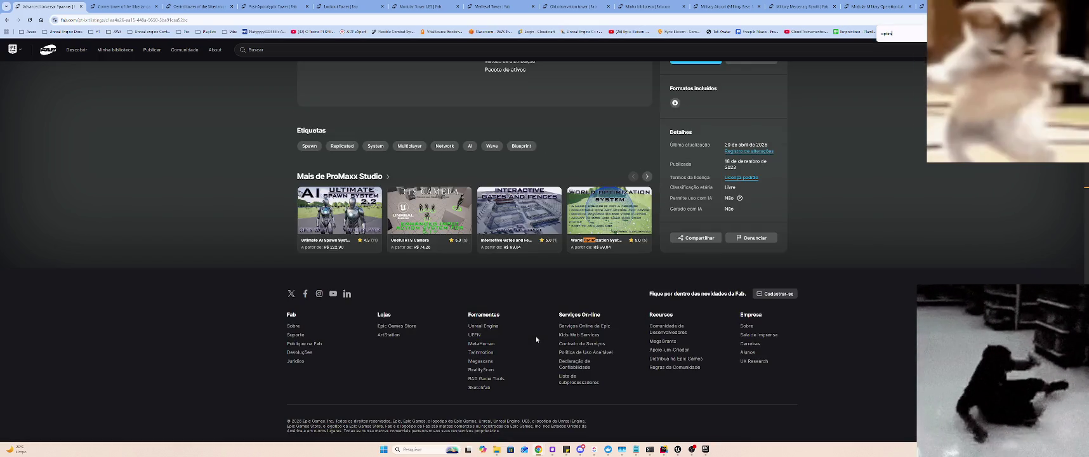
scroll(536, 339, "up", 4)
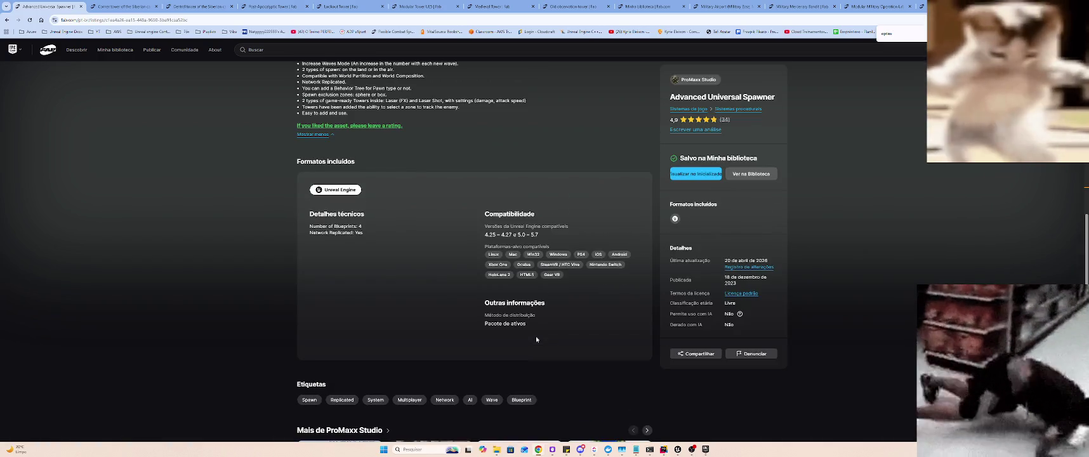
scroll(532, 341, "down", 4)
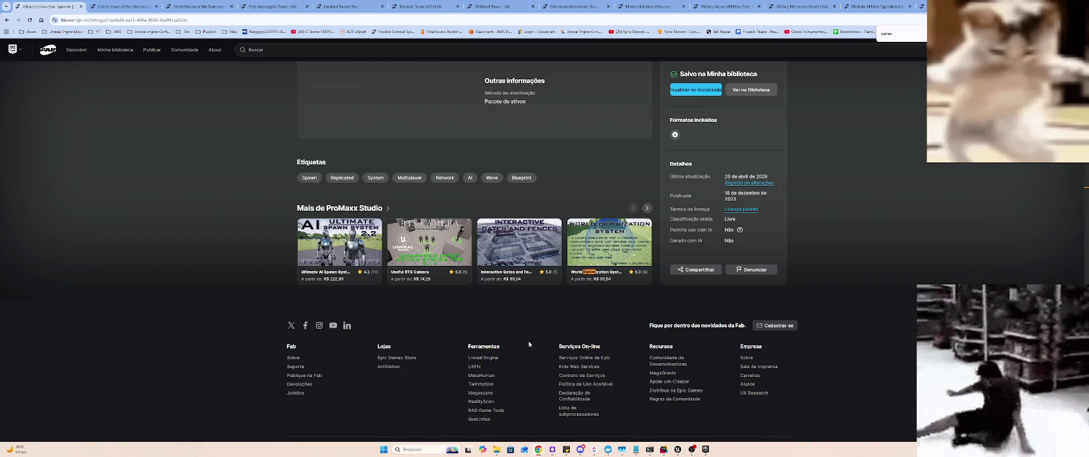
scroll(356, 292, "up", 1)
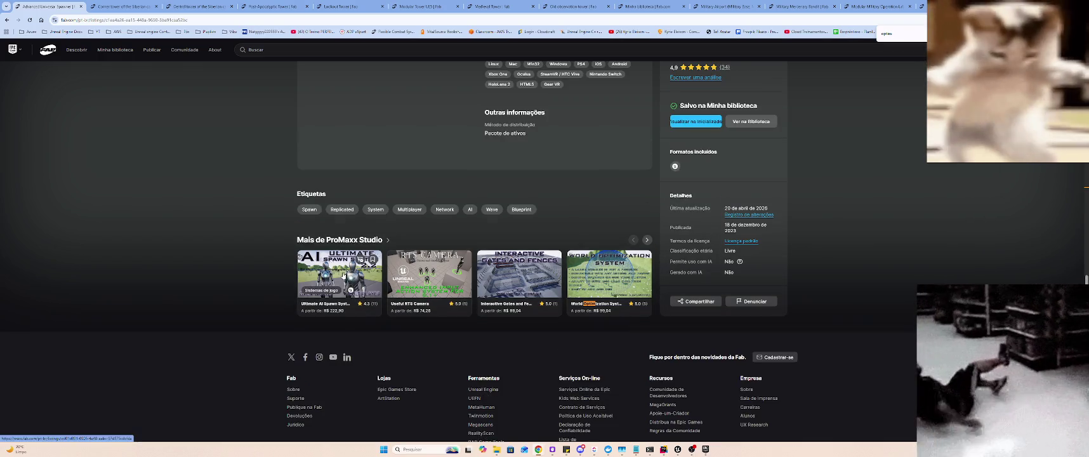
left_click(342, 283)
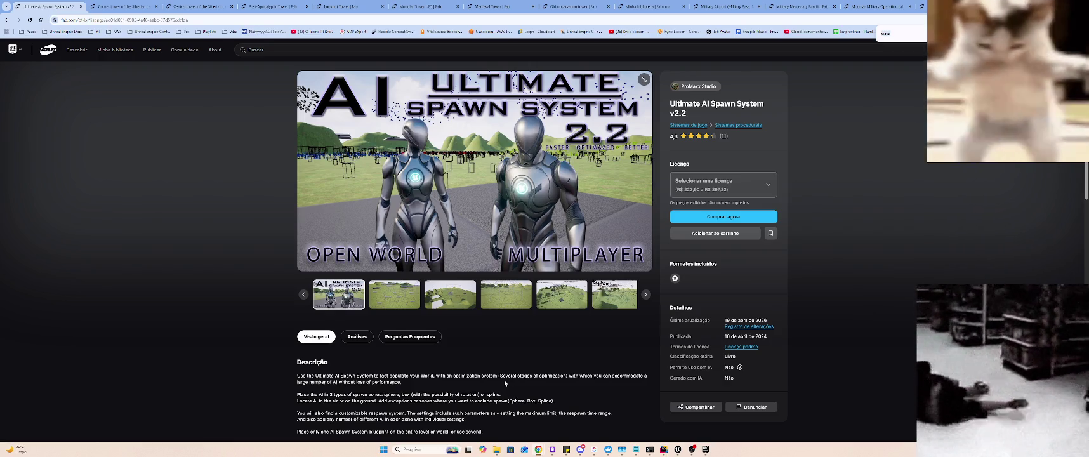
- Search for 'pawn', expand the full Ultimate AI Spawn System description, and scroll through its features
type("pawn")
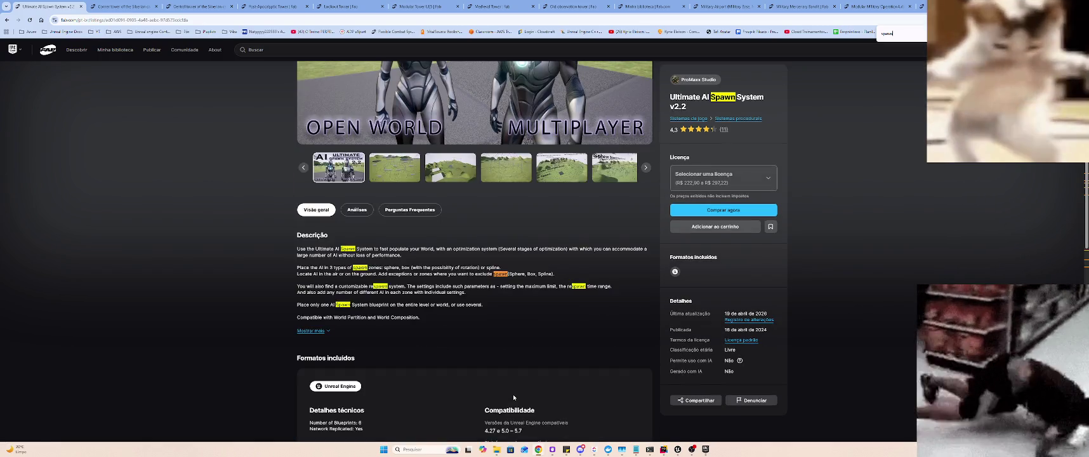
left_click(311, 331)
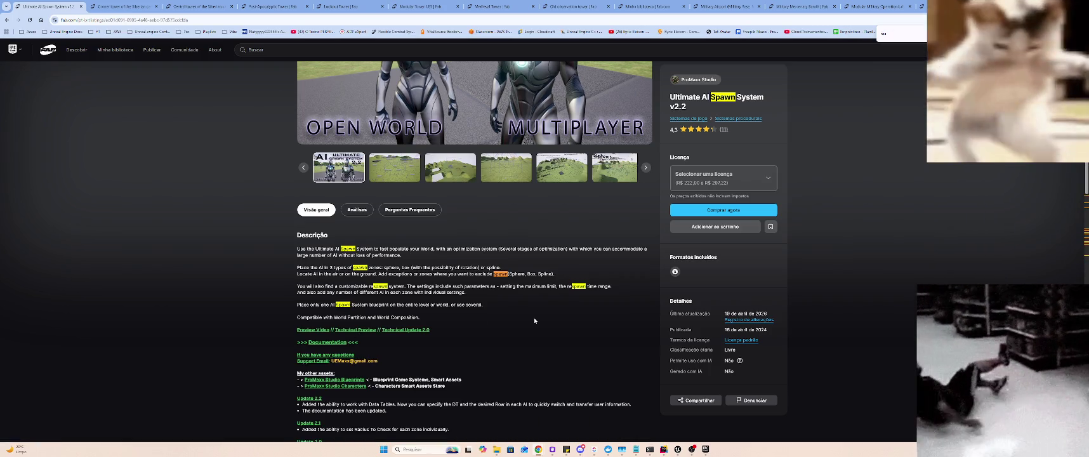
key("Escape")
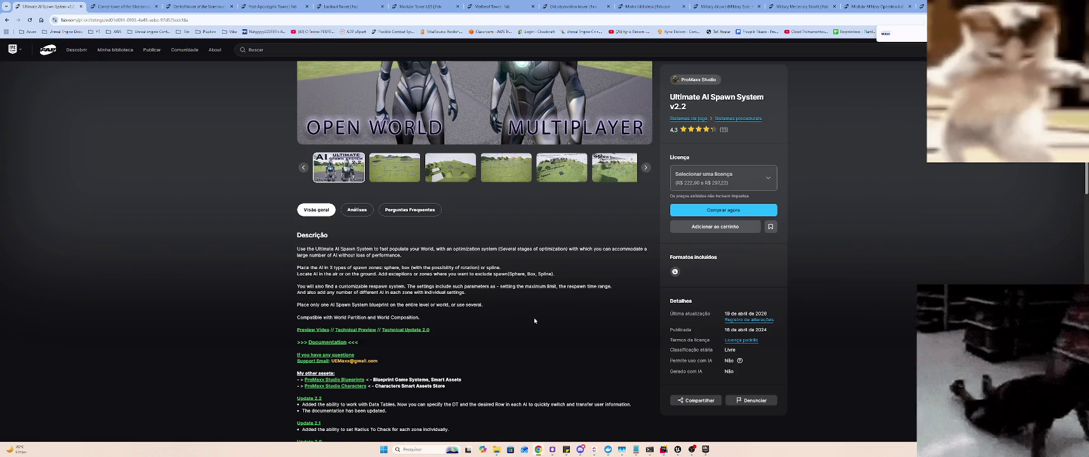
scroll(534, 317, "down", 5)
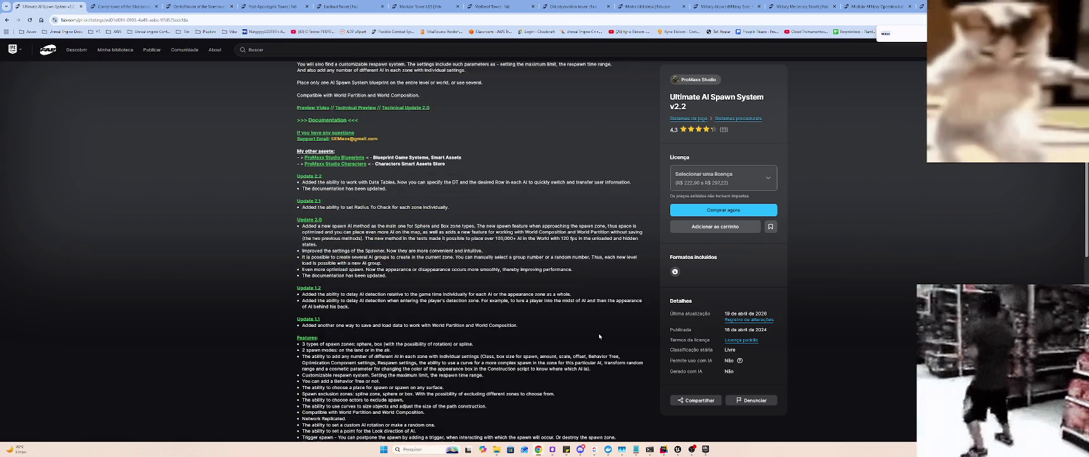
scroll(599, 337, "down", 3)
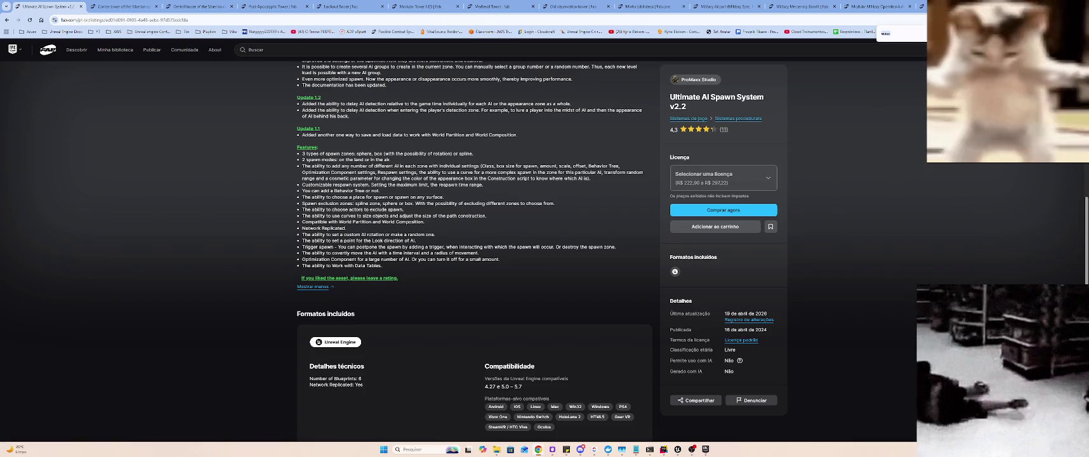
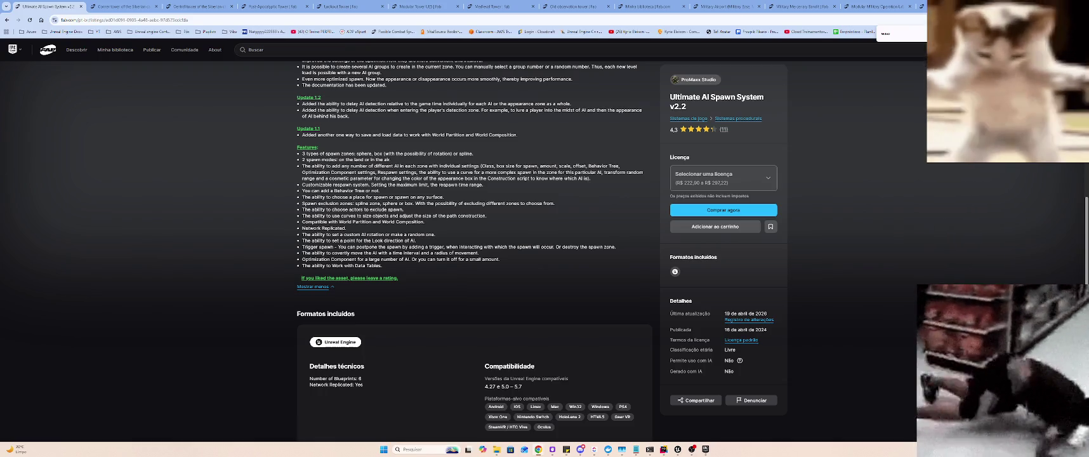
- Search Google for 'Instanced Static Mesh' in a new tab and open the Unreal forum thread
key("ctrl+t")
type("Instanced Static Mesh")
key("Return")
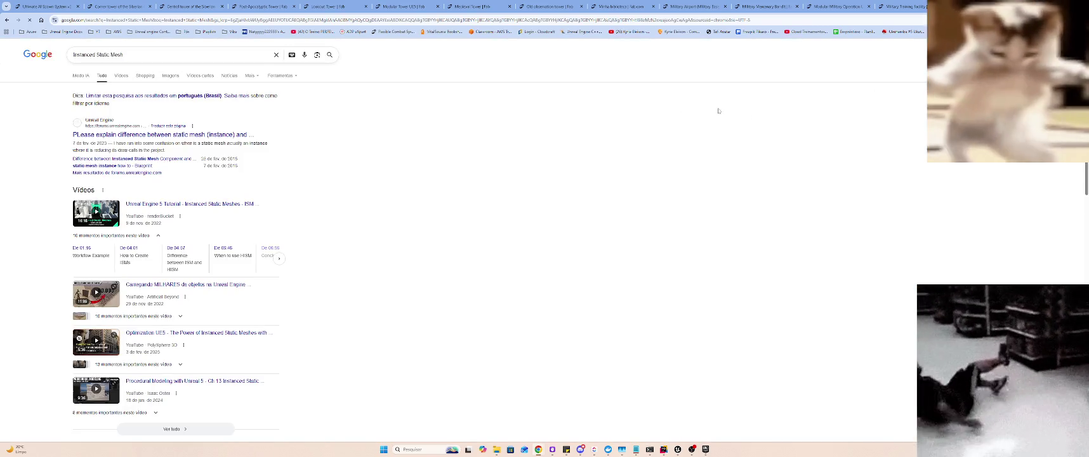
left_click(212, 156)
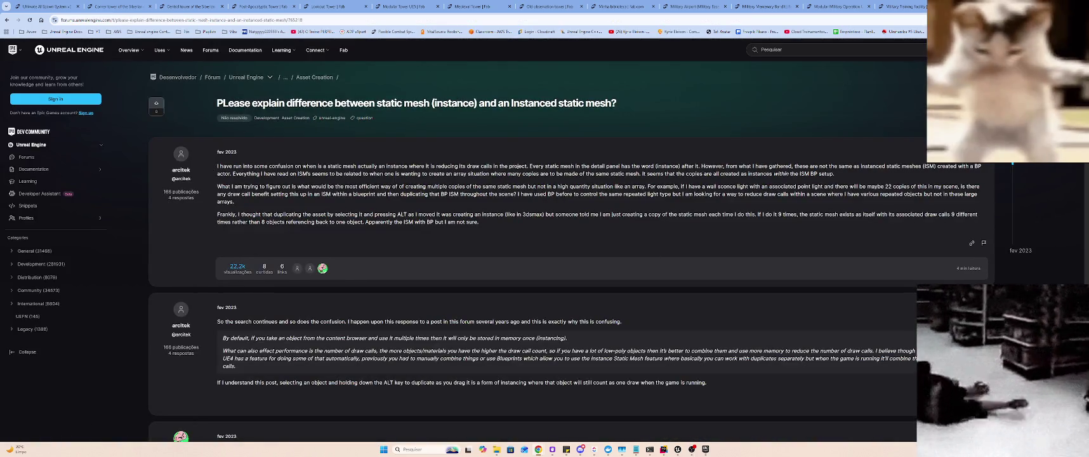
- Find 'Instanced Static Mesh' in the forum thread and read the opening question
key("ctrl+f")
type("Instanced Static Mesh")
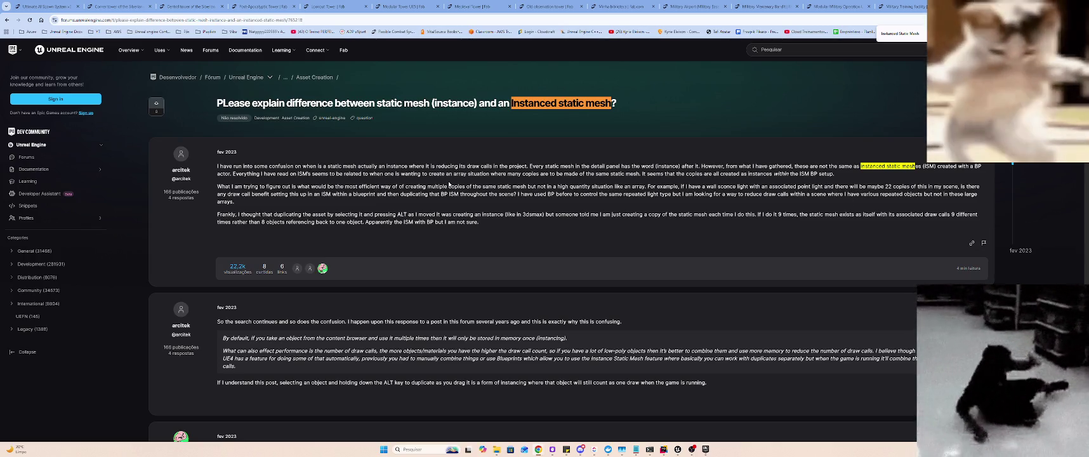
mouse_move(235, 166)
left_mouse_down()
mouse_move(418, 186)
mouse_move(737, 186)
mouse_move(255, 187)
mouse_move(446, 216)
mouse_move(629, 202)
left_mouse_up()
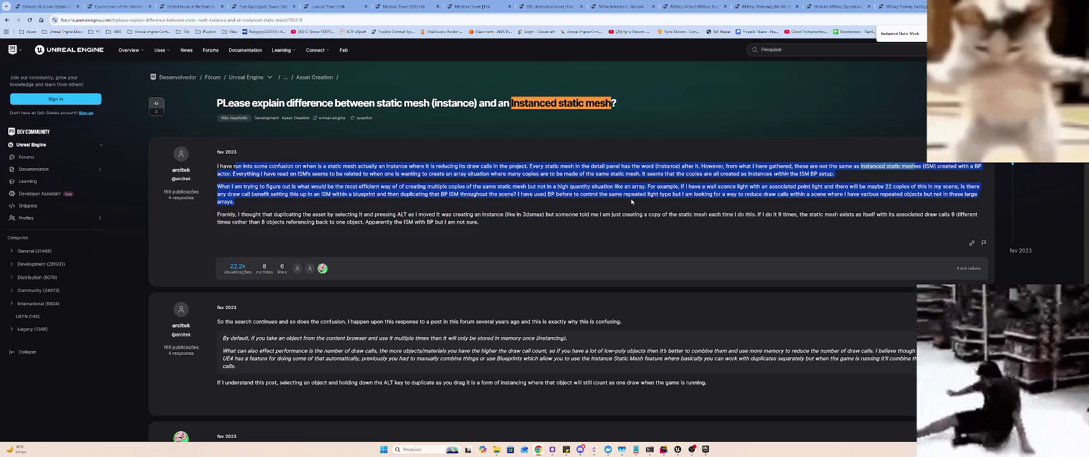
left_click(639, 201)
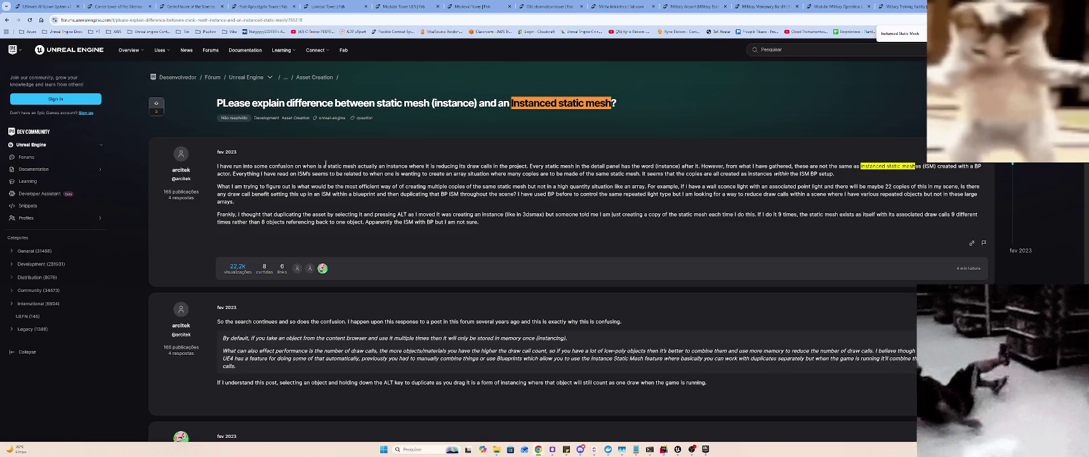
- Scroll down to the embedded 'UE4 Optimization: Instancing' video and start playing it
scroll(251, 171, "down", 5)
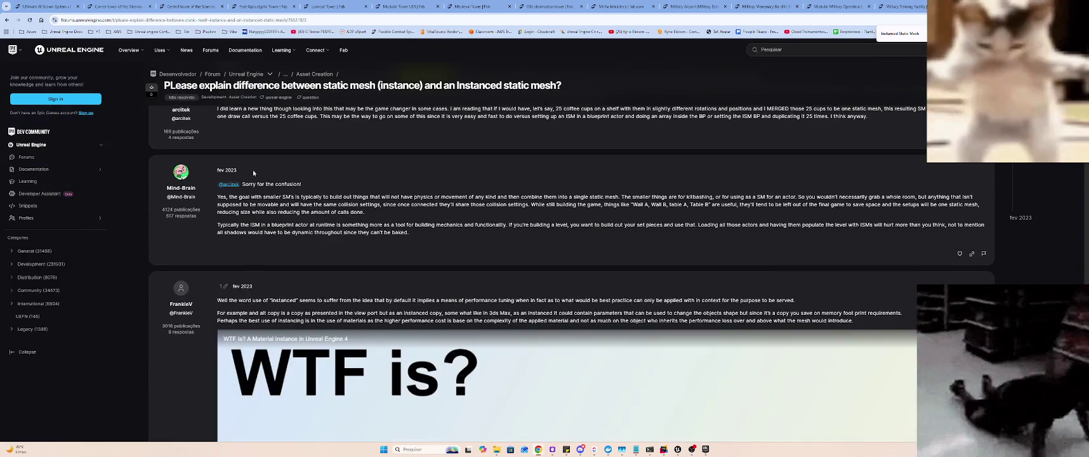
scroll(253, 178, "down", 3)
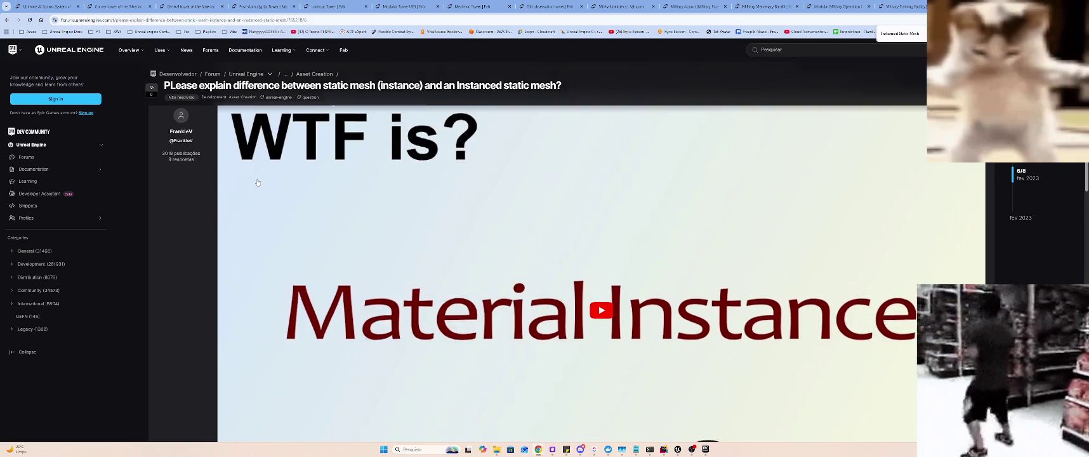
scroll(258, 182, "down", 8)
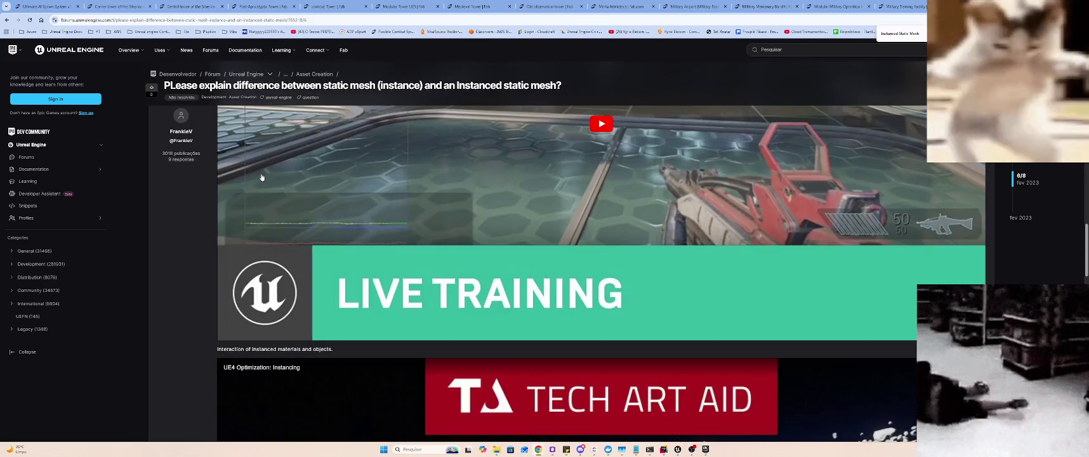
scroll(262, 177, "down", 3)
scroll(257, 177, "down", 3)
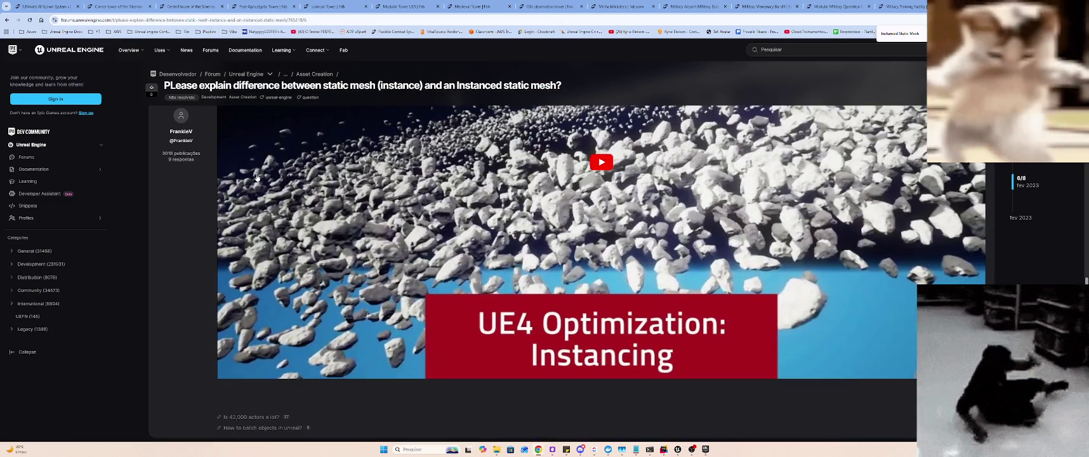
scroll(257, 177, "up", 3)
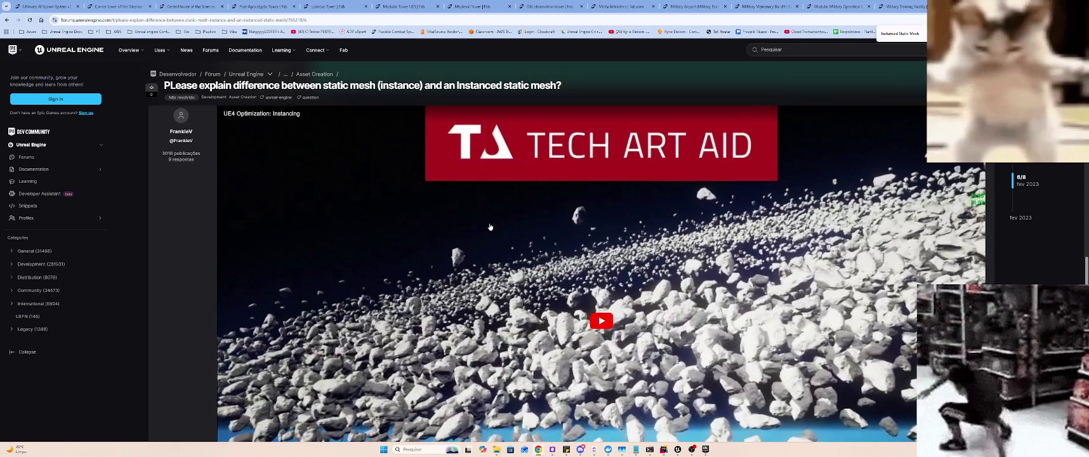
left_click(487, 226)
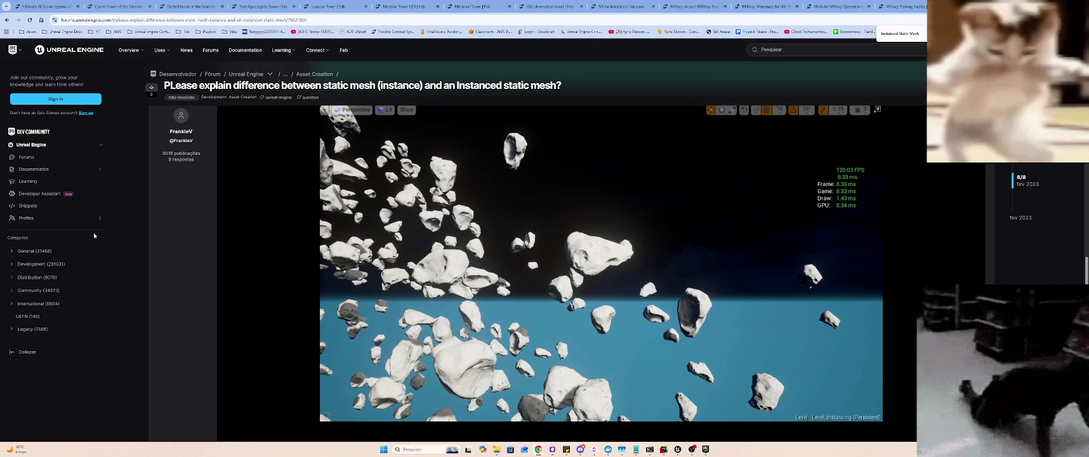
- Watch the instancing video, then switch back to the Defense Unreal Editor window
left_click(331, 231)
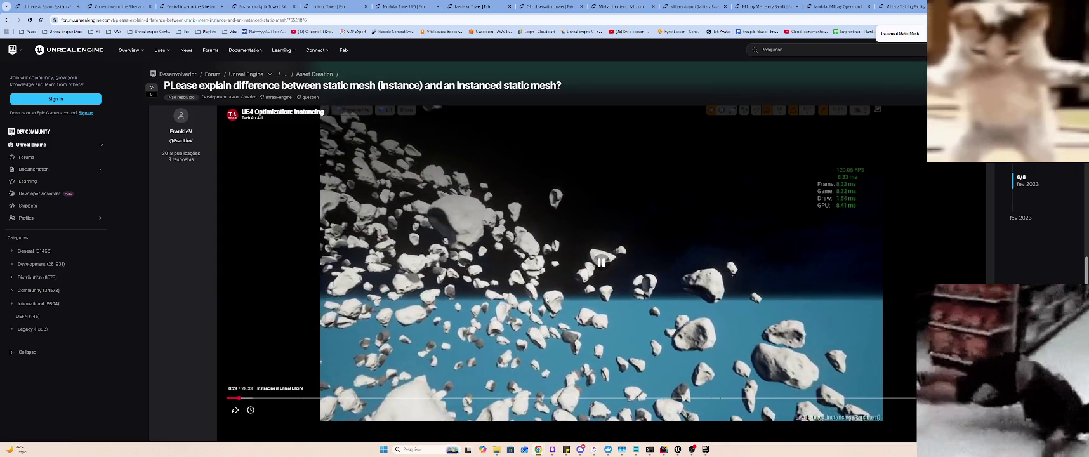
key("alt+Tab")
key("Tab")
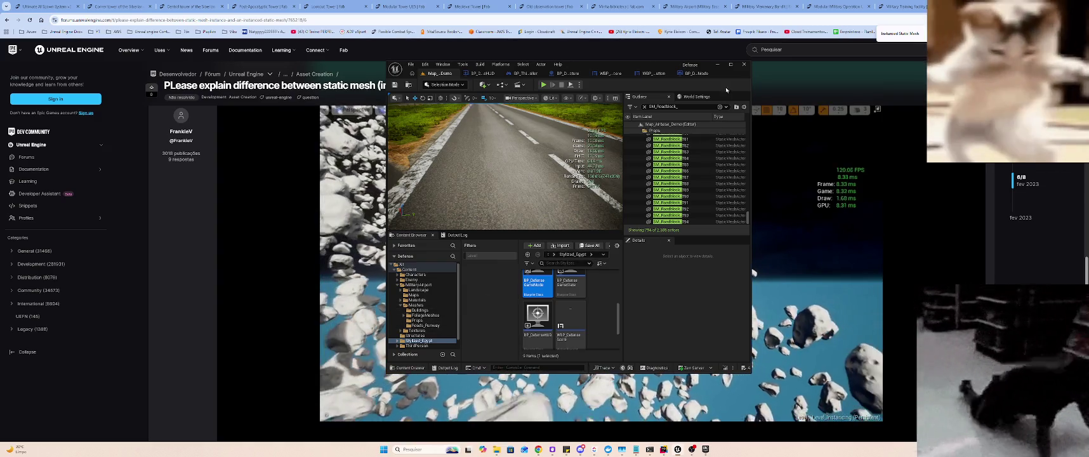
- Widen the Unreal Editor window and open the MilitaryAirport content folder
left_click_drag(751, 75, 986, 74)
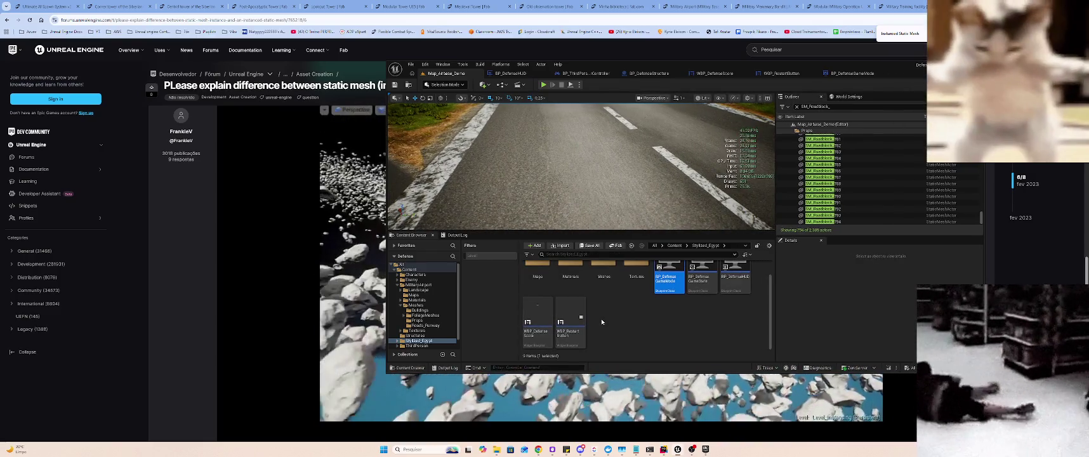
scroll(600, 318, "up", 1)
scroll(601, 321, "down", 1)
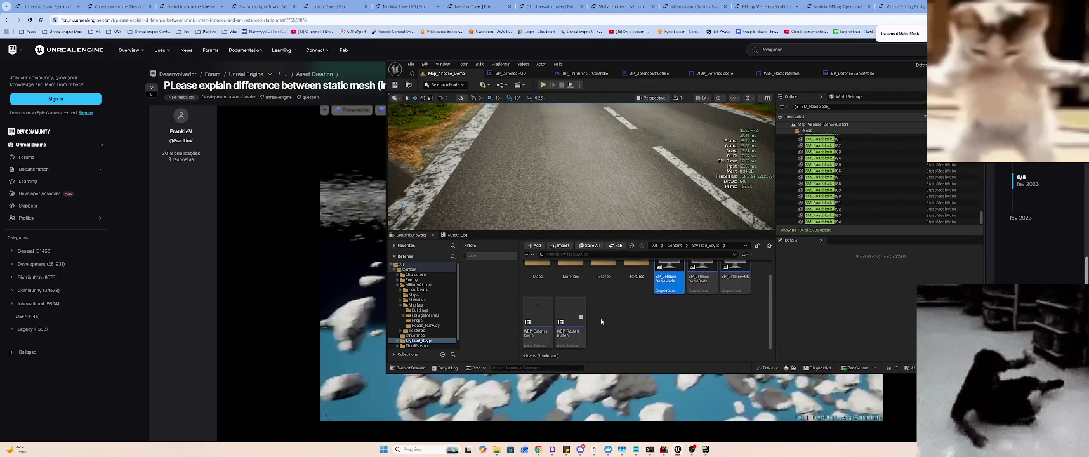
scroll(602, 321, "up", 1)
scroll(601, 318, "down", 1)
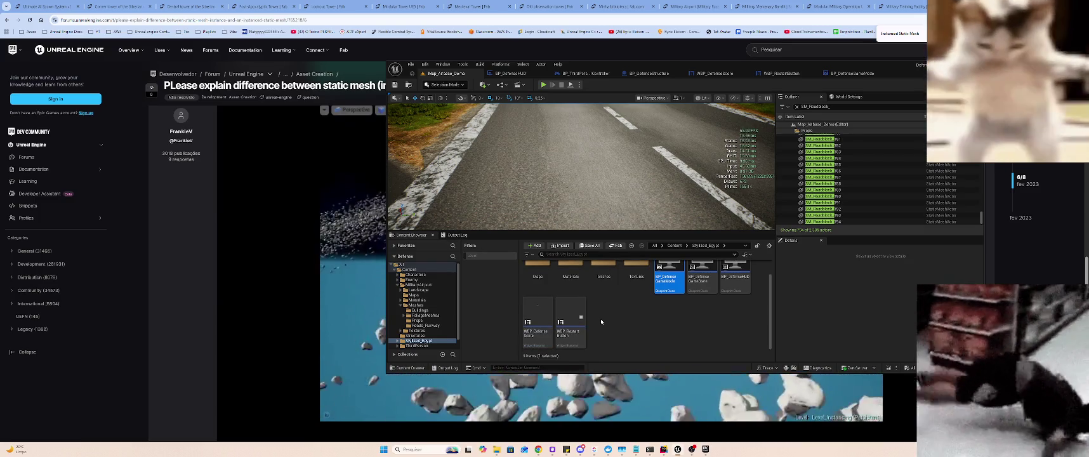
scroll(600, 318, "up", 1)
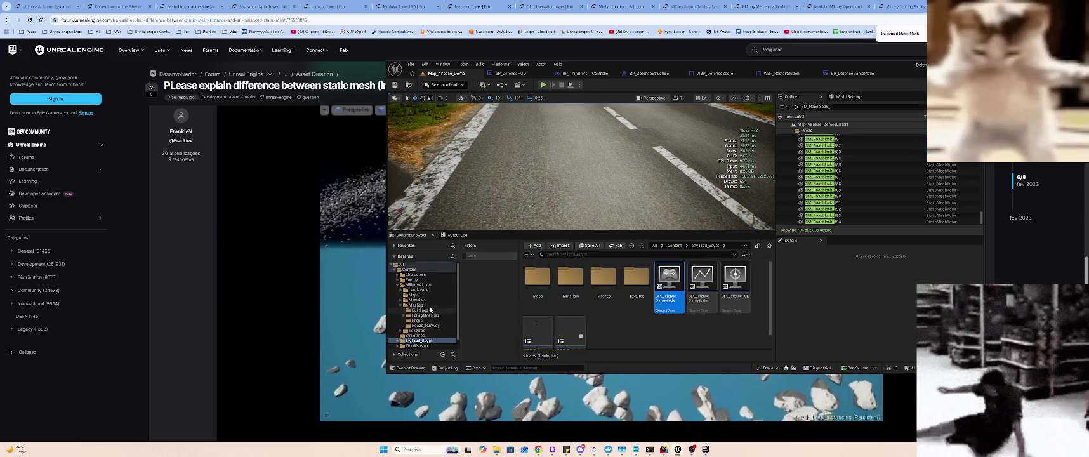
left_click(425, 286)
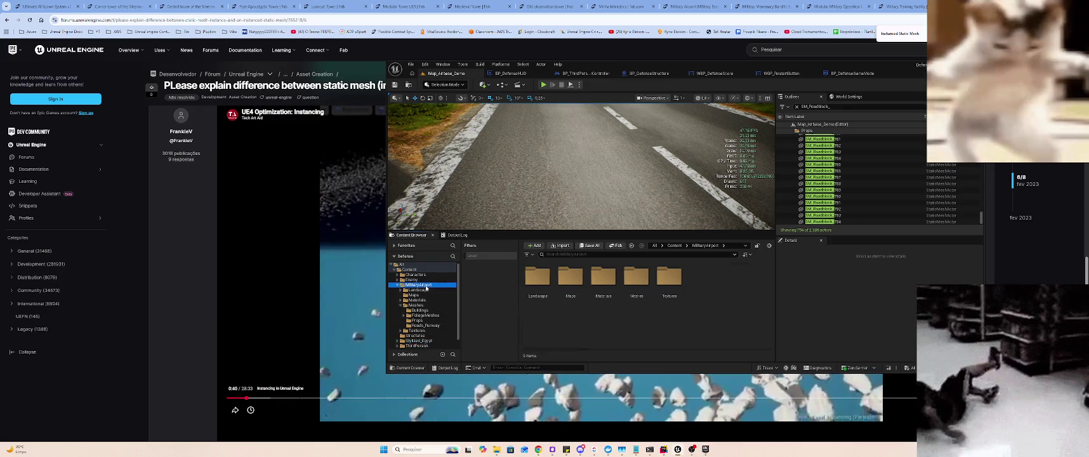
right_click(427, 286)
left_click(530, 255)
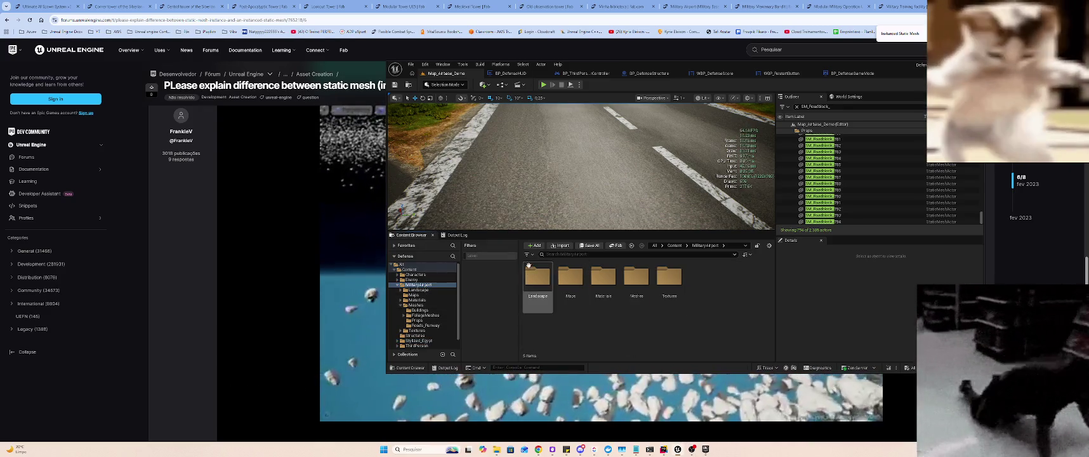
- Filter the folder to Static Mesh instead of Level and select all assets
left_click(531, 255)
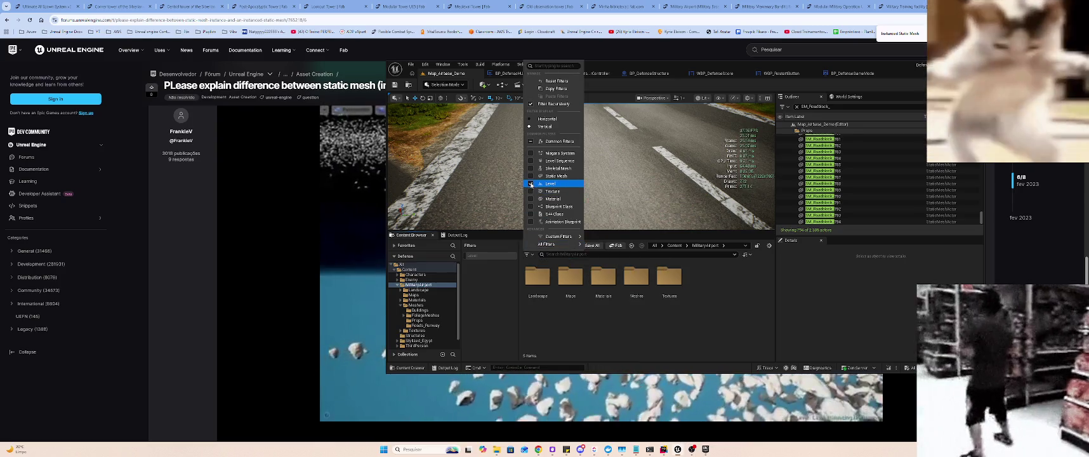
left_click(550, 184)
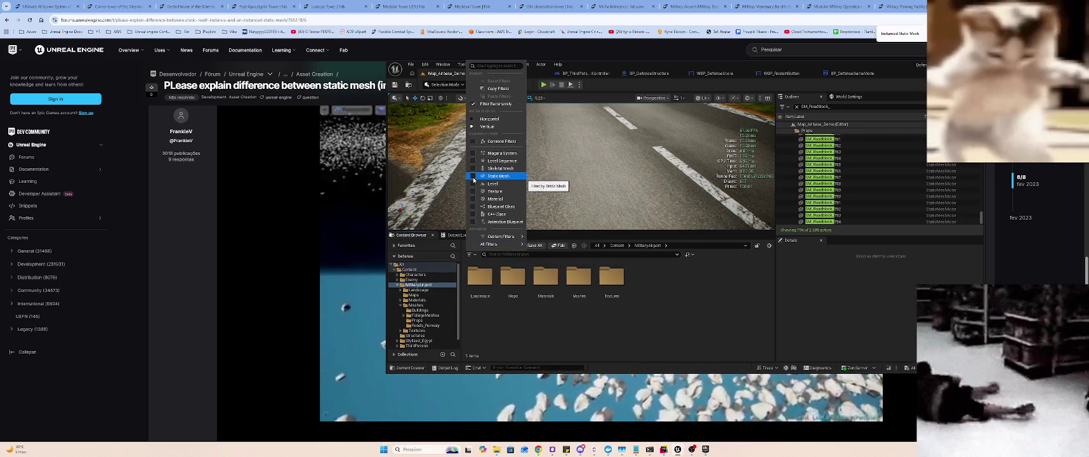
left_click(509, 180)
left_click(527, 278)
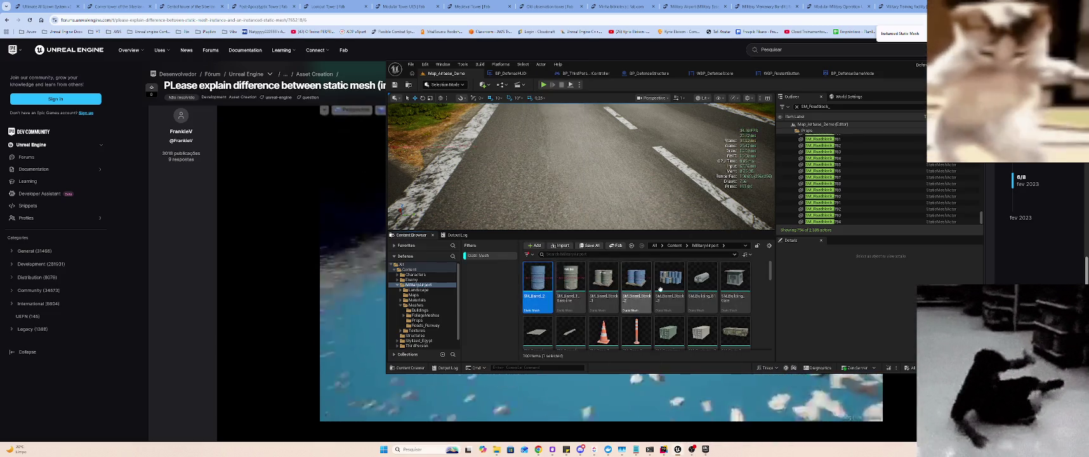
key("ctrl+a")
- Enable Nanite on all 100 selected MilitaryAirport meshes and save the level
right_click(527, 277)
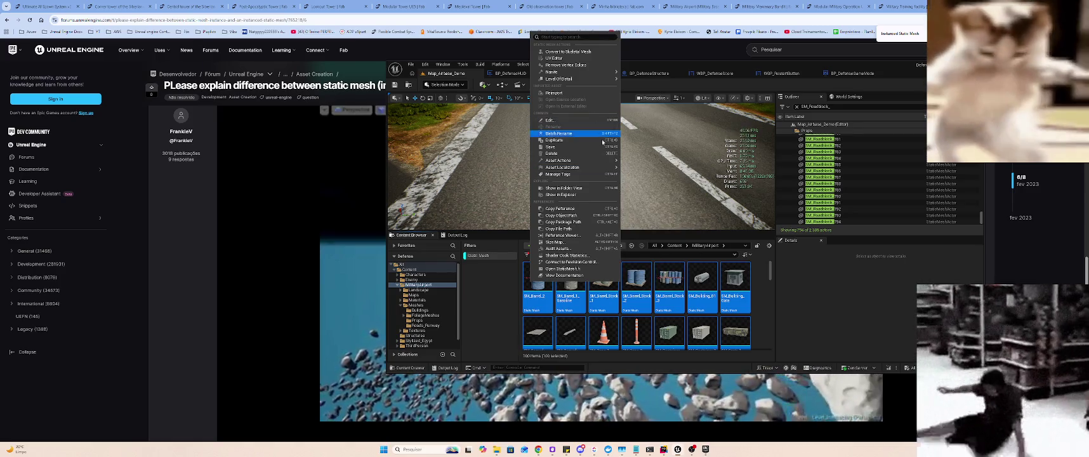
mouse_move(604, 162)
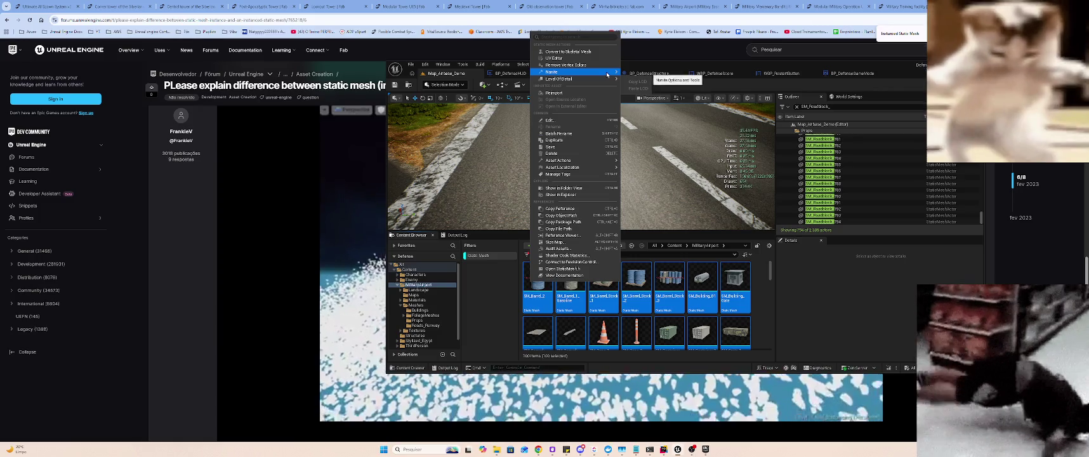
mouse_move(612, 72)
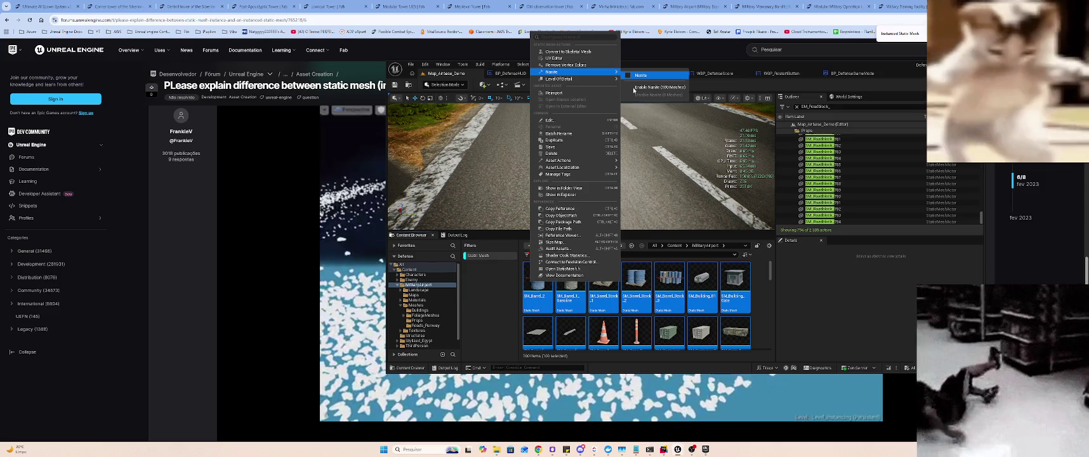
left_click(638, 89)
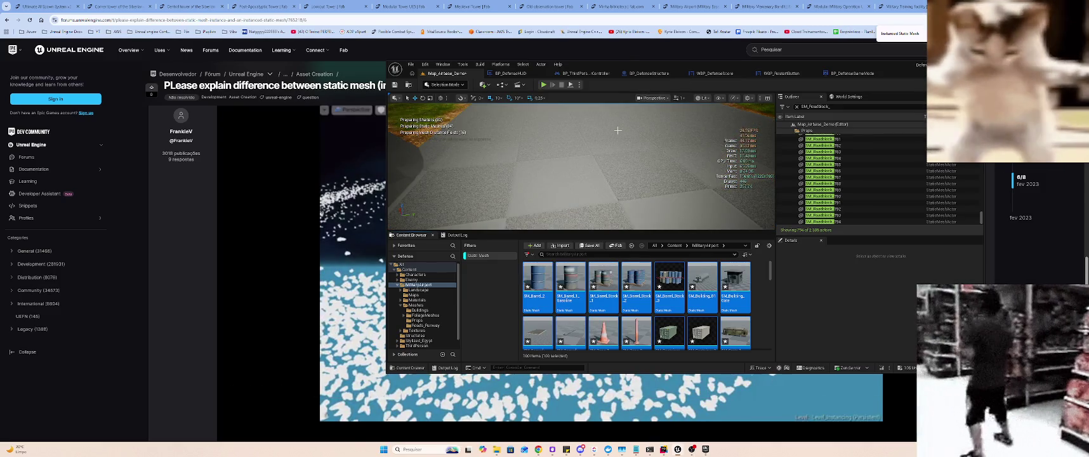
key("ctrl+s")
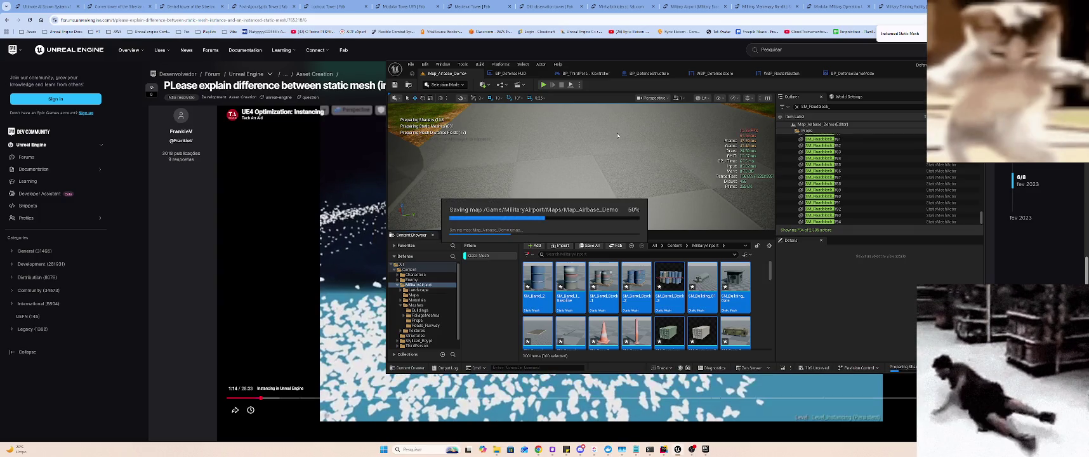
- Return to the browser and resume the instancing tutorial video while saving finishes
left_click(316, 214)
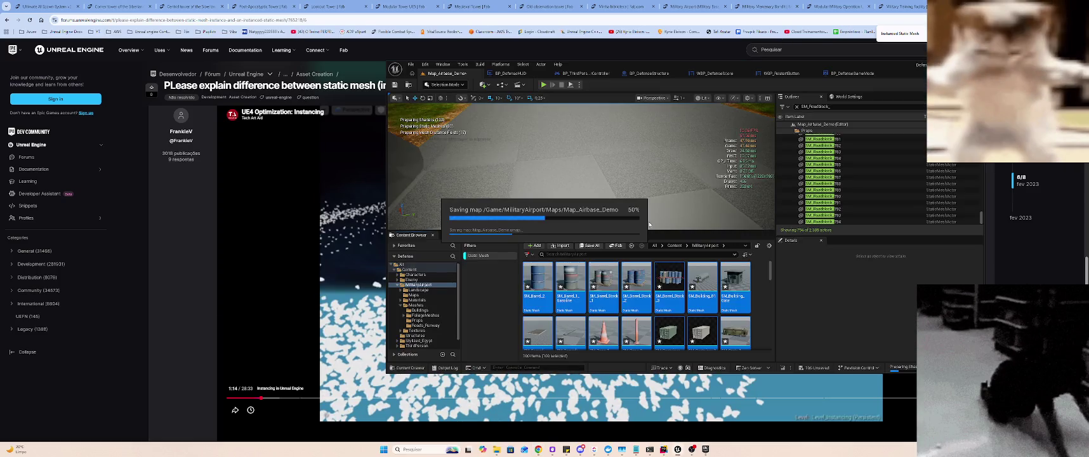
left_click(312, 208)
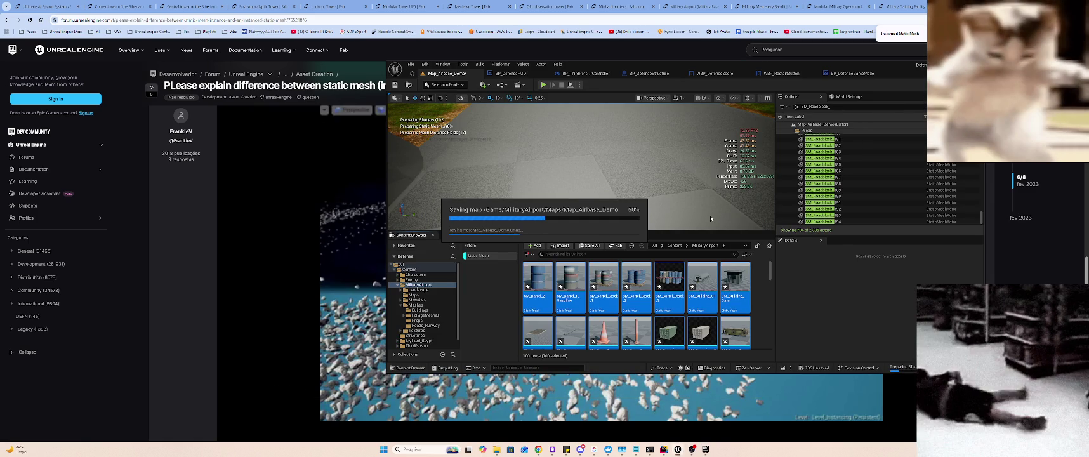
mouse_move(706, 221)
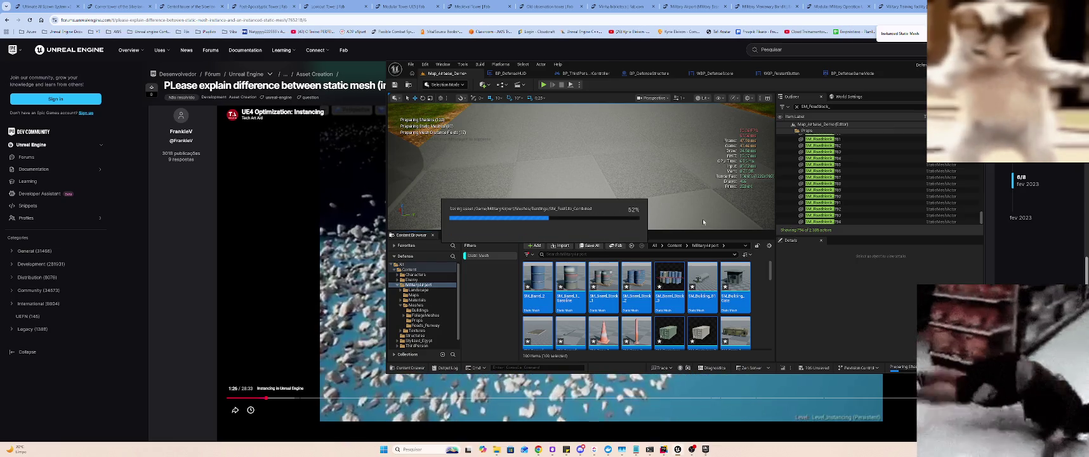
mouse_move(566, 449)
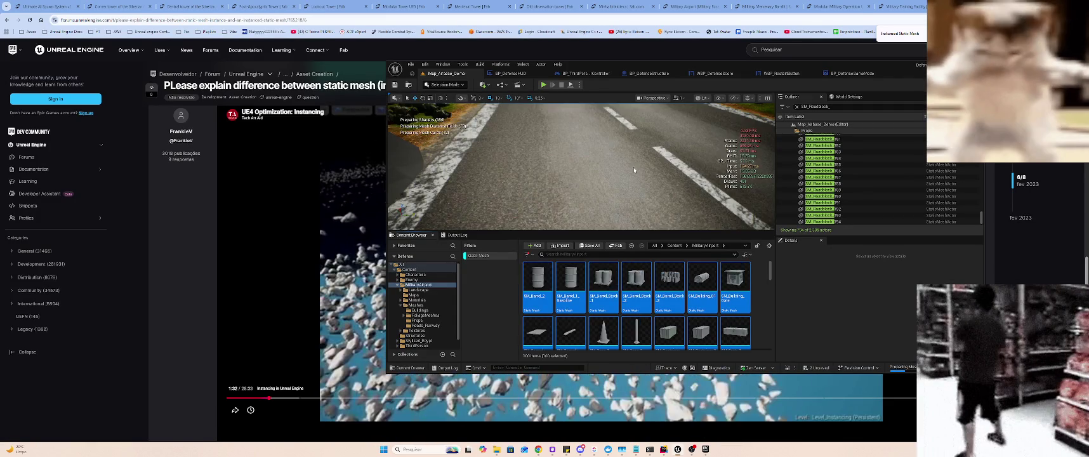
- Apply the Nanite option to the selected meshes again, then start Play In Editor
left_click_drag(551, 109, 552, 88)
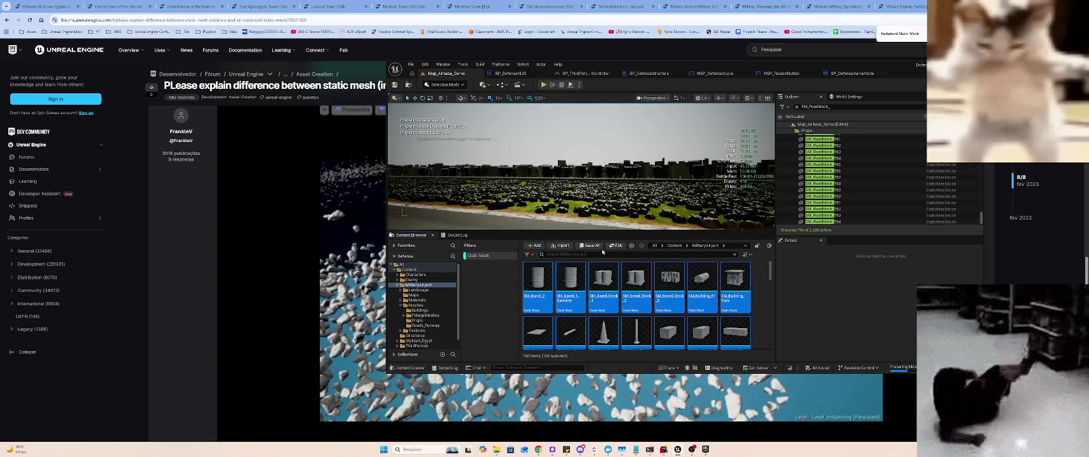
right_click(539, 272)
key("Escape")
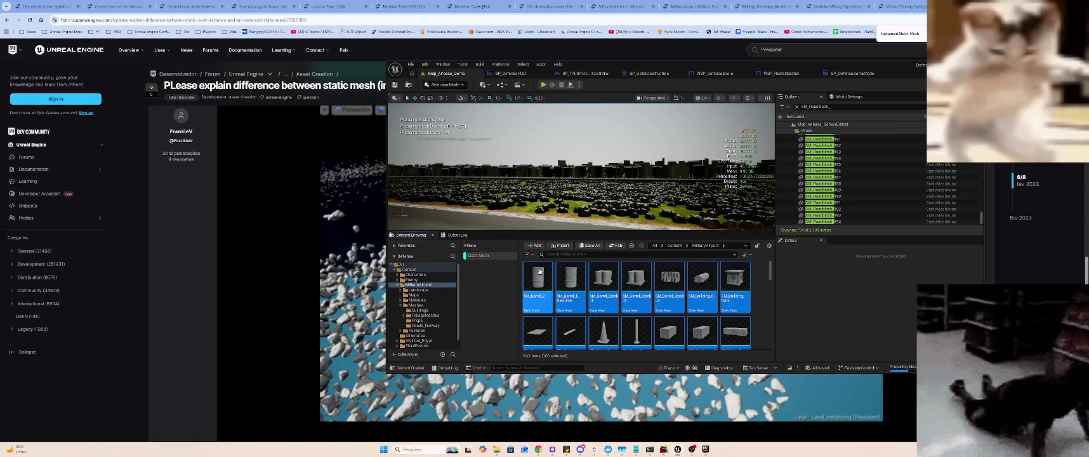
right_click(540, 271)
mouse_move(584, 63)
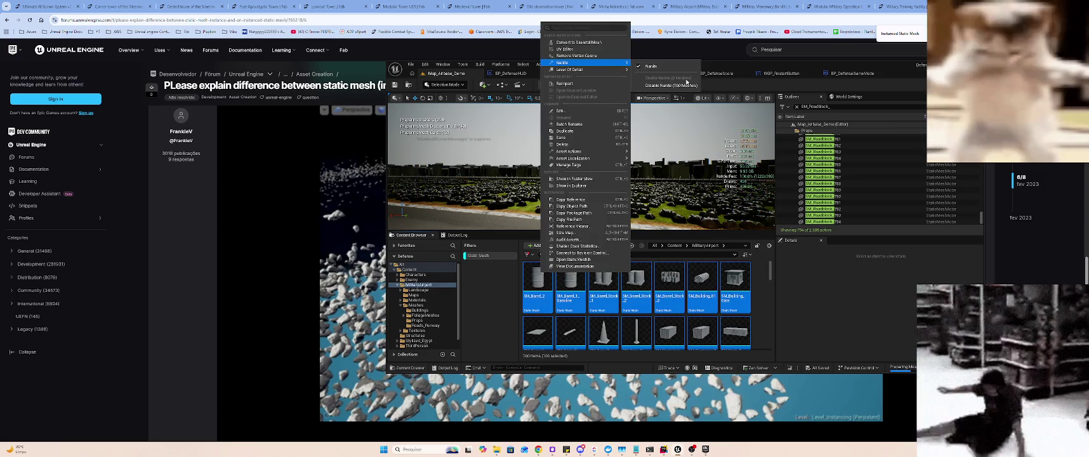
left_click(685, 84)
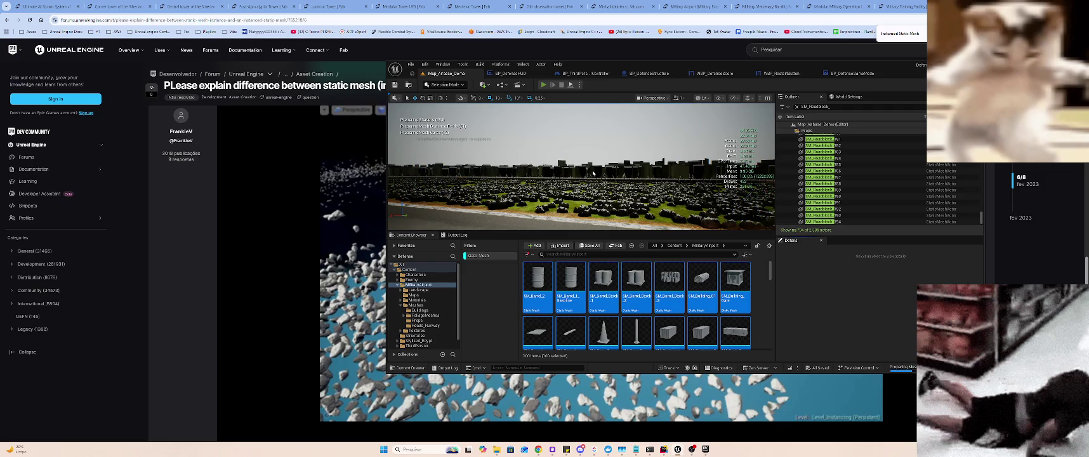
key("alt+p")
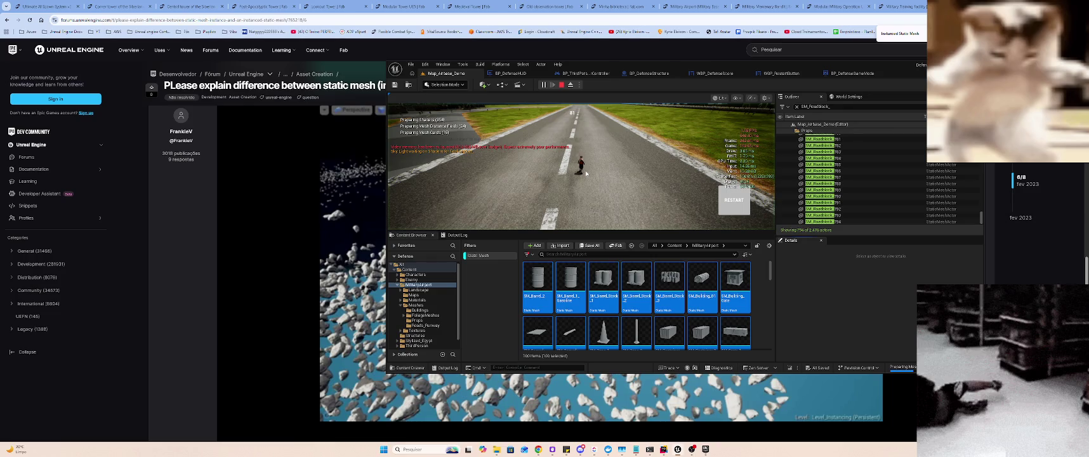
- Click into the game view, then stop the play session with Esc
left_click(619, 158)
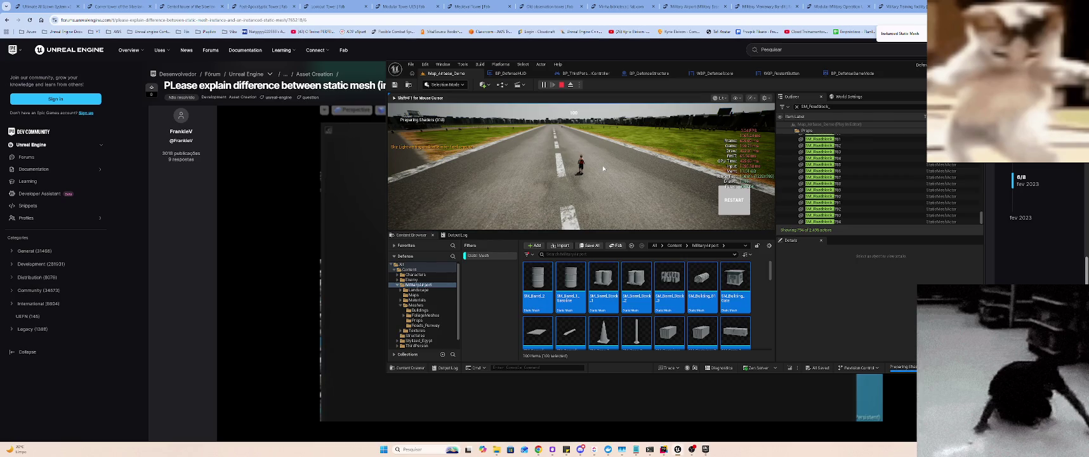
key("Escape")
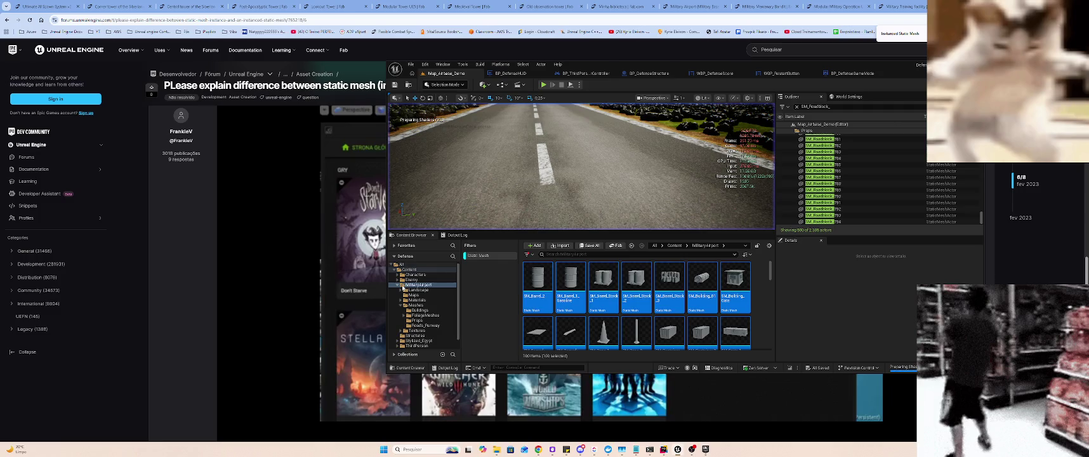
- Clear the Static Mesh filter and browse to ZombieB's zombie_number_8_animated SkeletalMeshes folder
left_click(413, 274)
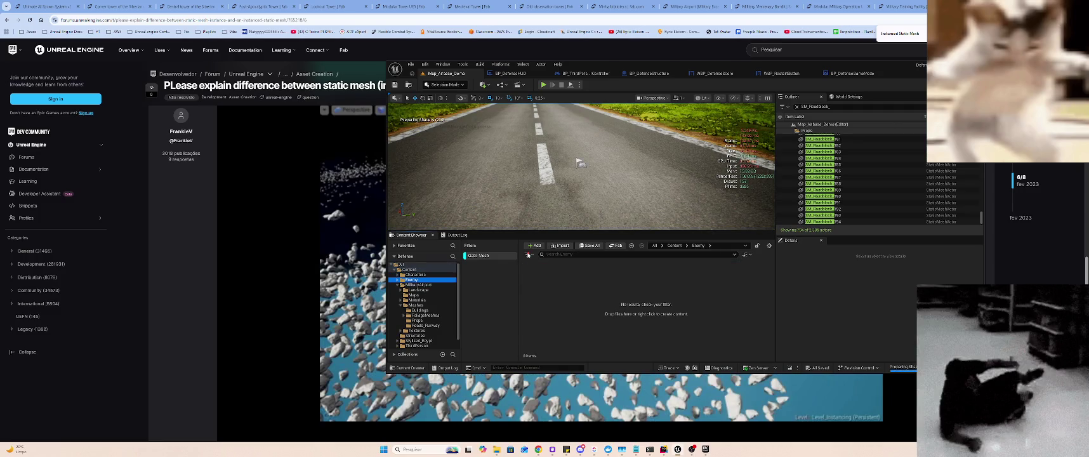
left_click(527, 255)
left_click(532, 176)
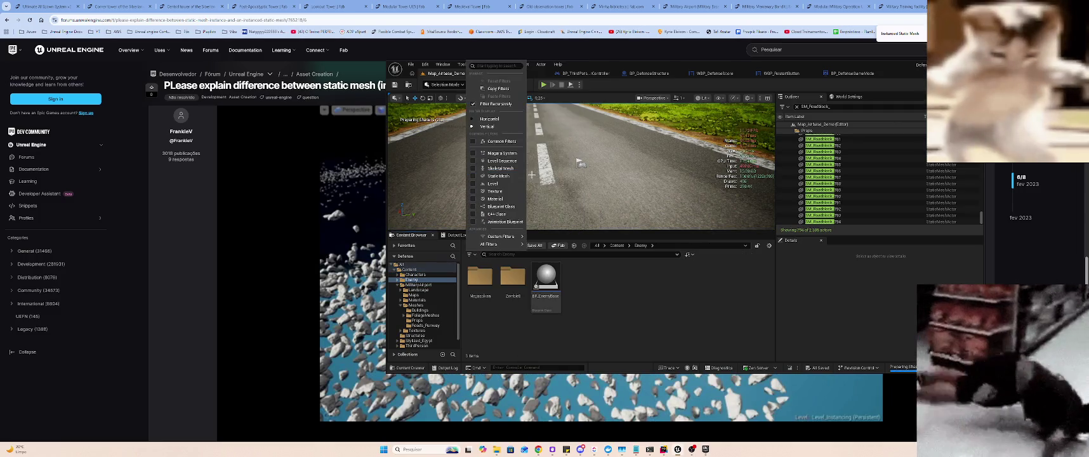
double_click(511, 276)
right_click(509, 288)
left_click(479, 276)
double_click(480, 276)
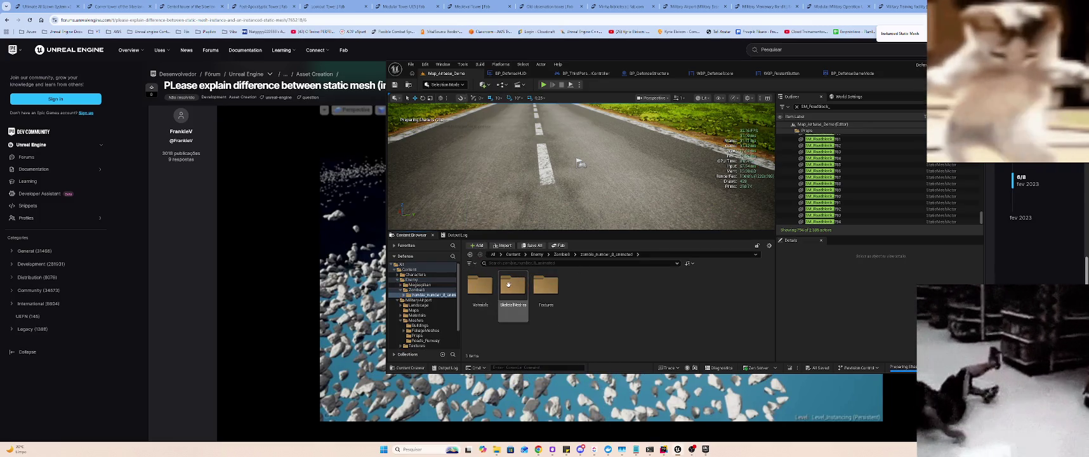
double_click(513, 285)
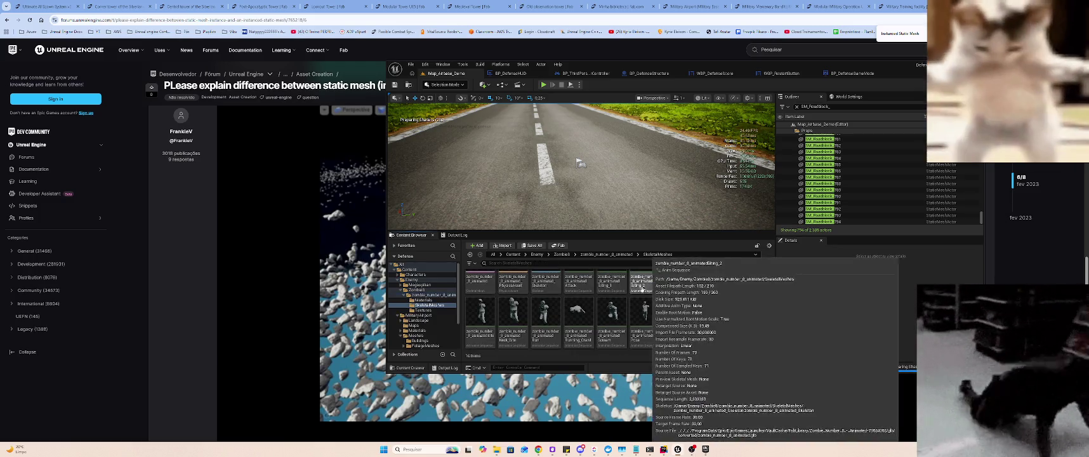
- Search the zombie assets' context menus for 'nanite', then open the Walk animation
key("ctrl+a")
right_click(580, 285)
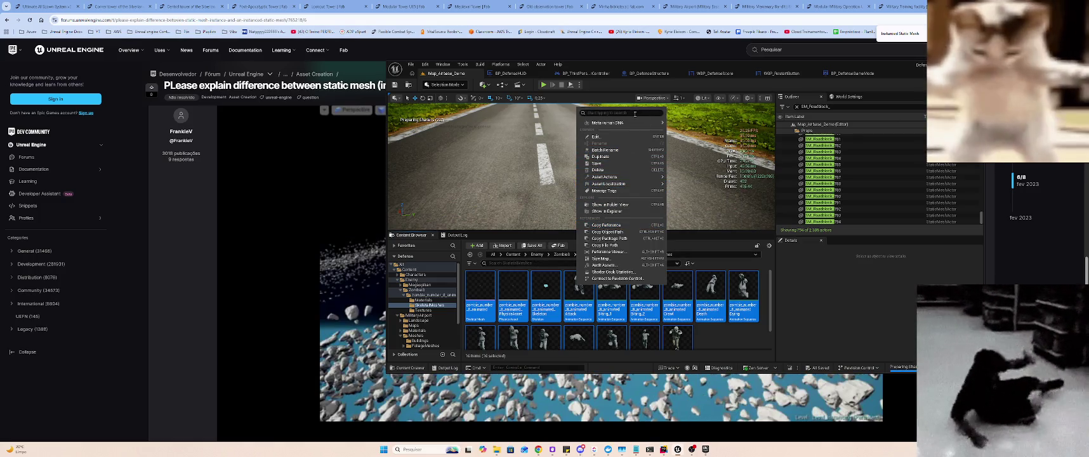
type("na")
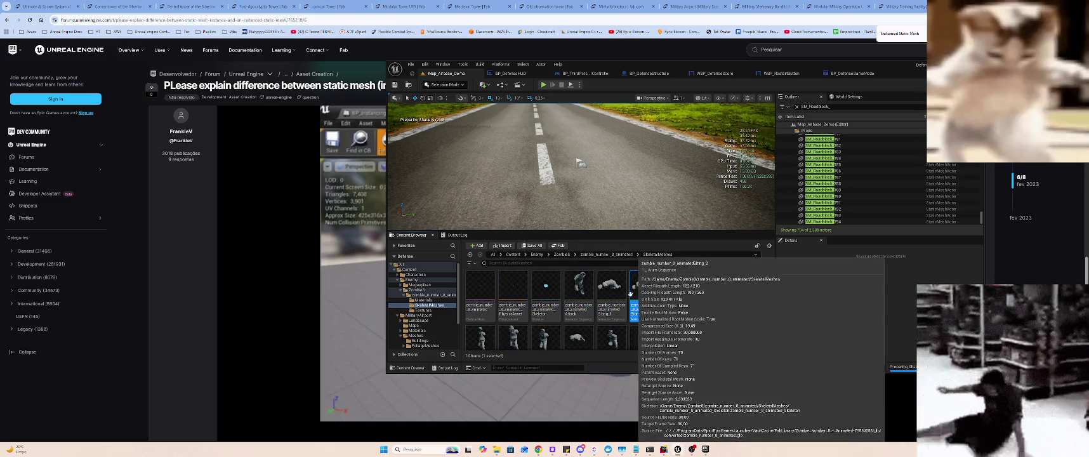
left_click(579, 292)
left_click(677, 334, "shift")
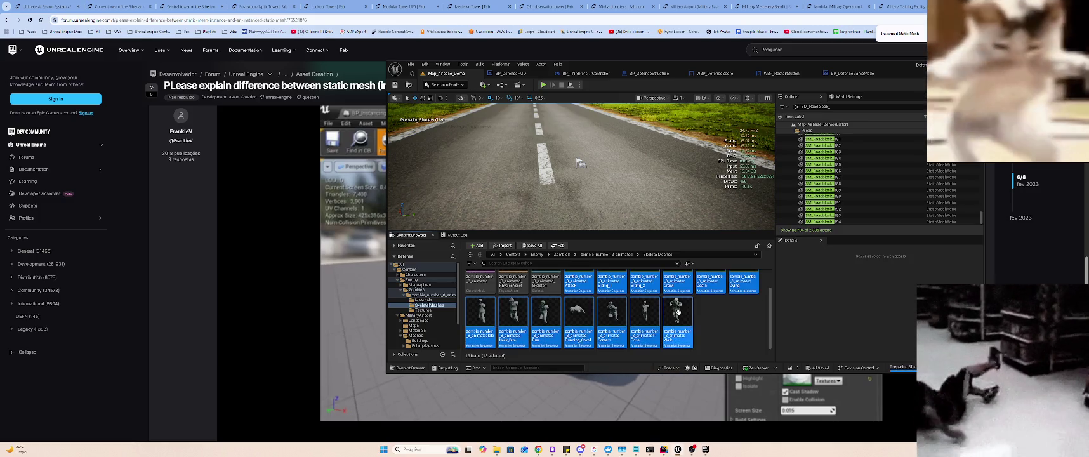
right_click(678, 333)
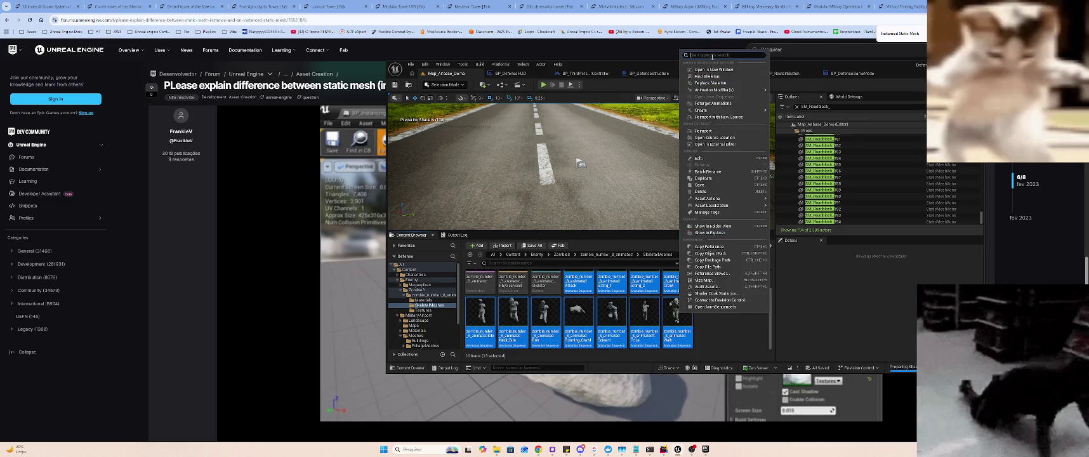
type("manite")
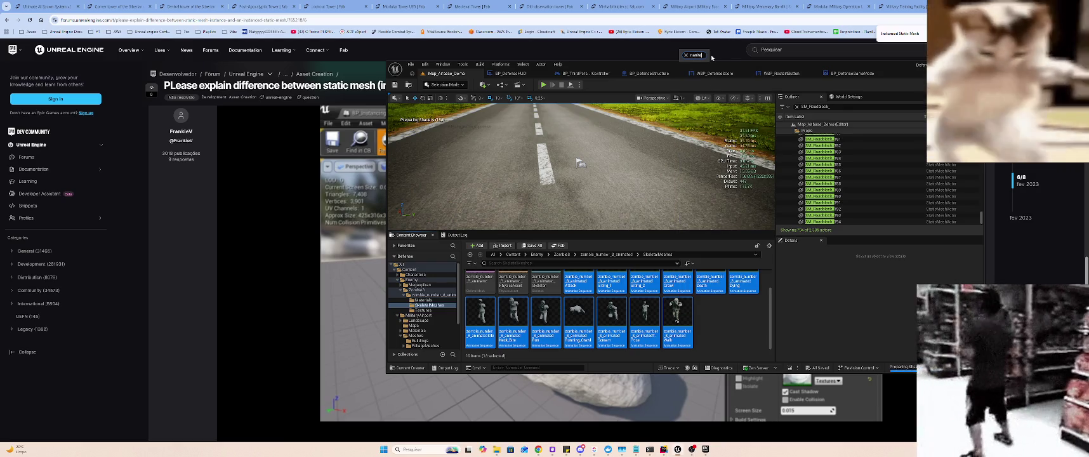
left_click(704, 328)
double_click(664, 314)
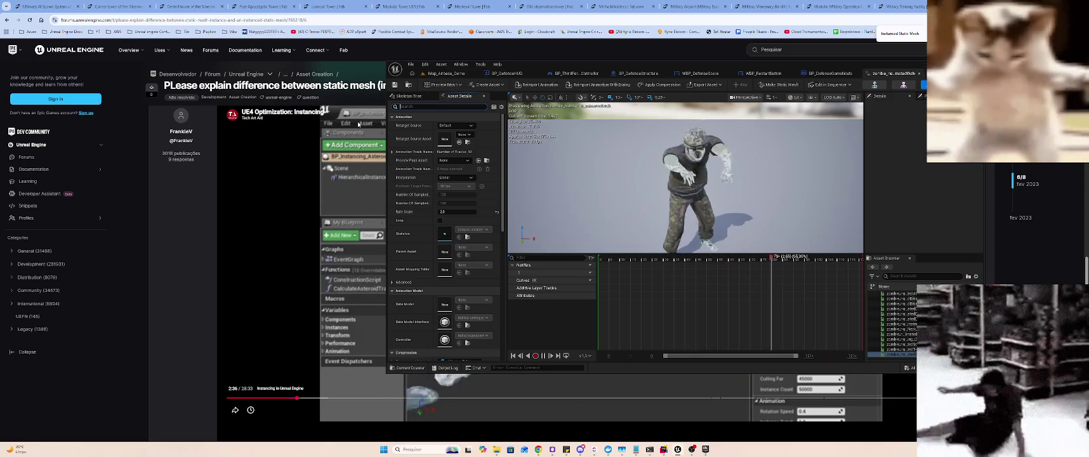
type("nanite")
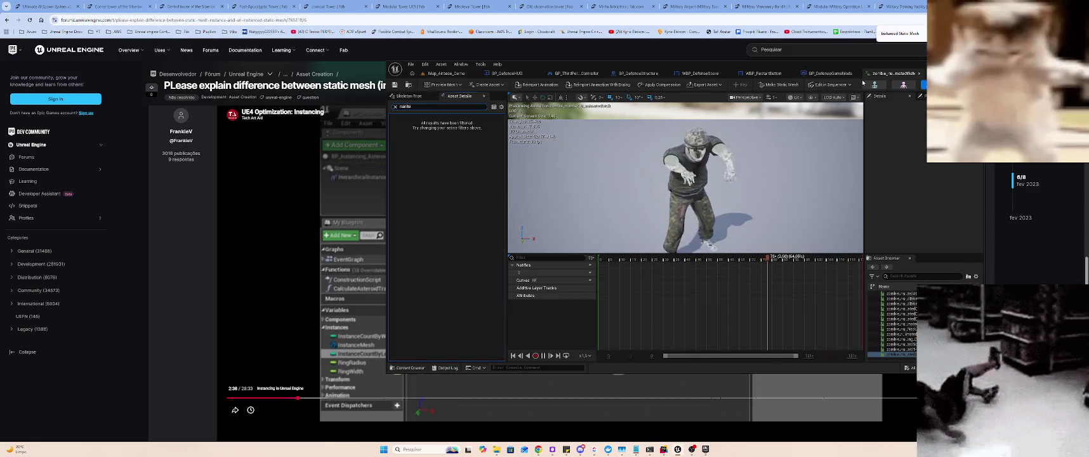
left_click(919, 73)
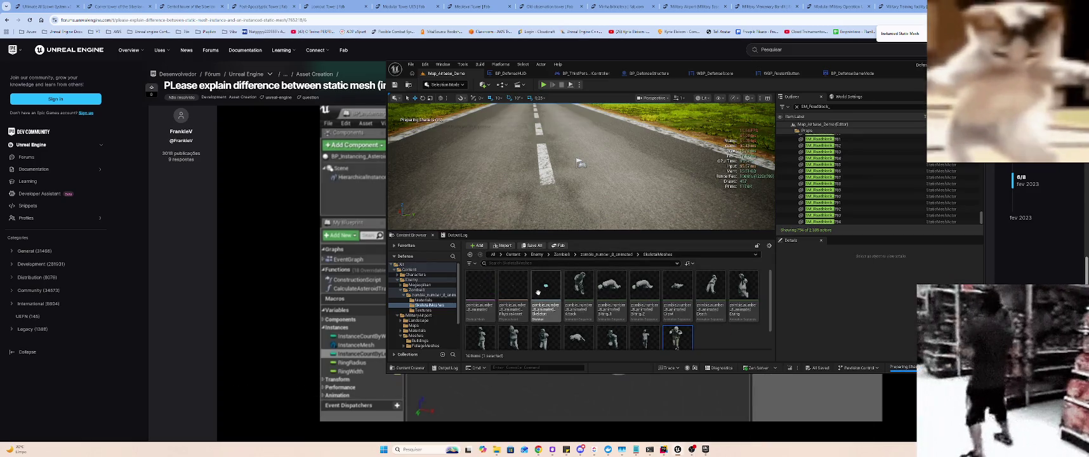
- Open the zombie skeleton asset and search its bone list
left_click(538, 293)
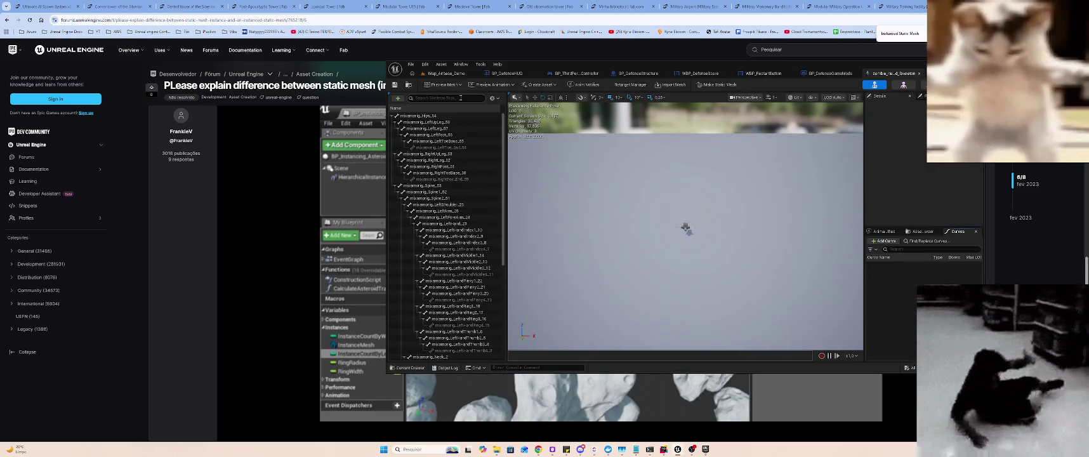
left_click(461, 98)
type("ranite")
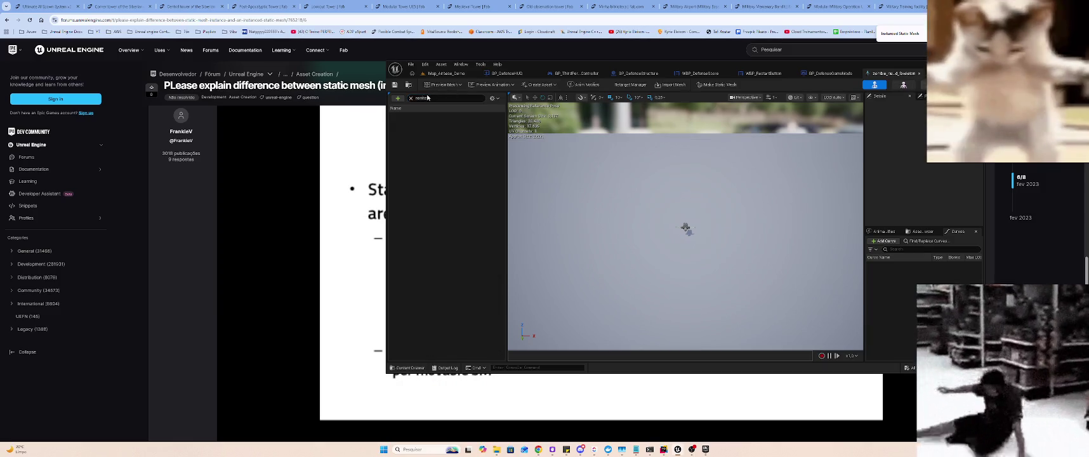
- Search the zombie skeletal mesh's Asset Details for 'nanite', then return to Map_Airbase_Demo
left_click(904, 85)
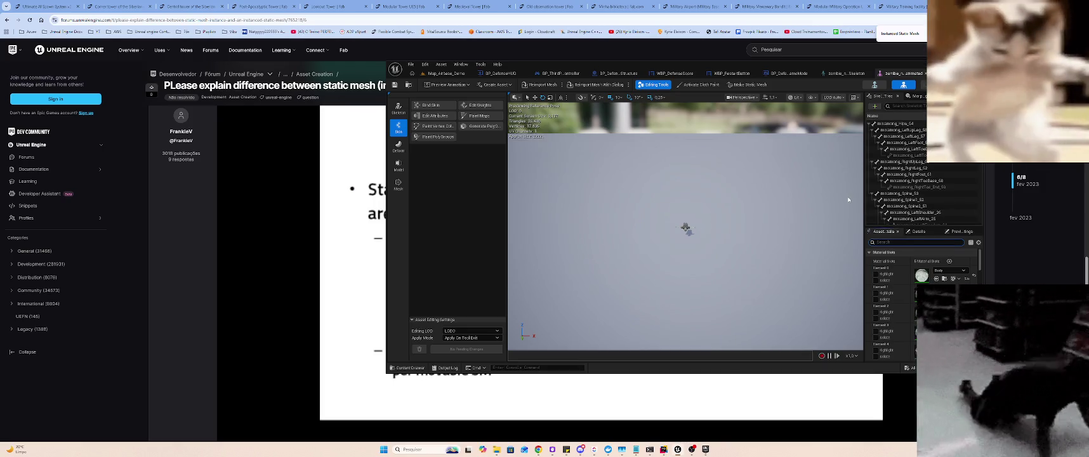
left_click(914, 242)
type("nanite")
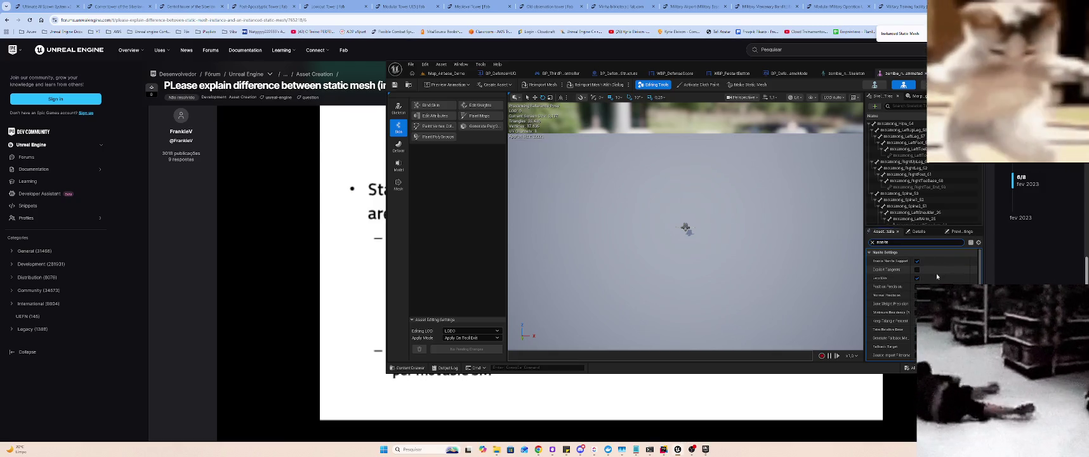
scroll(937, 273, "down", 3)
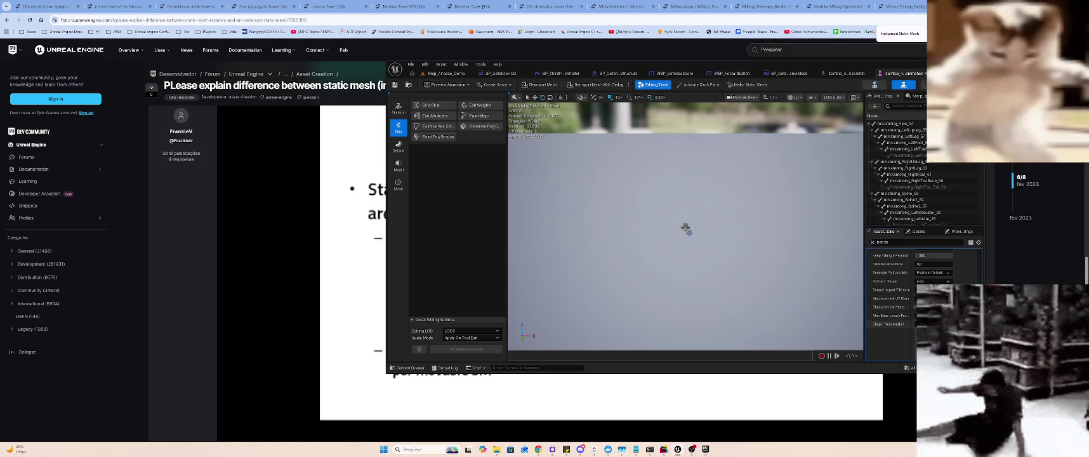
scroll(892, 286, "up", 1)
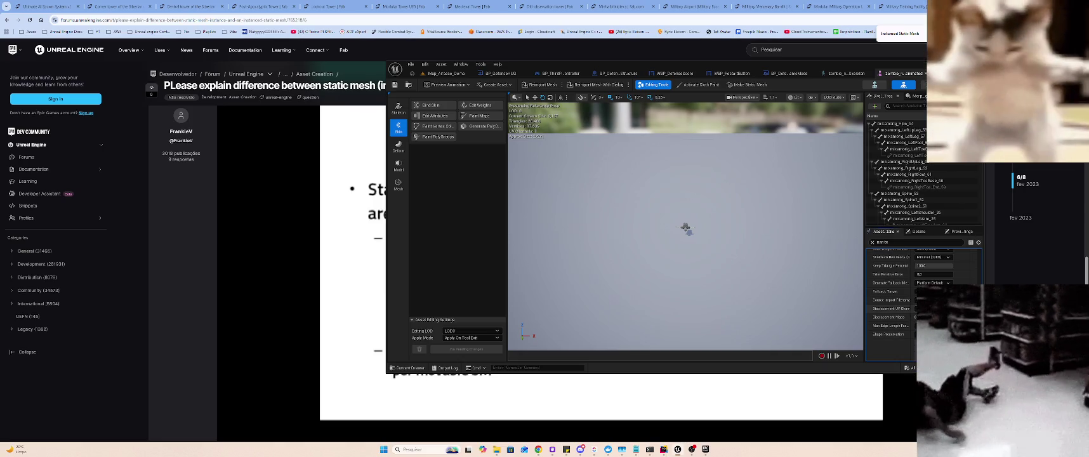
scroll(892, 299, "up", 4)
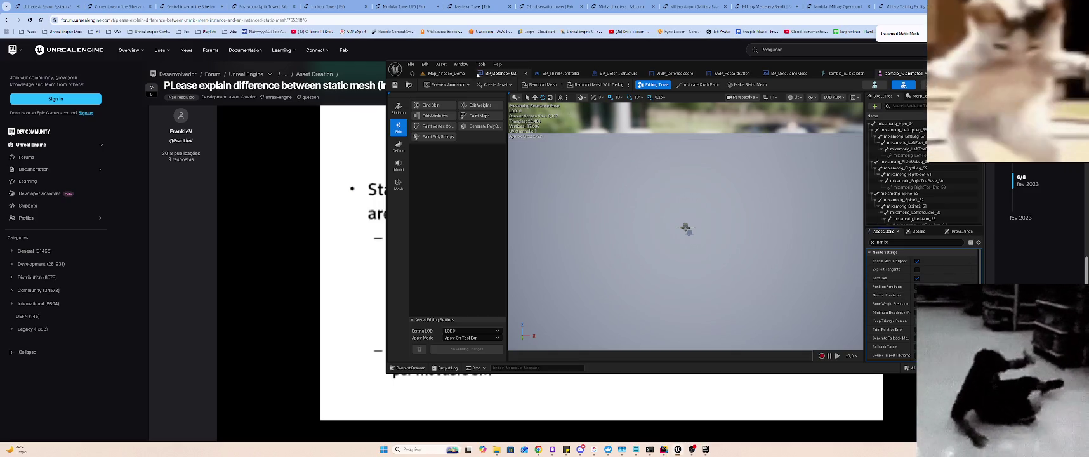
left_click(453, 74)
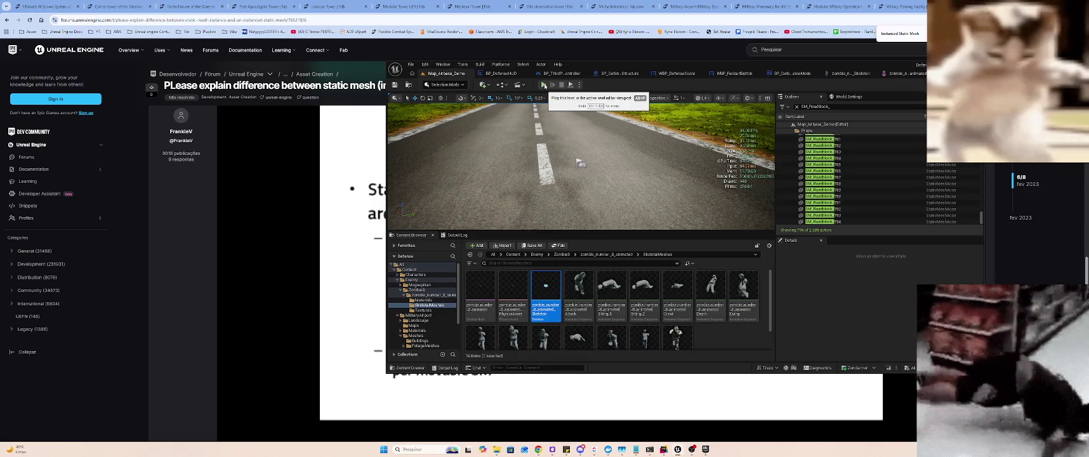
- Play the airbase level in the editor, run the character down the road, then stop
left_click(544, 85)
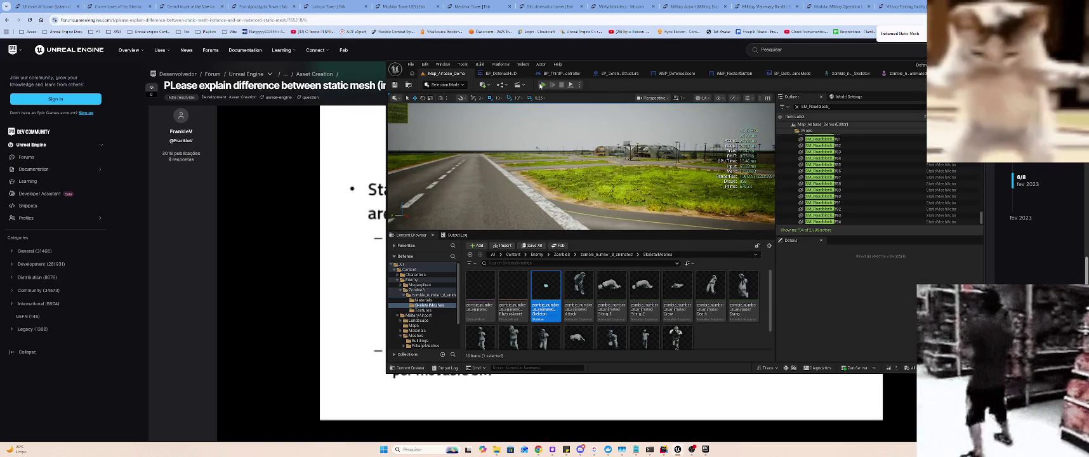
key("alt+p")
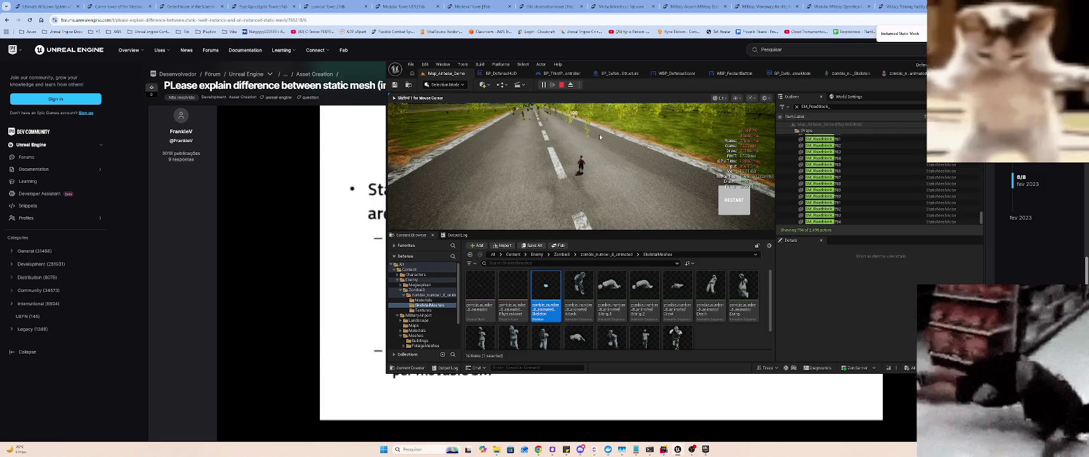
left_click(592, 141)
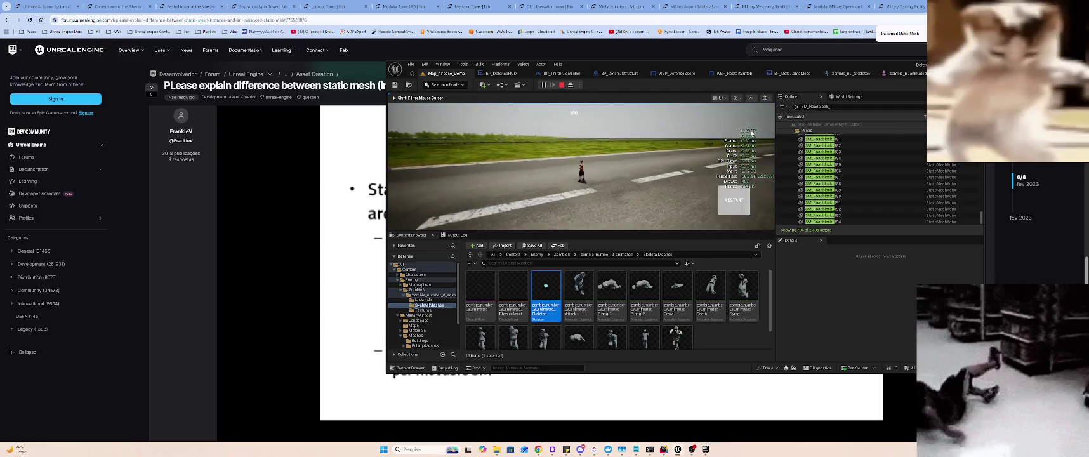
key("w")
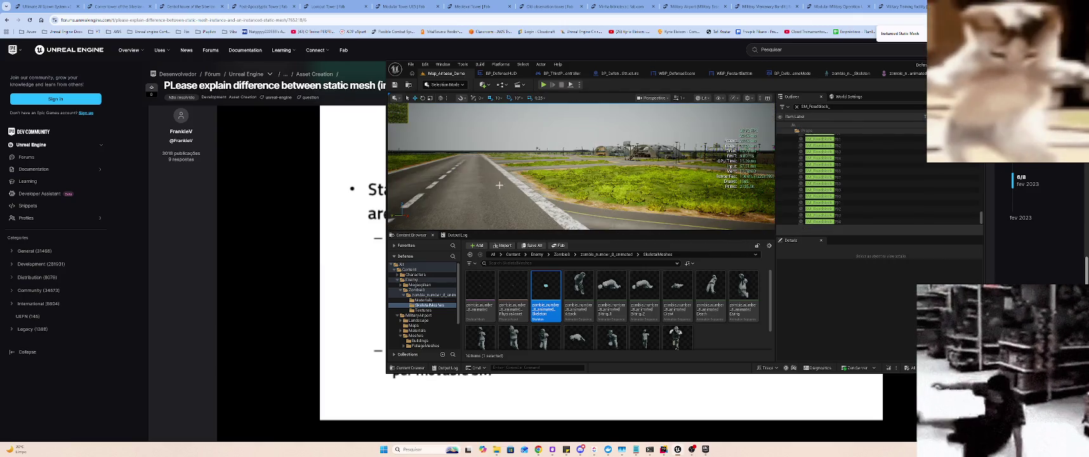
key("Escape")
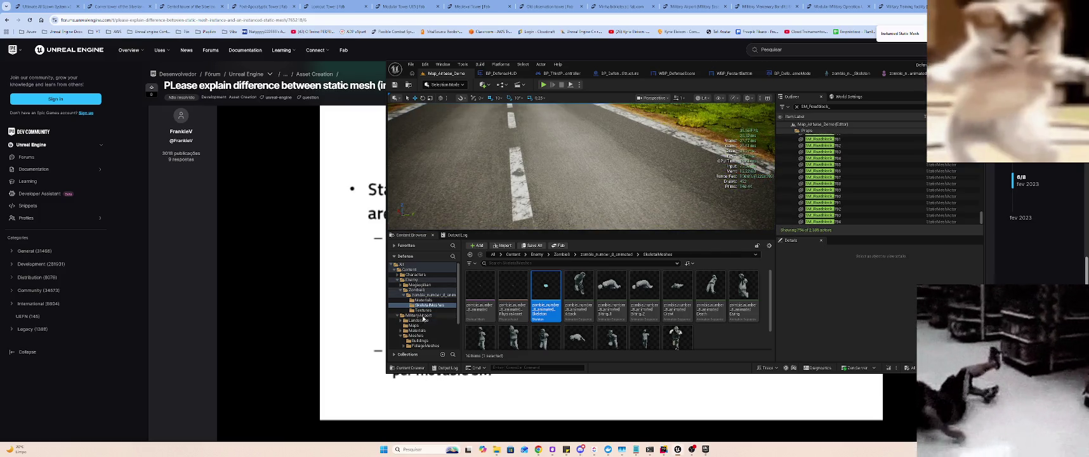
- Filter MilitaryAirport to static meshes, enable Nanite on all 100, and save everything
left_click(422, 316)
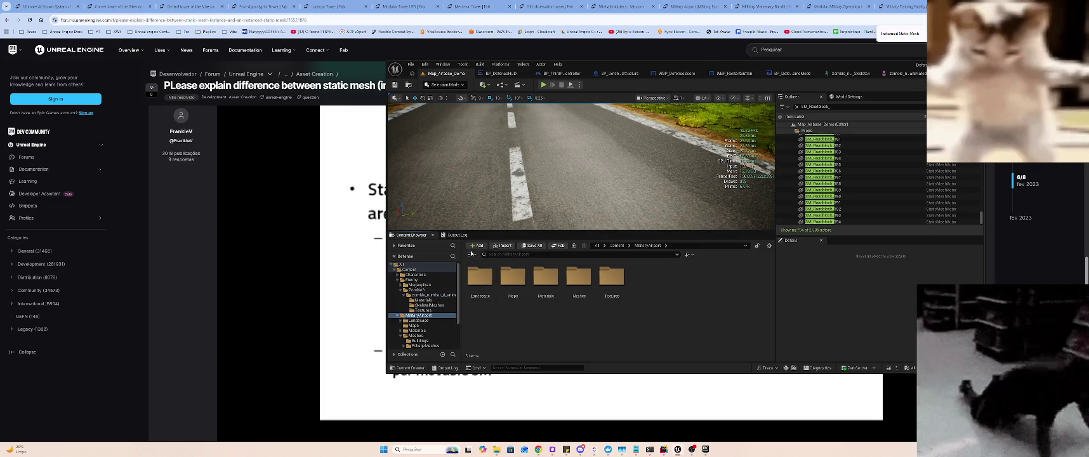
left_click(474, 256)
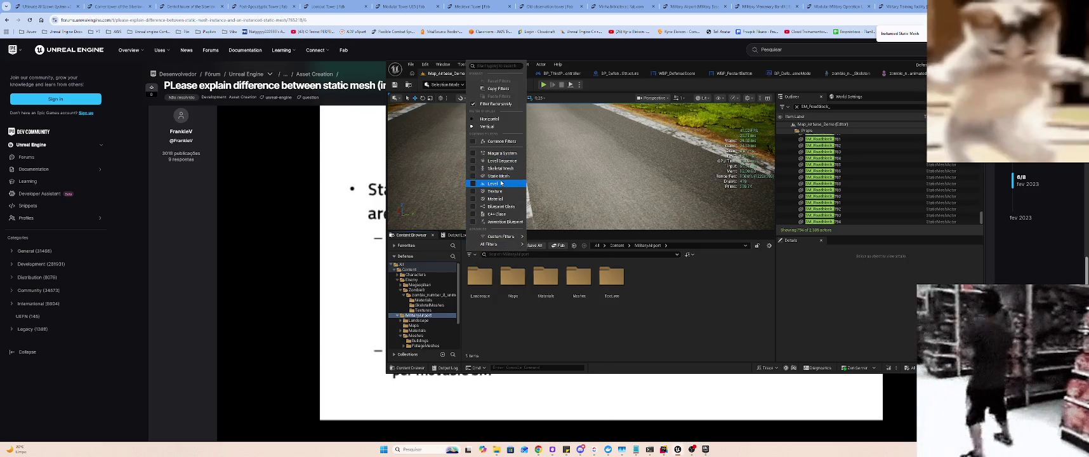
left_click(498, 176)
mouse_move(545, 287)
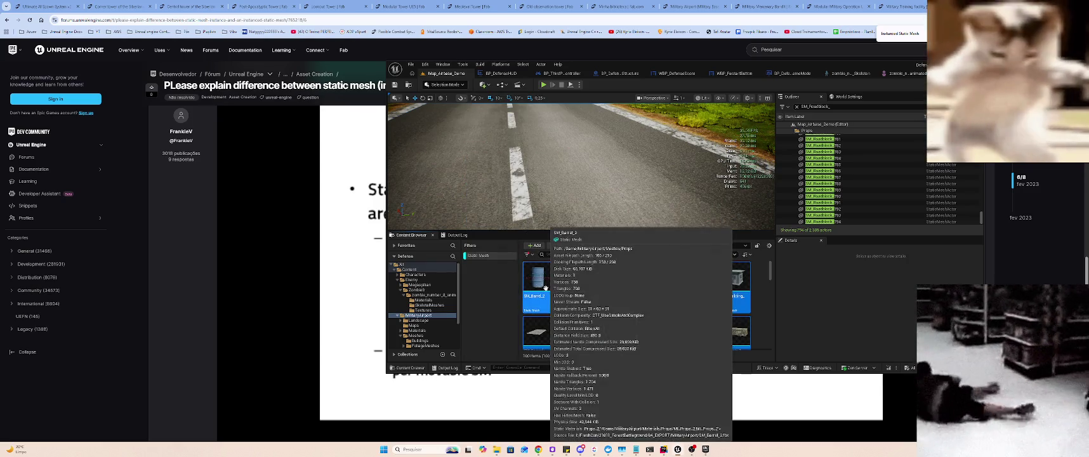
key("ctrl+a")
right_click(536, 279)
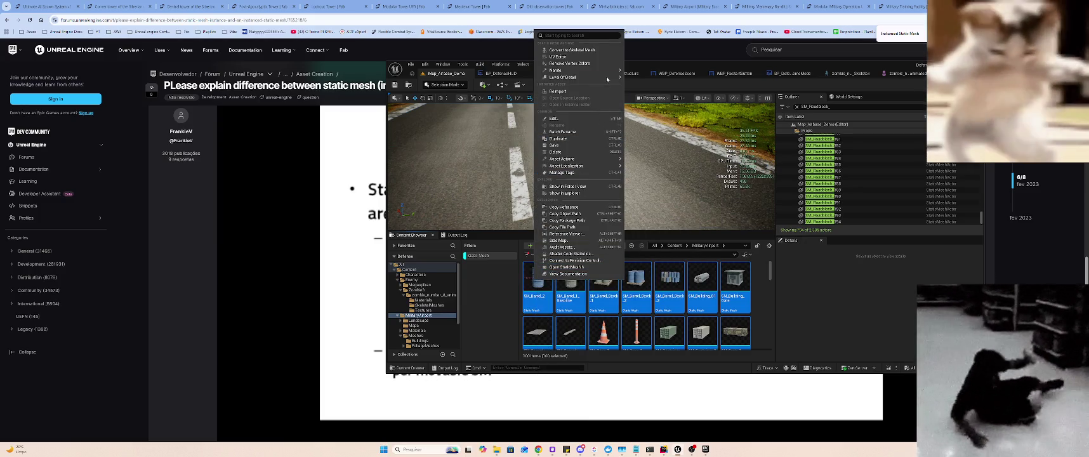
mouse_move(610, 70)
left_click(645, 75)
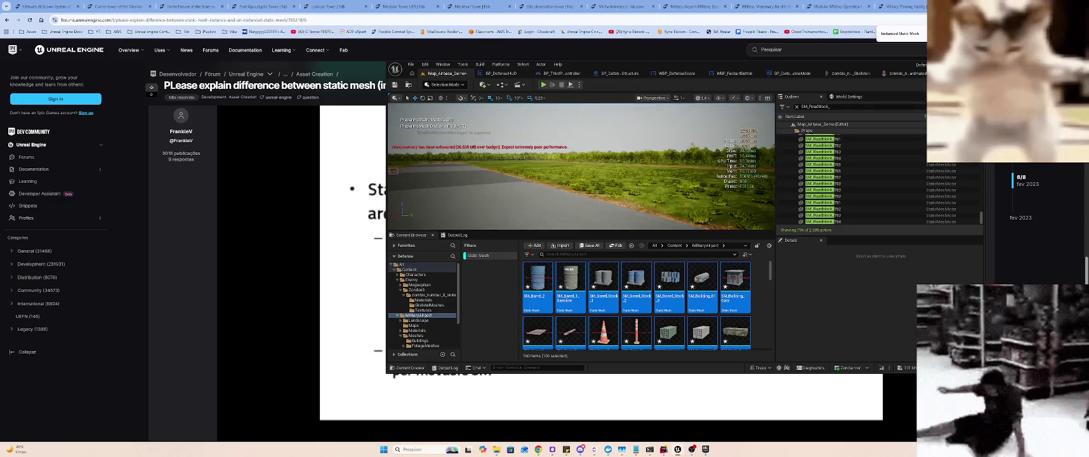
key("ctrl+s")
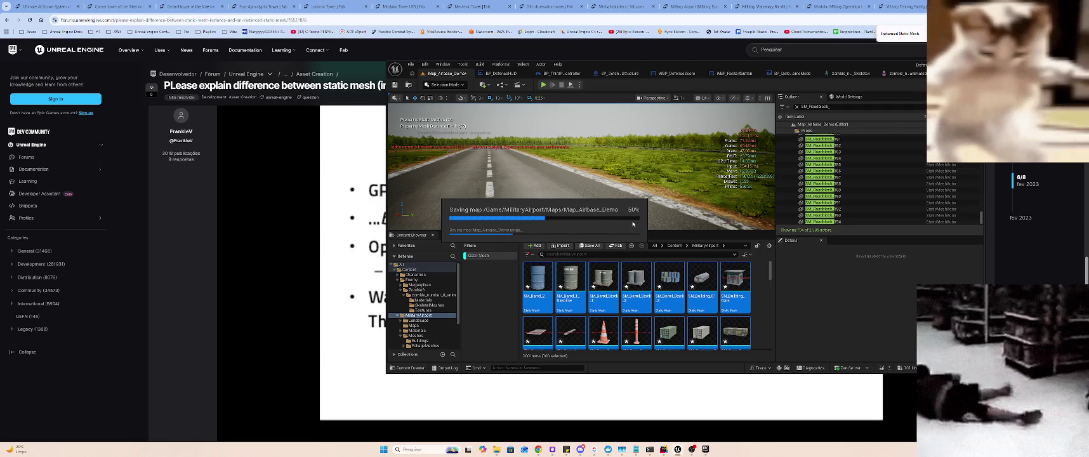
- Bring the forum page's embedded instancing video in front of the editor
left_click(345, 218)
key("alt+Tab")
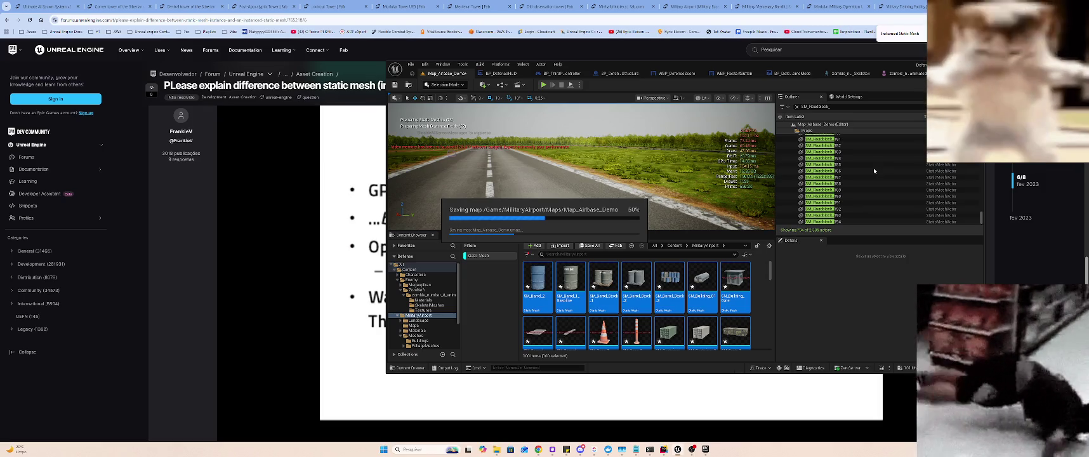
left_click(339, 194)
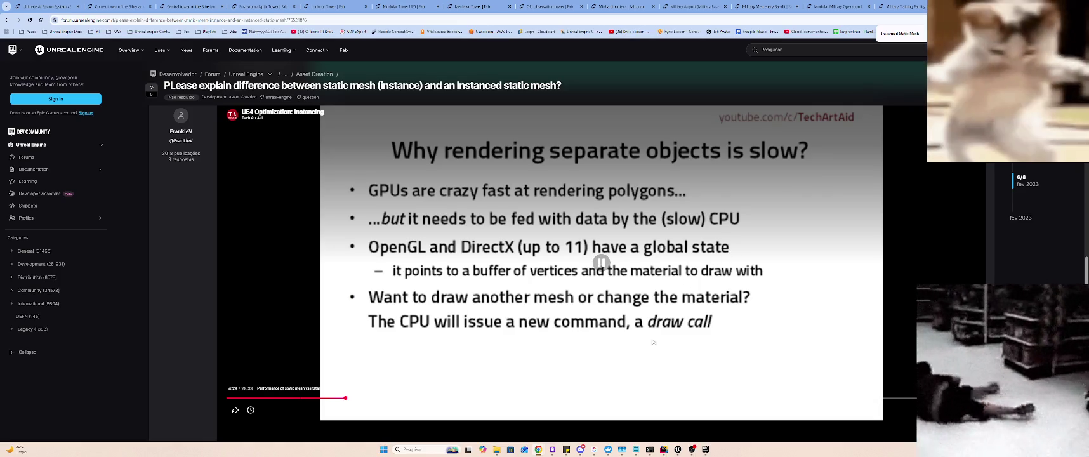
- Bring the Unreal Editor window back over the forum video from the taskbar
mouse_move(692, 449)
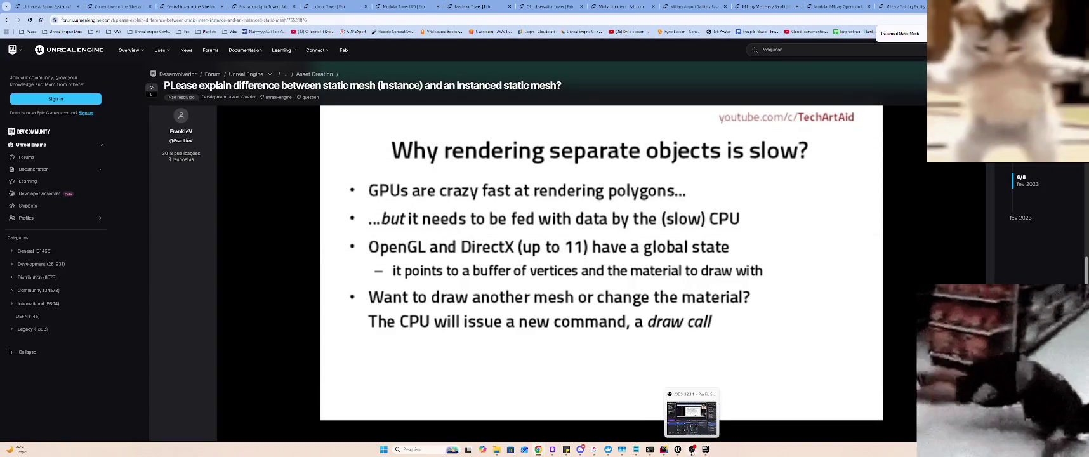
left_click(677, 450)
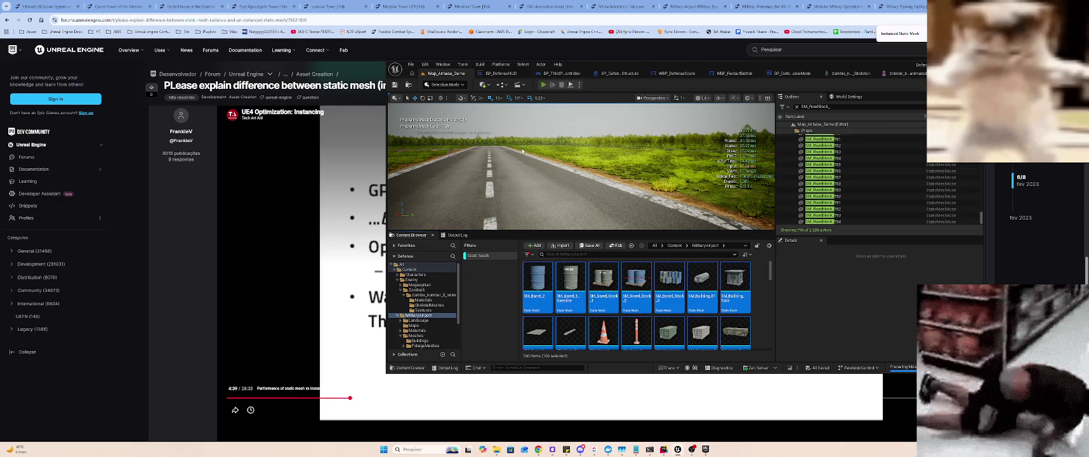
key("alt+p")
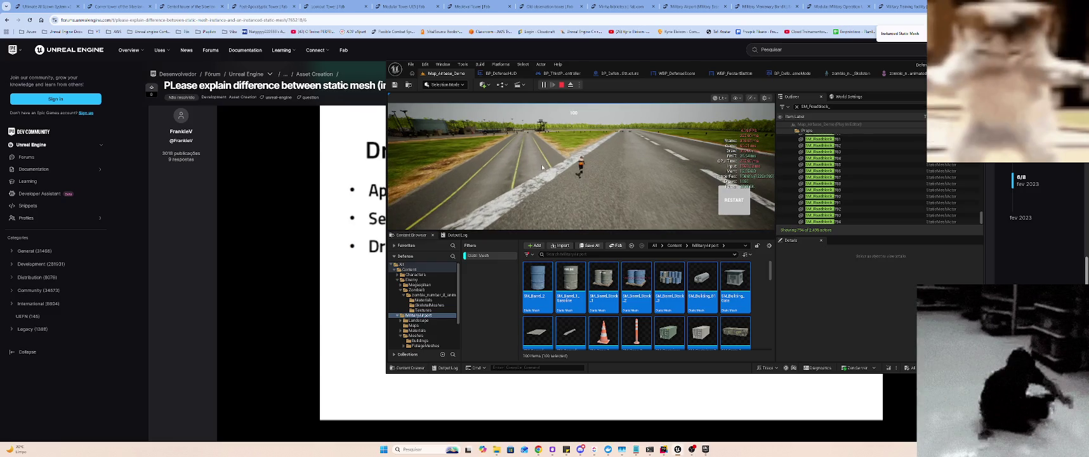
key("Escape")
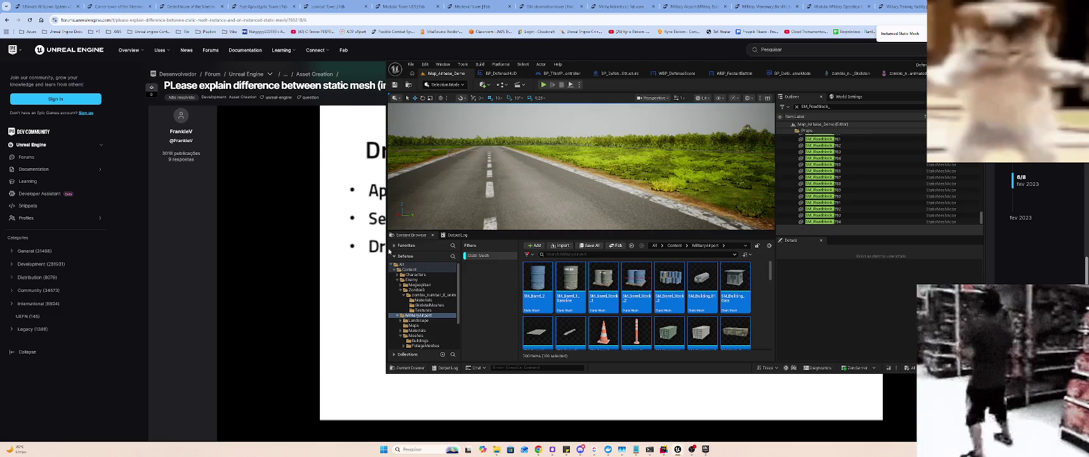
left_click(424, 278)
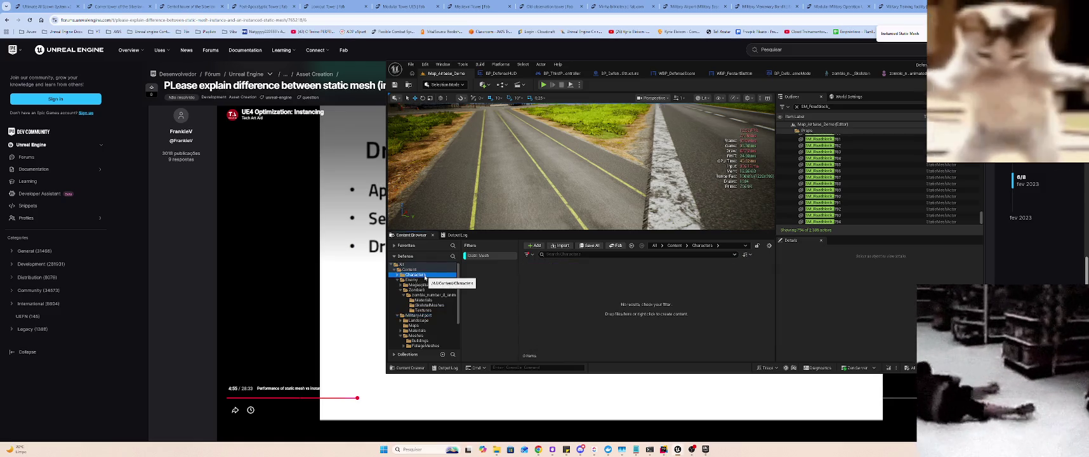
- Turn off the Static Mesh filter, browse to ThirdPerson > Input and select IMC_Default
scroll(425, 305, "down", 3)
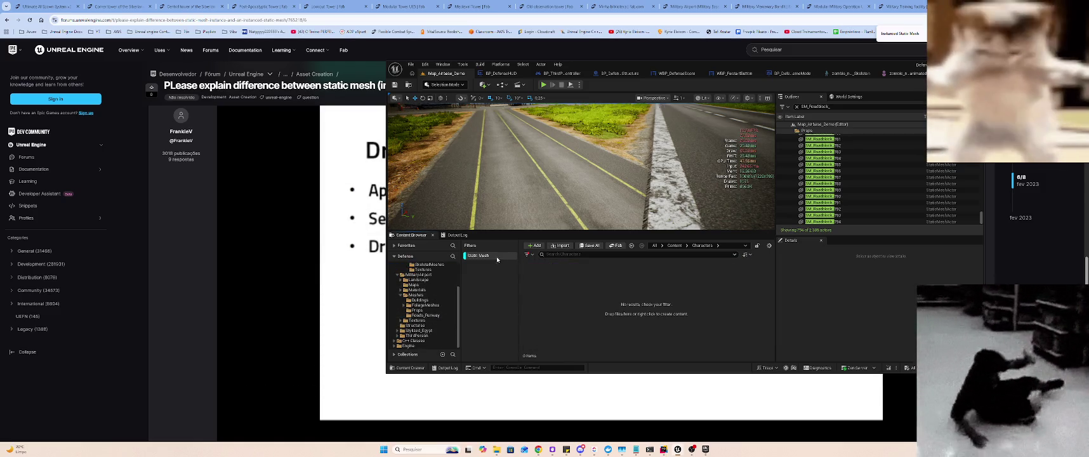
left_click(496, 256)
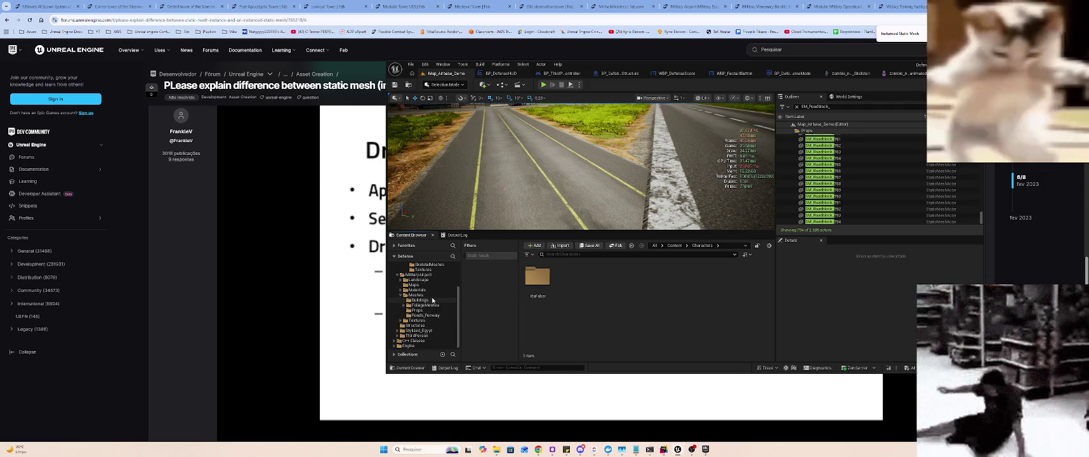
left_click(417, 336)
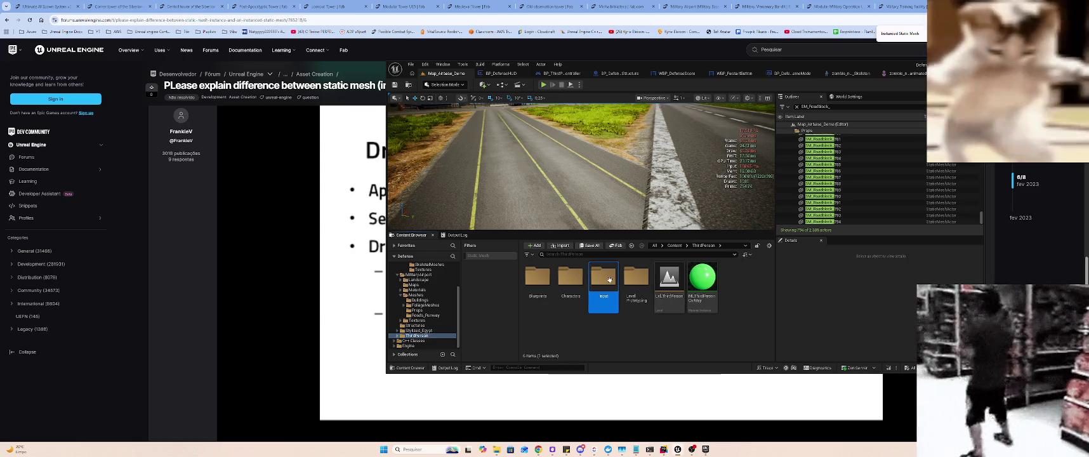
double_click(603, 279)
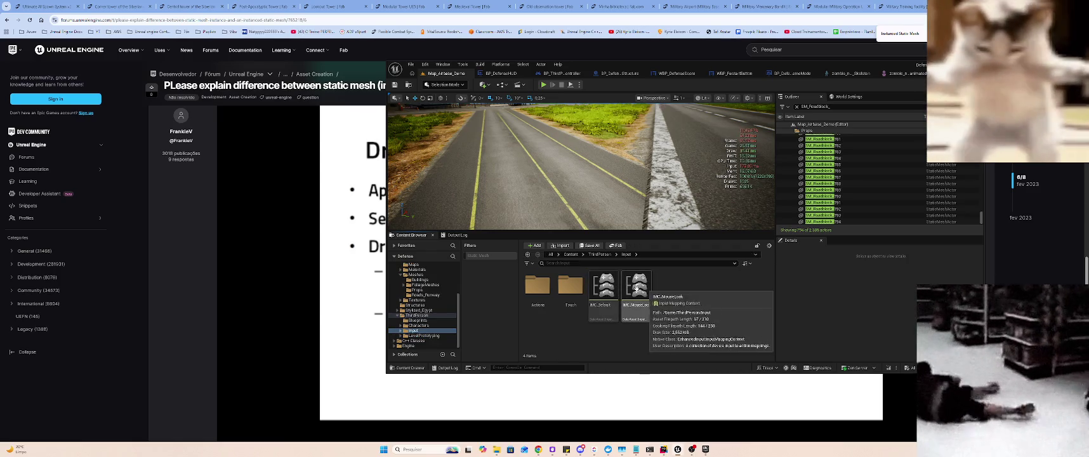
left_click(606, 289)
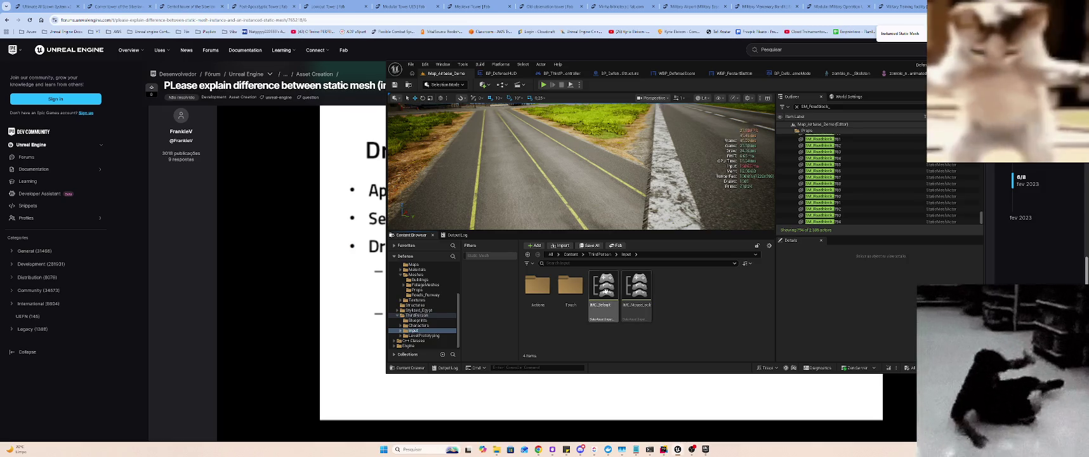
key("alt+Tab")
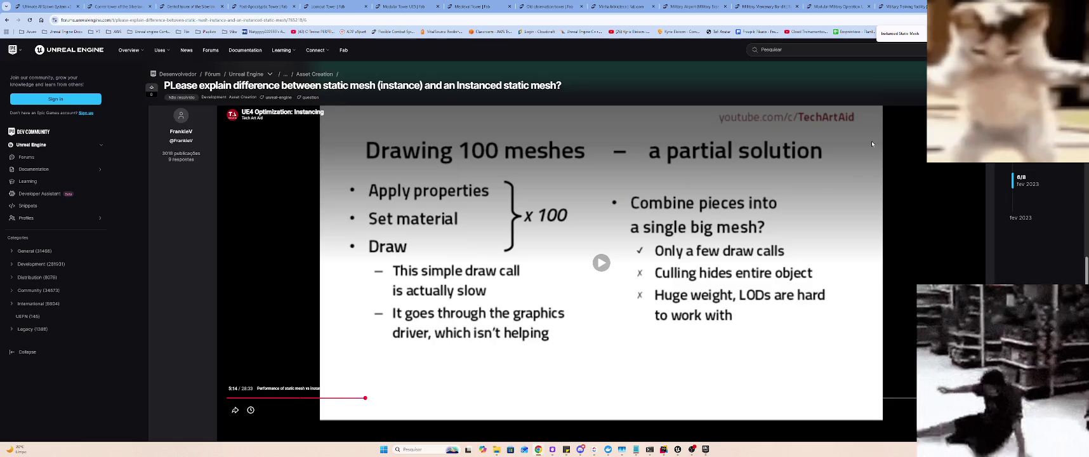
- Open IMC_MouseLook and expand the key mappings of both IMC_MouseLook and IMC_Default
key("alt+Tab")
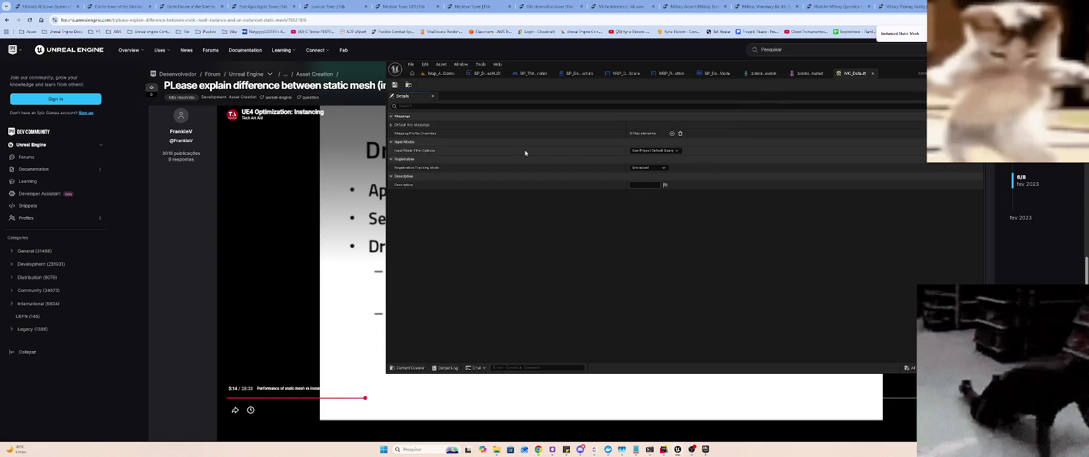
left_click(441, 73)
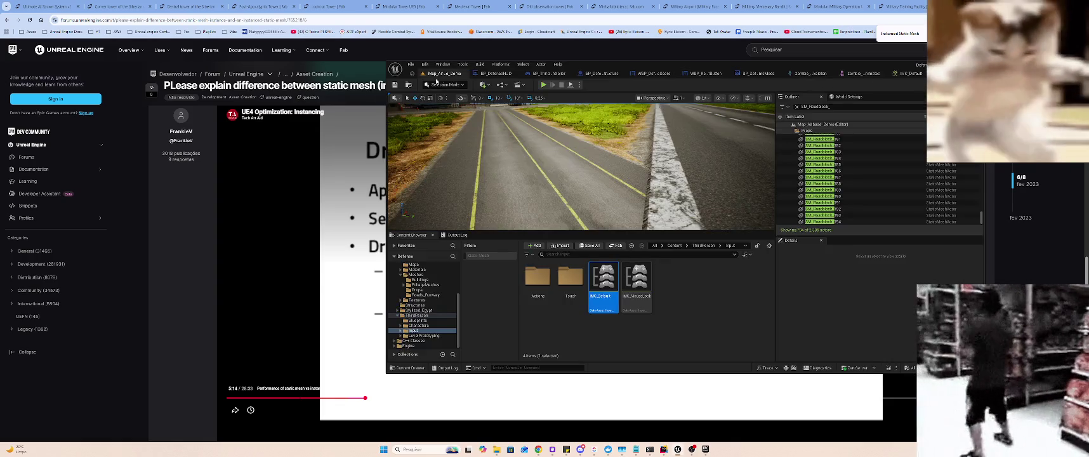
double_click(639, 296)
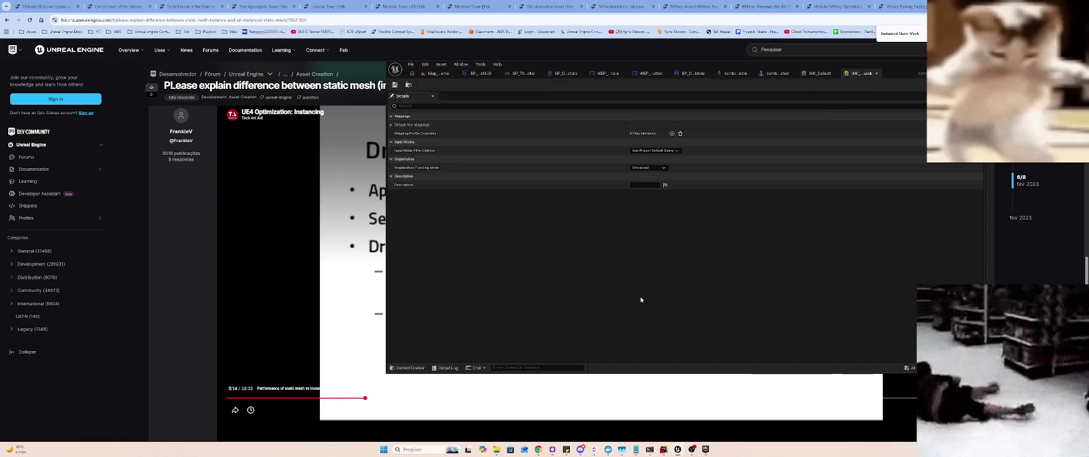
left_click(391, 125)
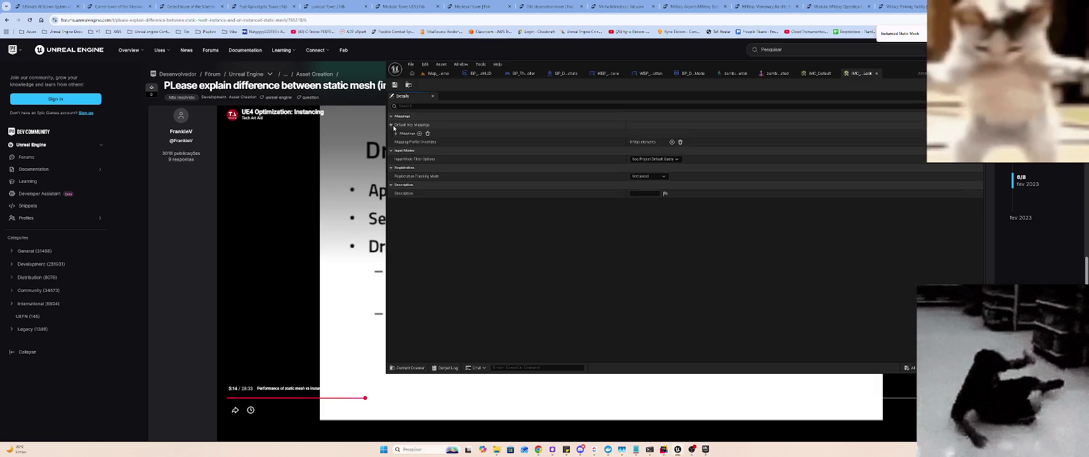
key("ctrl+Tab")
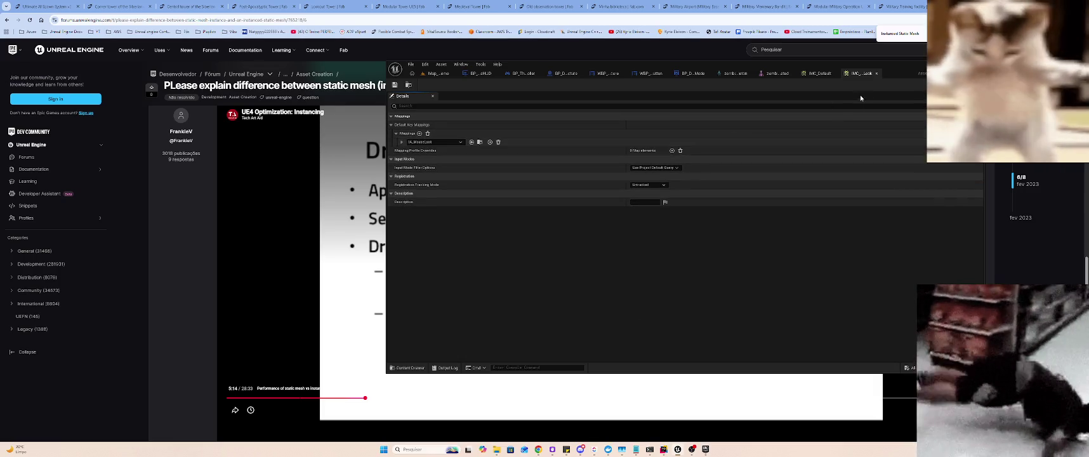
left_click(391, 125)
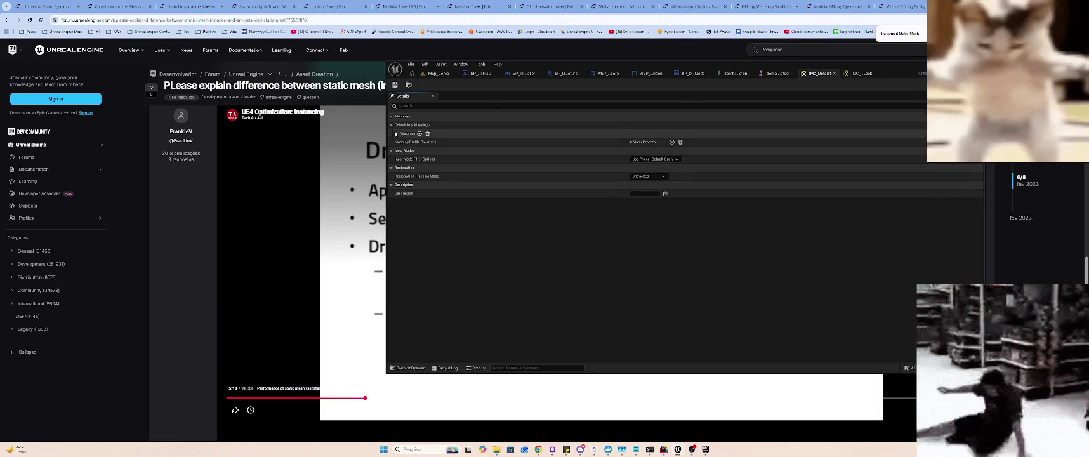
left_click(396, 133)
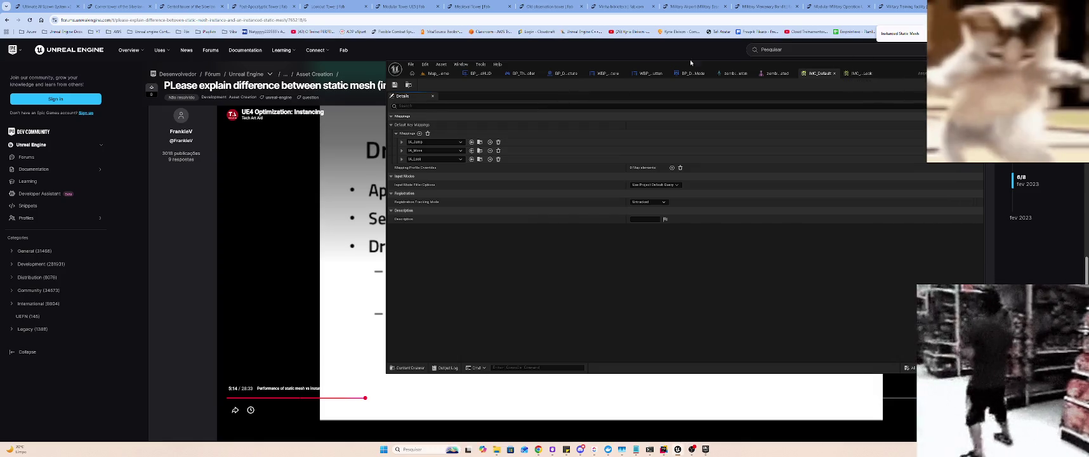
- Search the Content folder for IMC, open IMC_Default, and add a fourth empty mapping
left_click(438, 73)
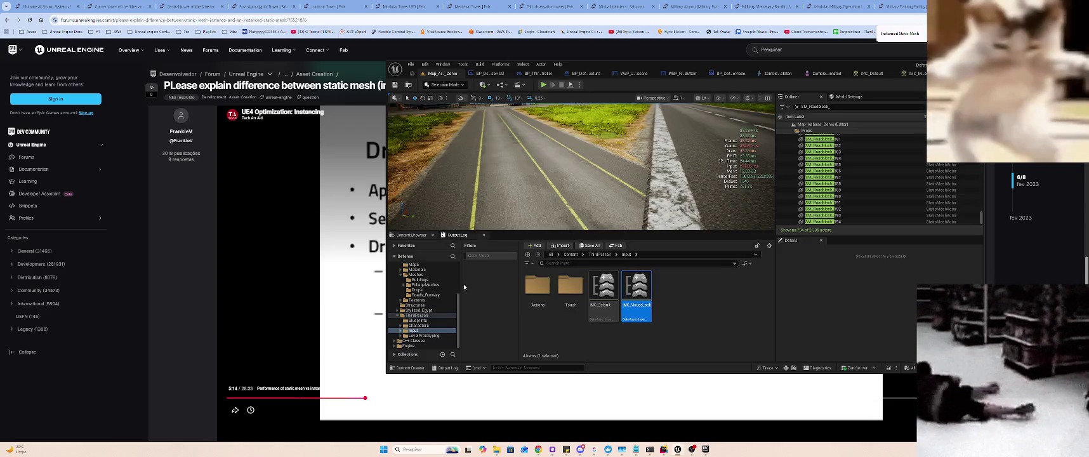
left_click(436, 336)
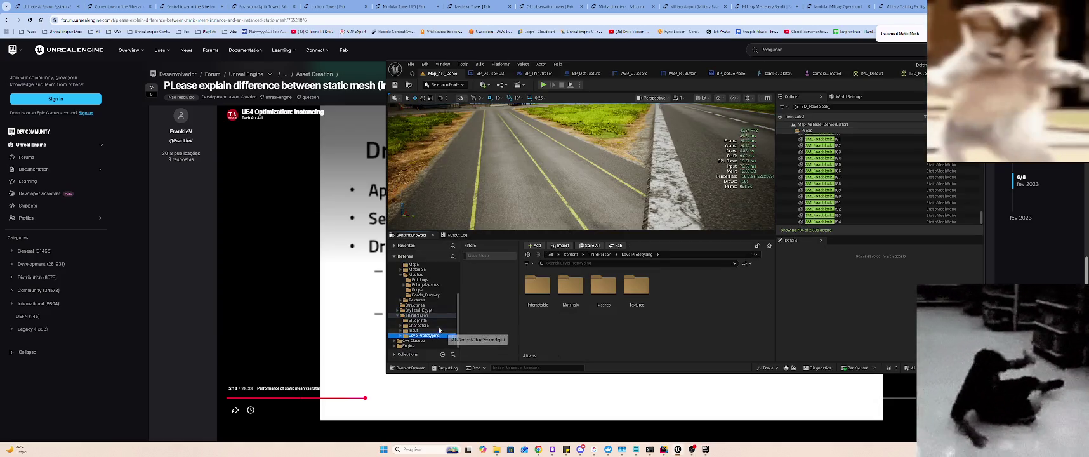
left_click(416, 315)
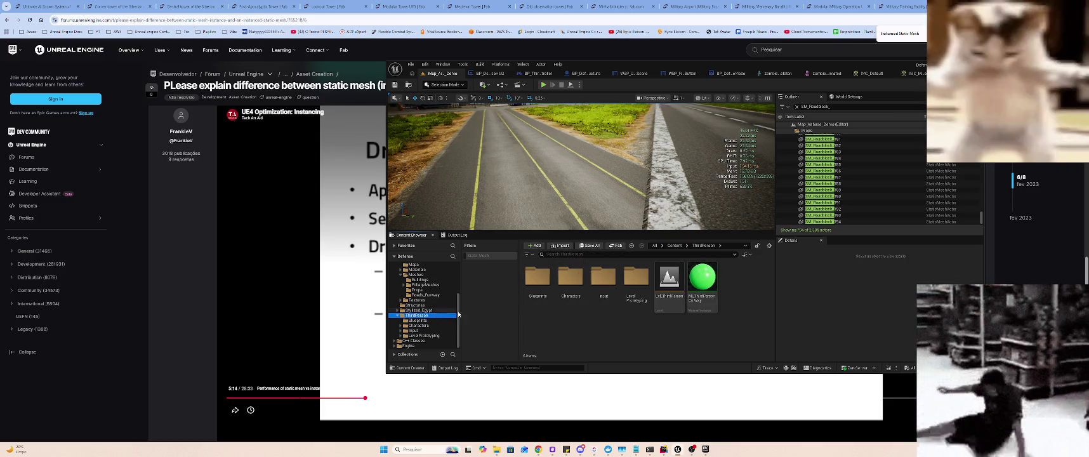
scroll(425, 305, "up", 10)
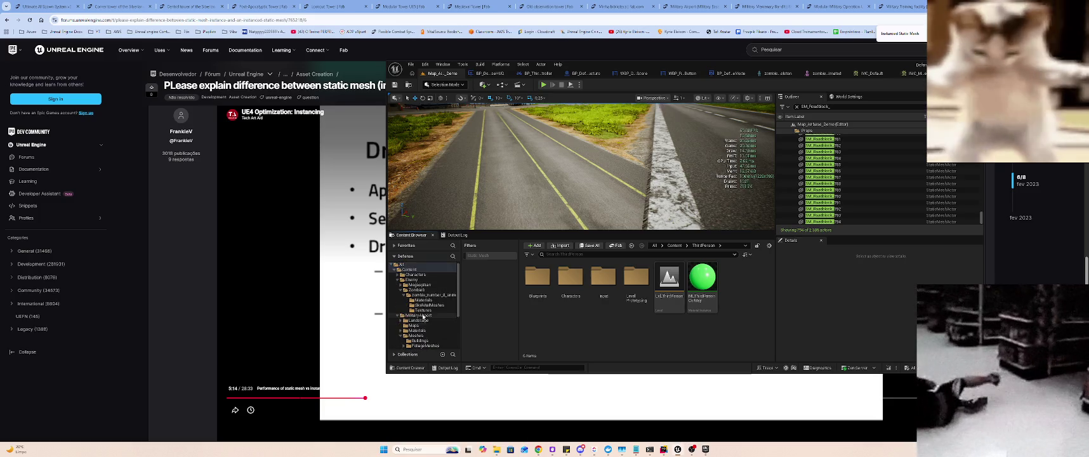
left_click(409, 271)
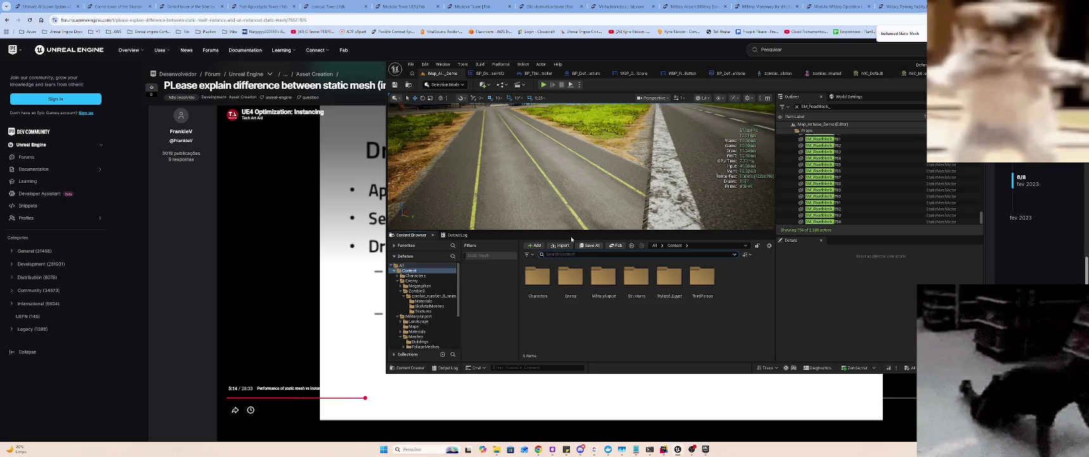
type("IMC")
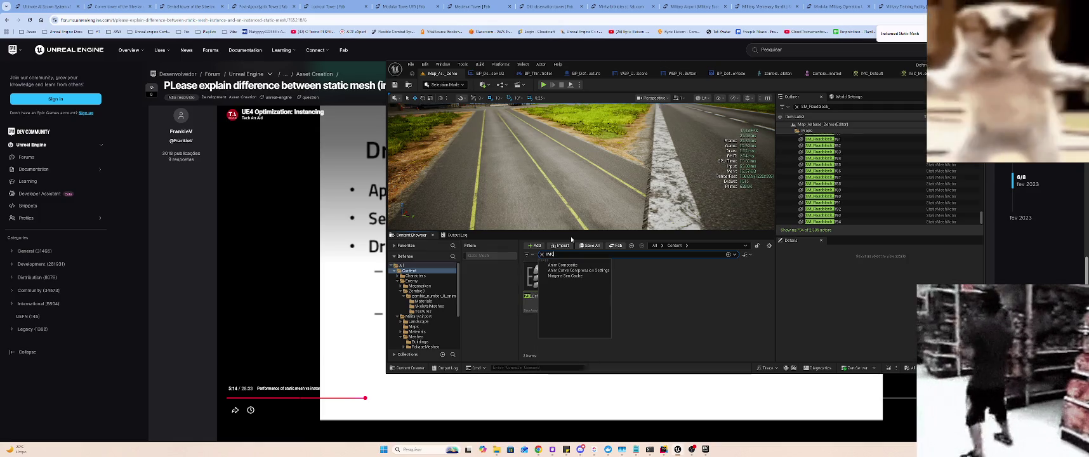
left_click(668, 341)
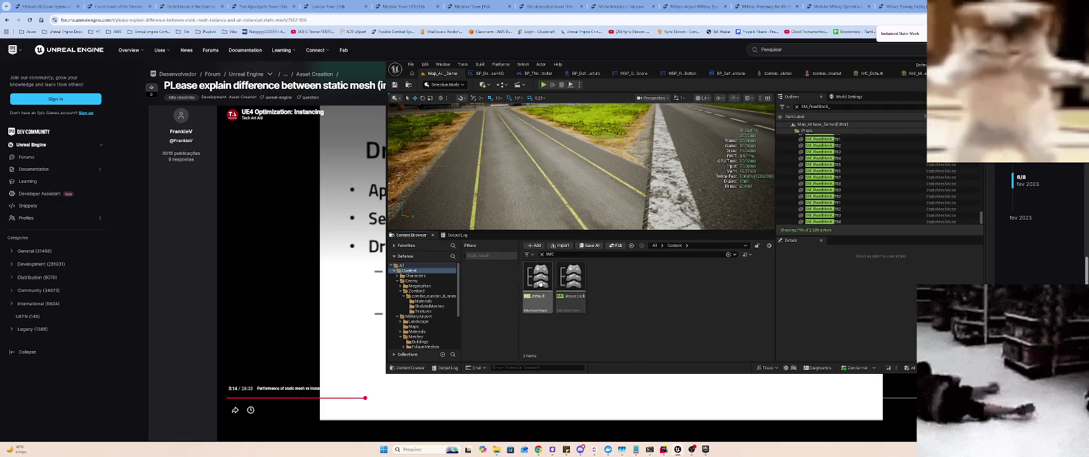
double_click(539, 282)
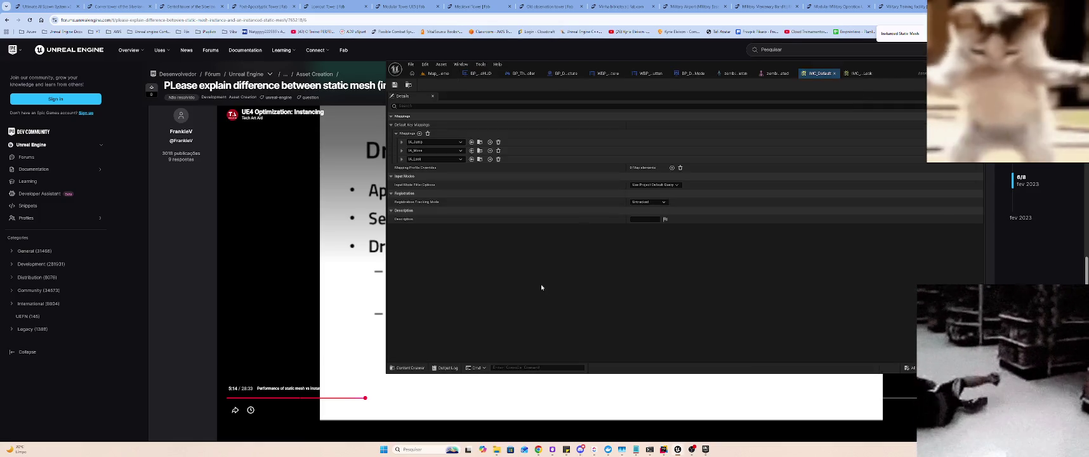
left_click(419, 133)
- Assign IA_MouseLook to the new mapping, bind Mouse Wheel Axis, and save IMC_Default
left_click(419, 168)
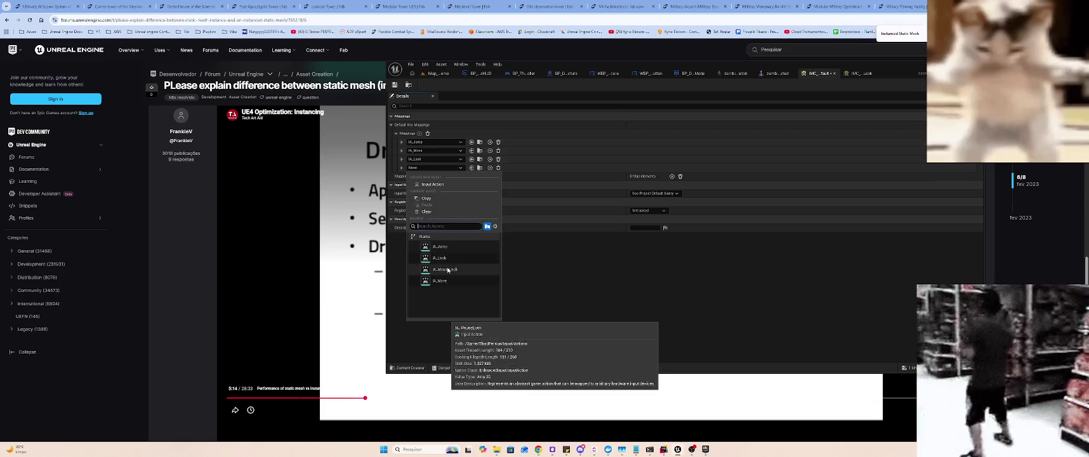
left_click(449, 270)
left_click(402, 158)
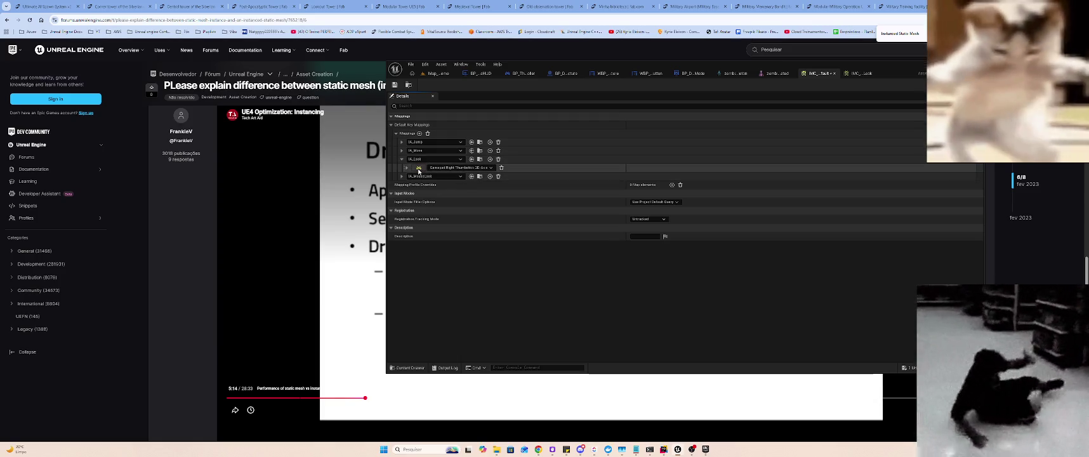
left_click(418, 167)
scroll(419, 168, "down", 1)
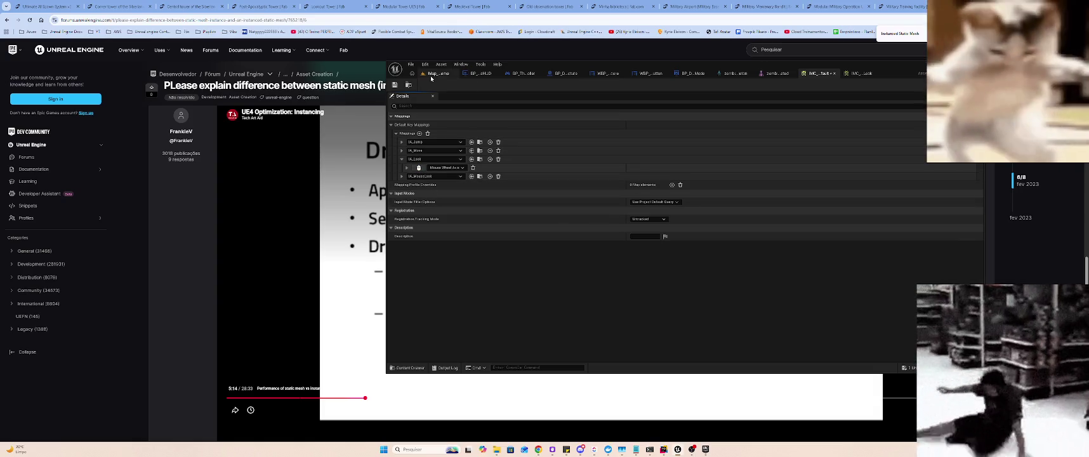
key("ctrl+s")
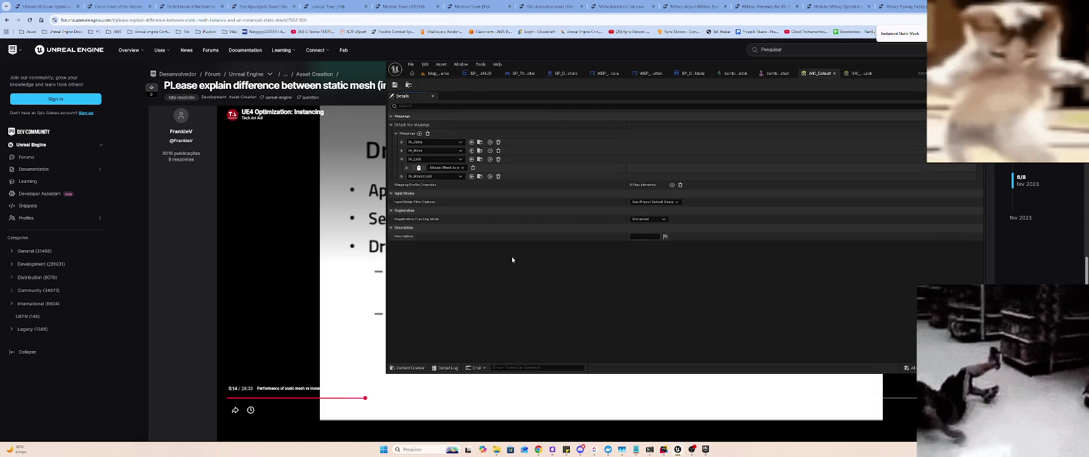
- Undo the last four mapping edits in IMC_Default
key("ctrl+z")
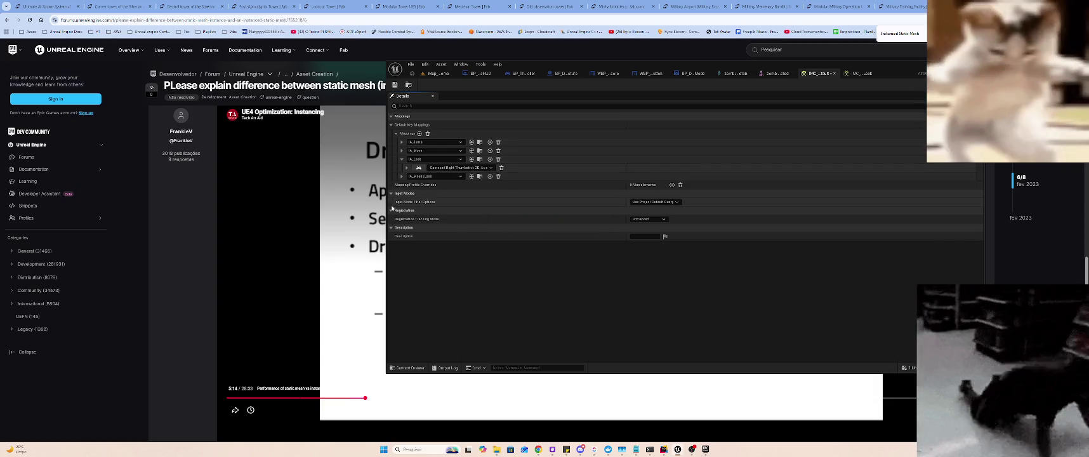
key("ctrl+z")
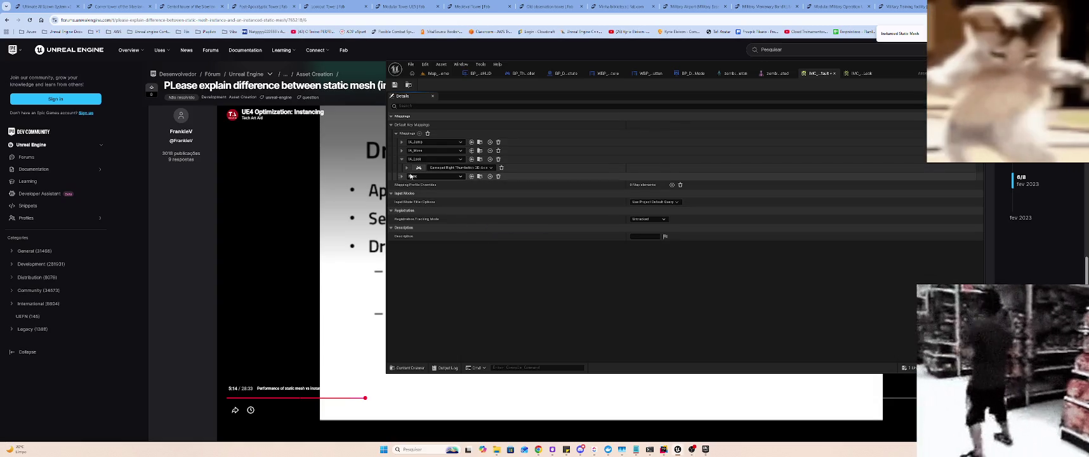
key("ctrl+z")
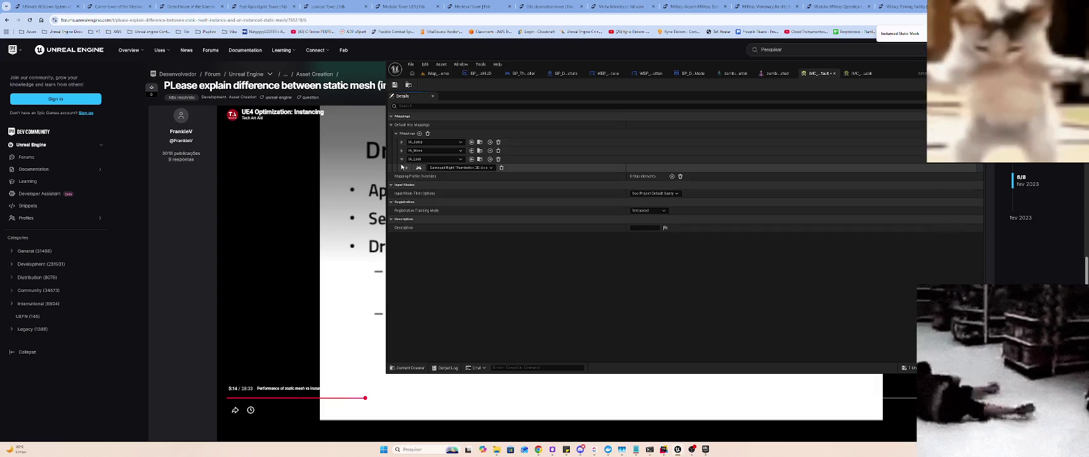
key("ctrl+z")
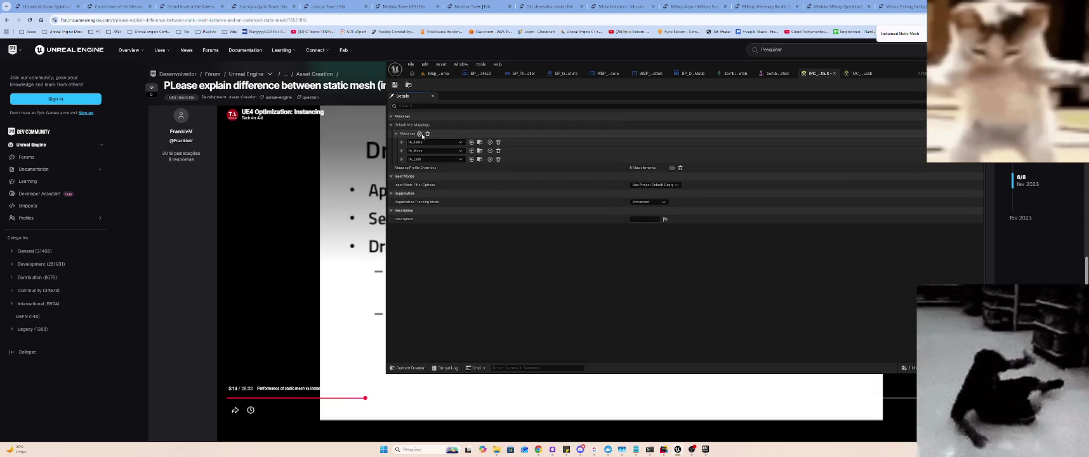
- Re-add a mapping assigned to IA_MouseLook, then start a test play of the level
left_click(420, 133)
left_click(401, 167)
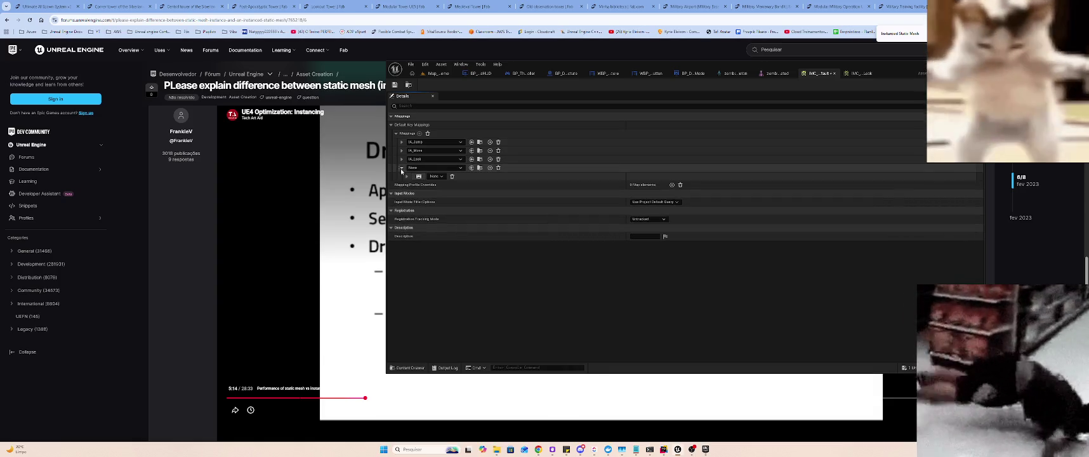
left_click(435, 167)
left_click(444, 272)
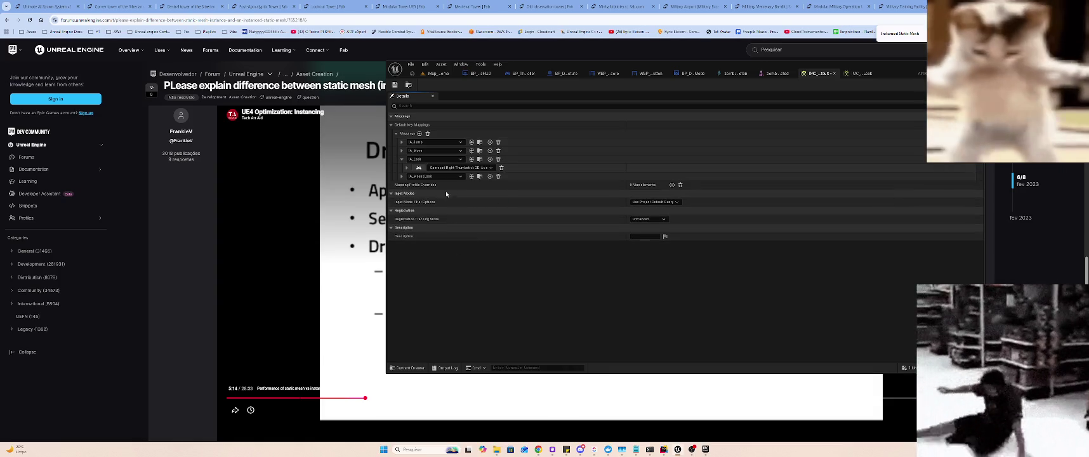
left_click(402, 161)
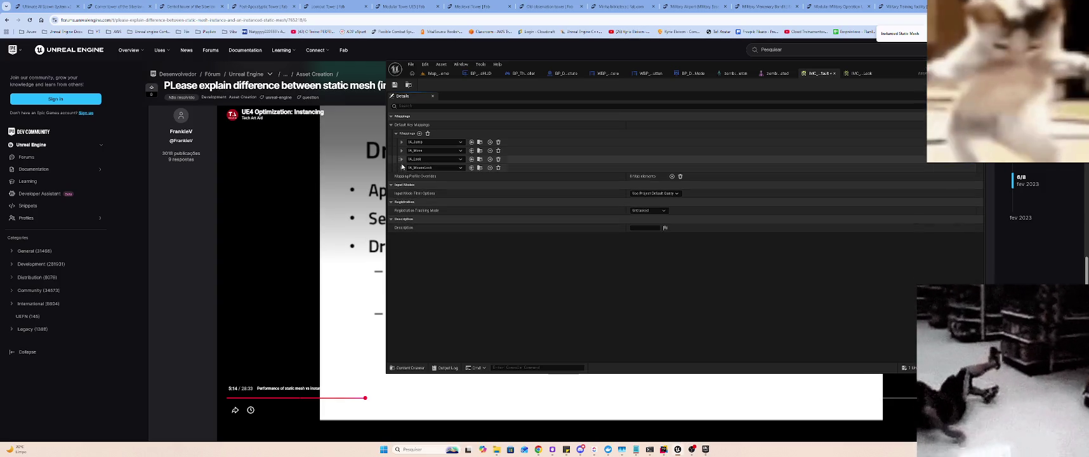
left_click(399, 167)
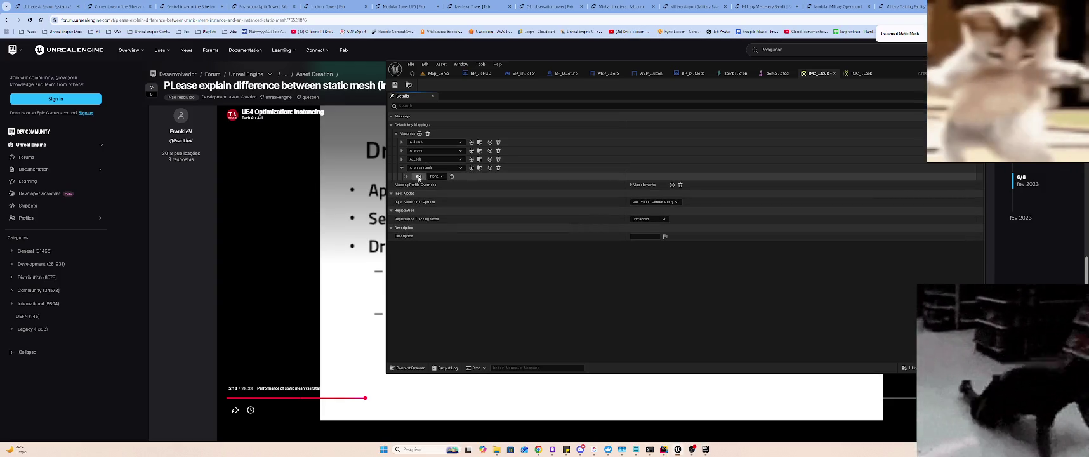
left_click(434, 73)
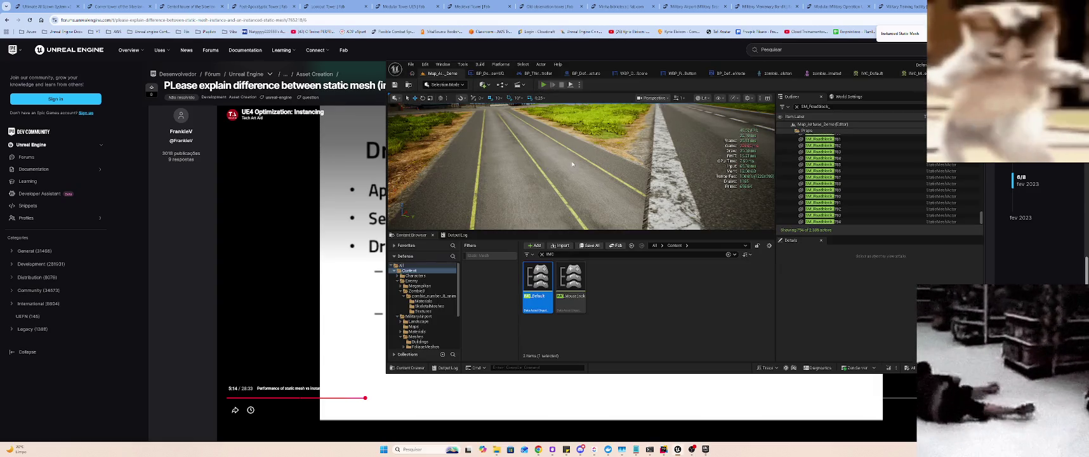
key("alt+p")
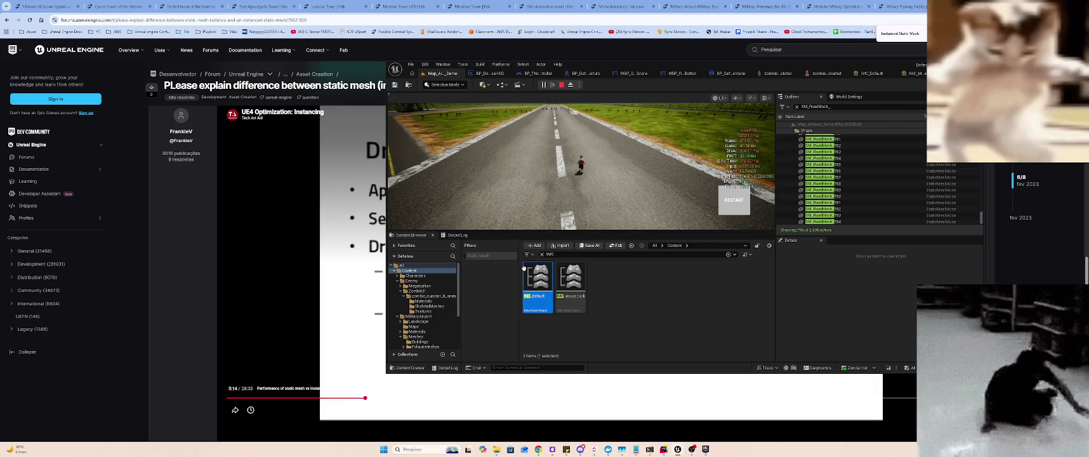
double_click(537, 280)
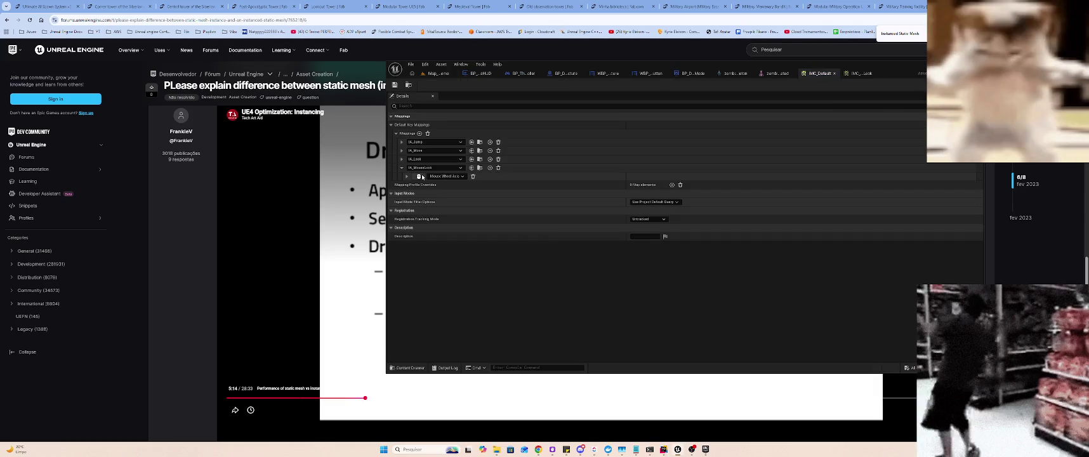
left_click(449, 179)
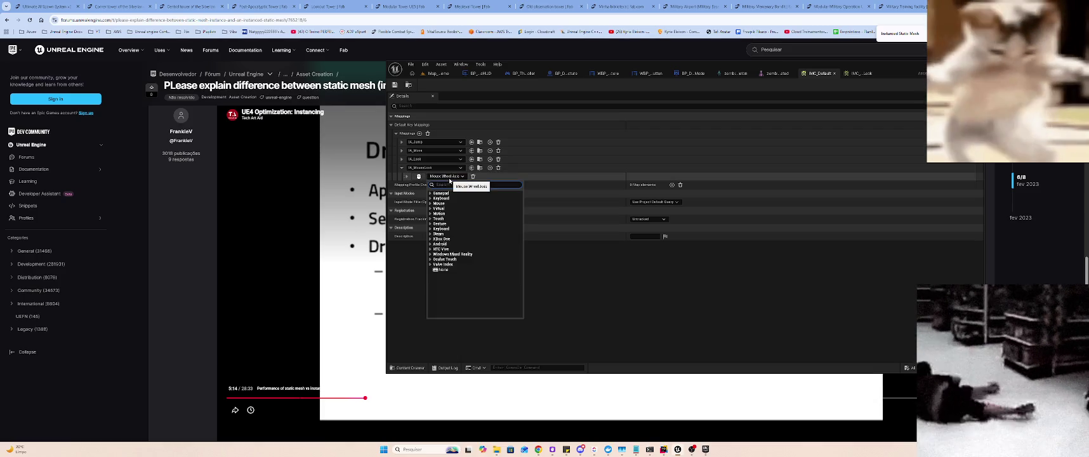
key("Escape")
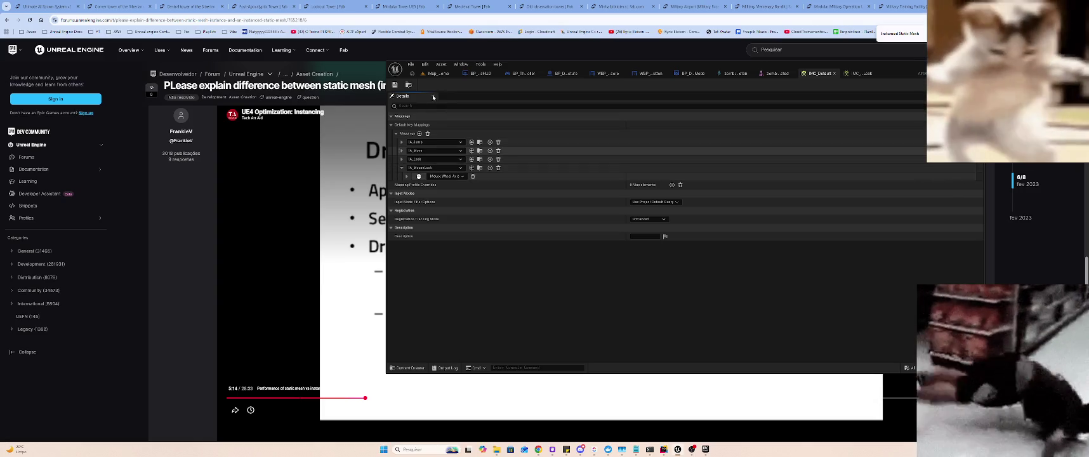
left_click(432, 74)
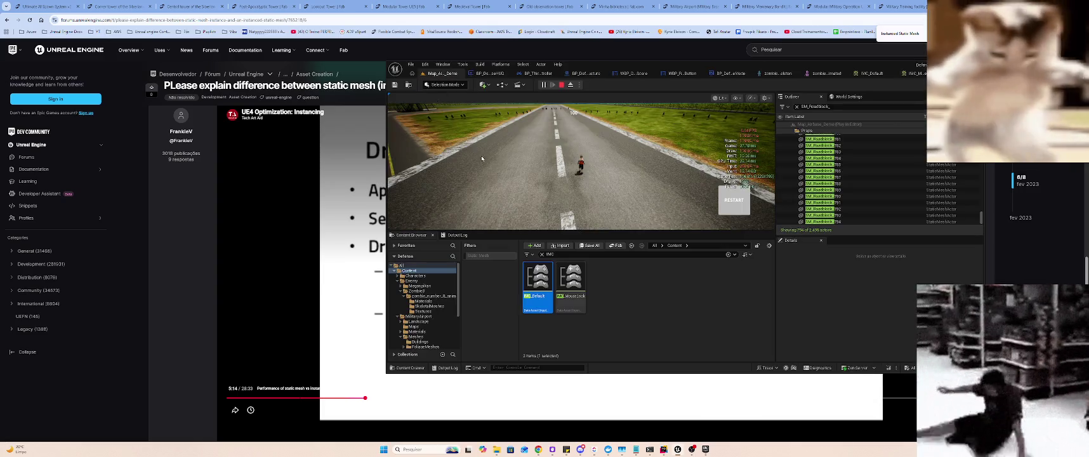
left_click(547, 164)
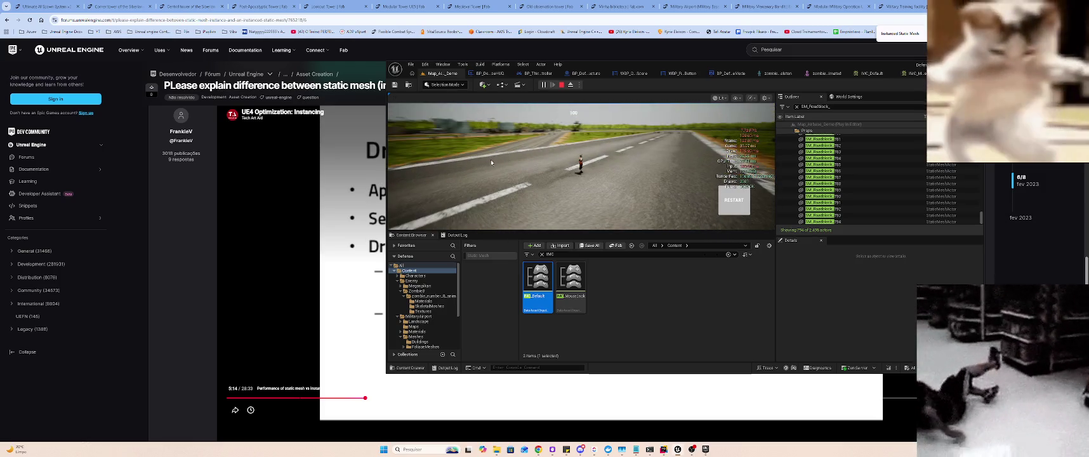
key("Escape")
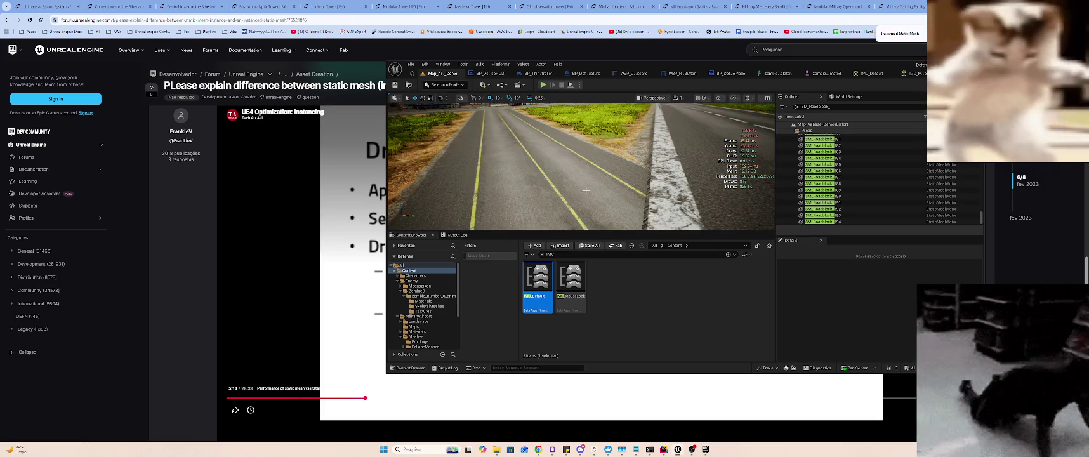
- Open IMC_MouseLook and expand IA_MouseLook to check its key binding
key("alt+Tab")
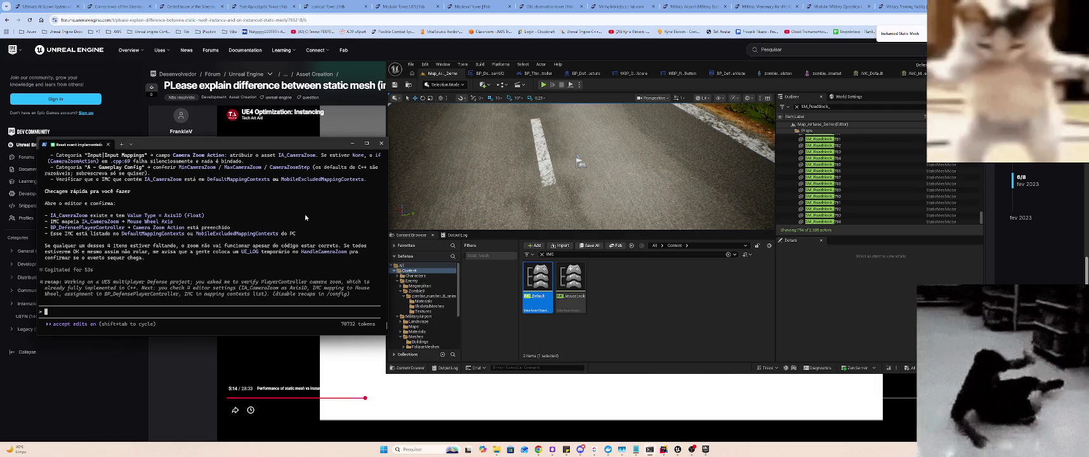
double_click(569, 282)
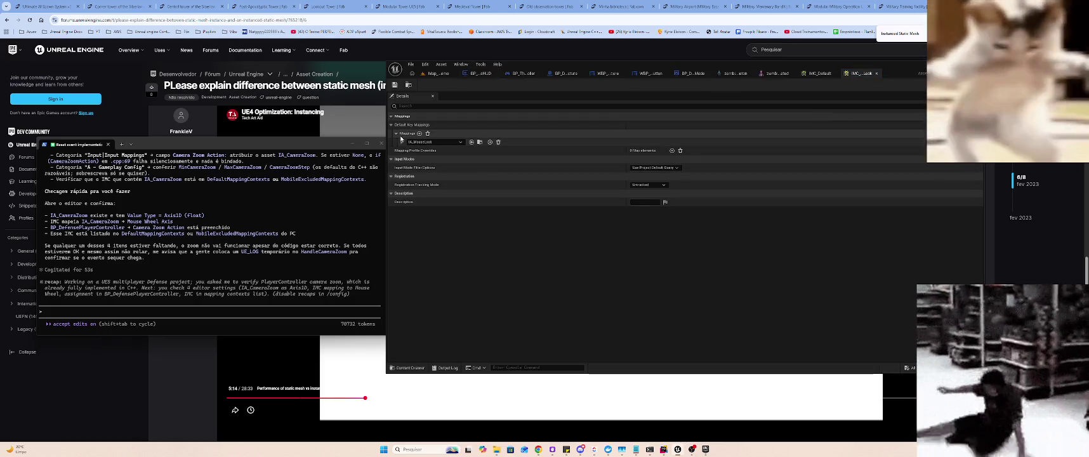
left_click(402, 142)
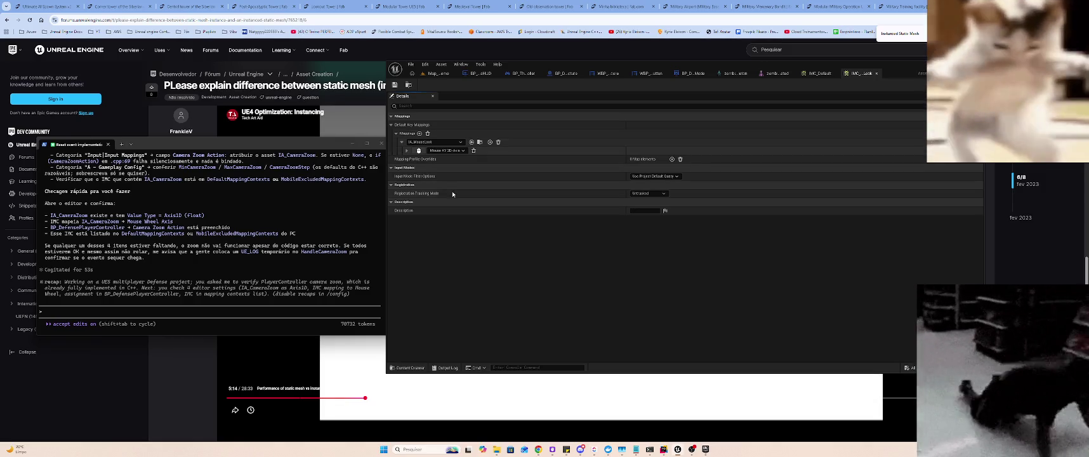
- Rebind IMC_Default's IA_MouseLook key from Mouse Wheel Axis to Mouse XY 2D-Axis
left_click(819, 73)
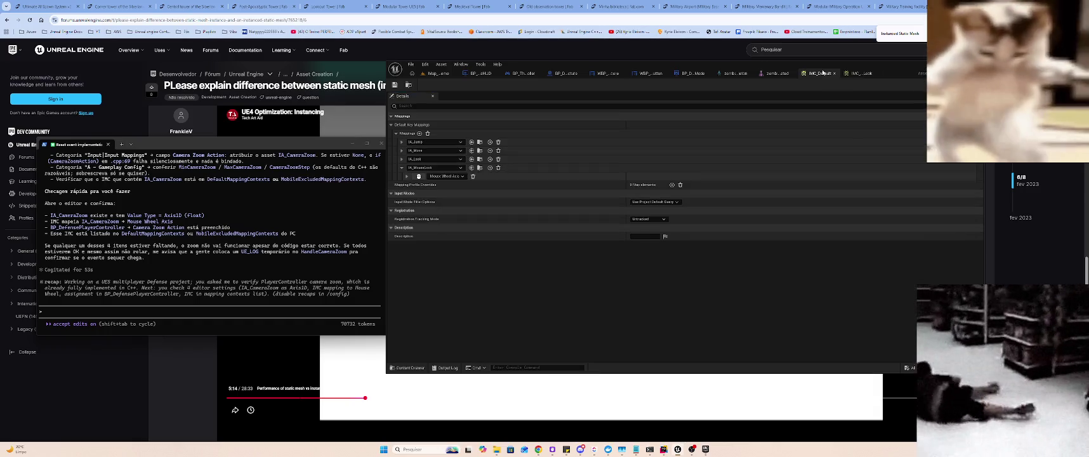
left_click(456, 177)
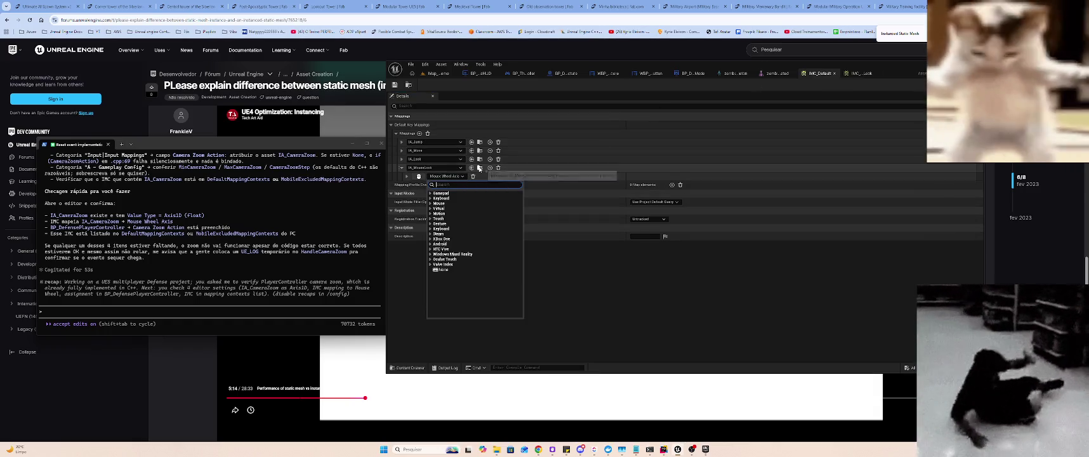
type("mouse x")
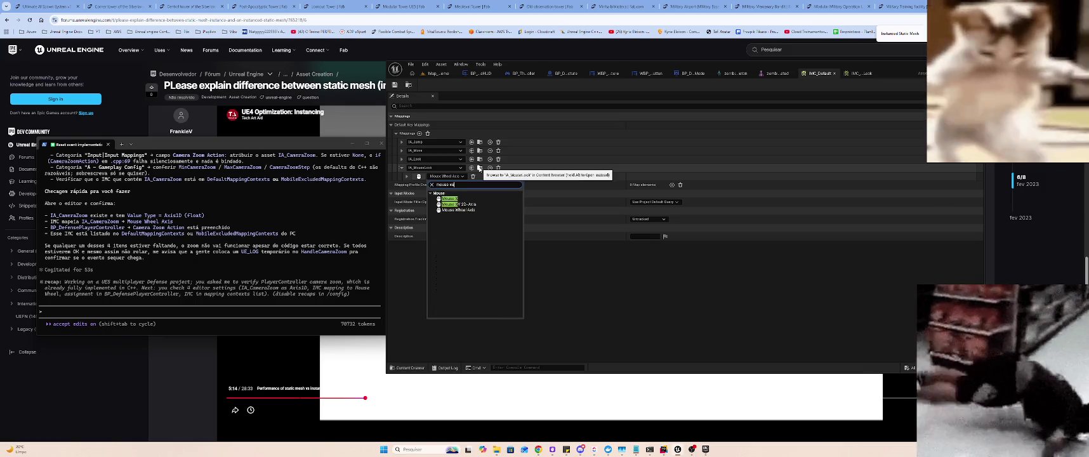
key("Down")
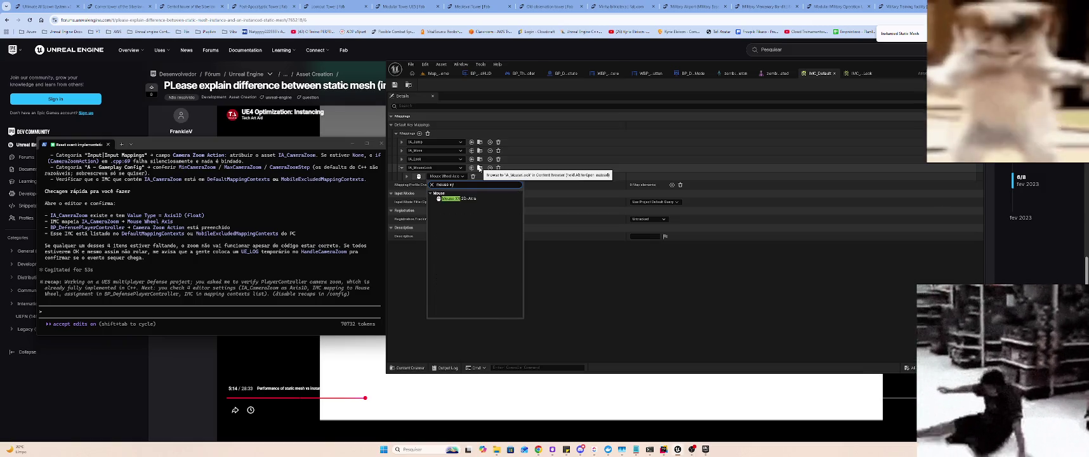
key("Return")
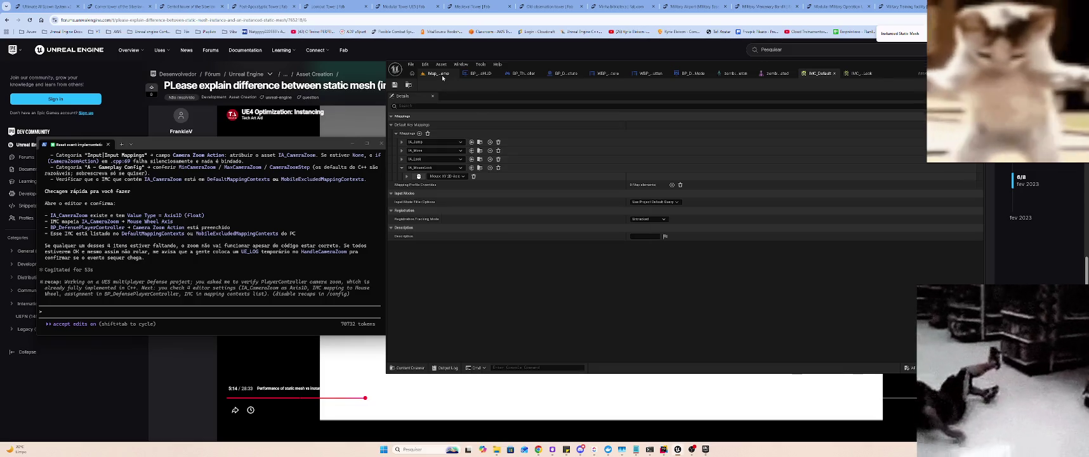
left_click(438, 74)
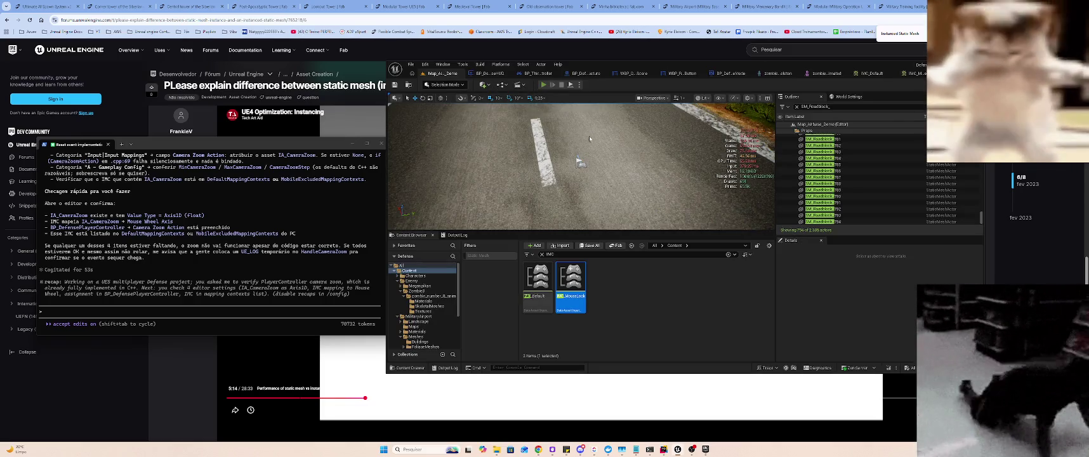
- Start a Play-in-Editor session, focus the game view to test mouse look, and reopen IMC_Default
key("alt+p")
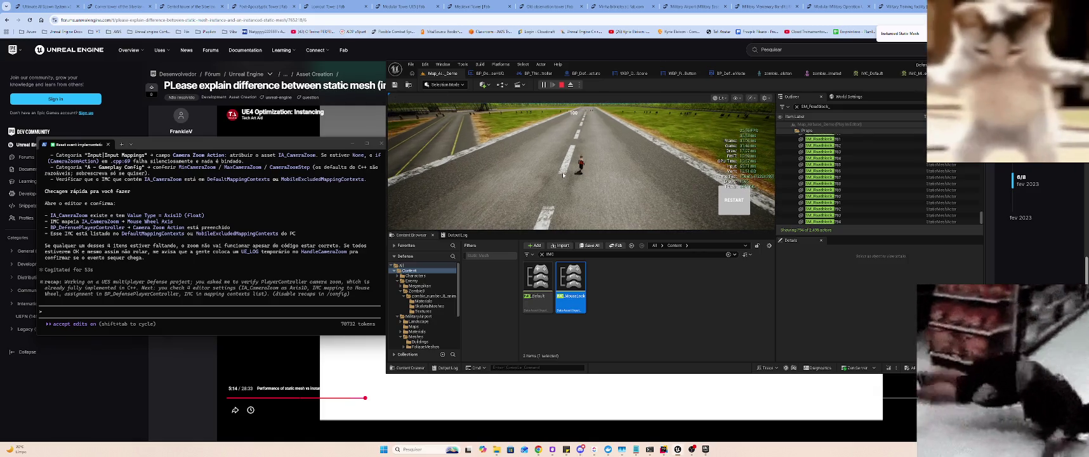
left_click(565, 160)
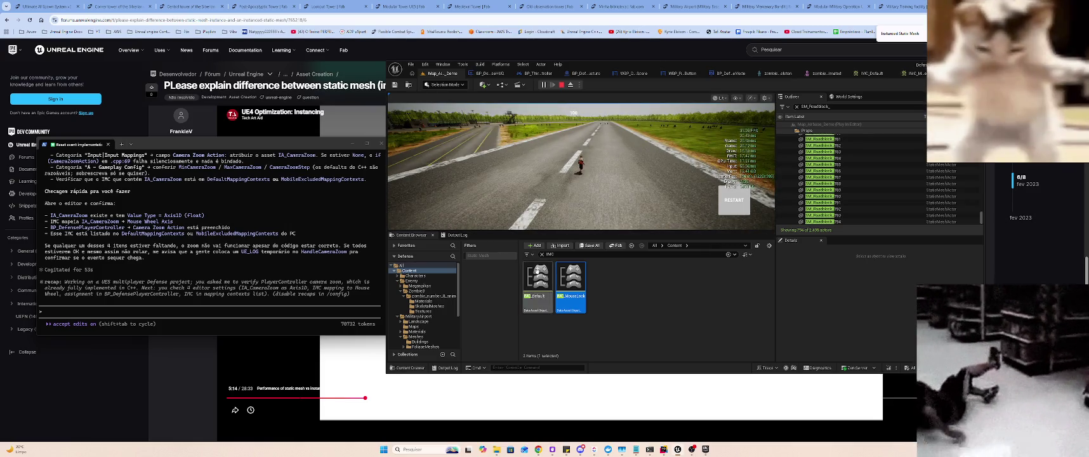
double_click(538, 282)
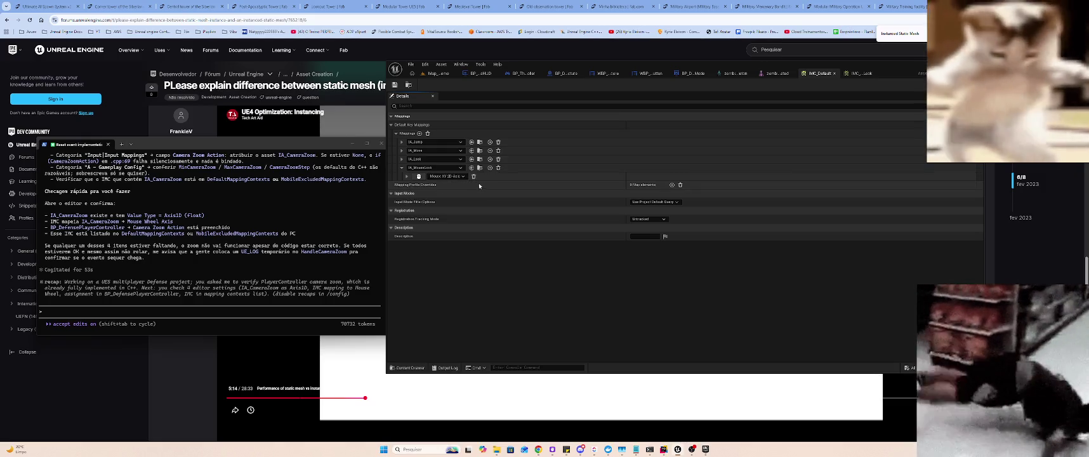
- Back in the level editor, filter the Content Browser by 'Camera' to show its two matching assets
left_click(435, 74)
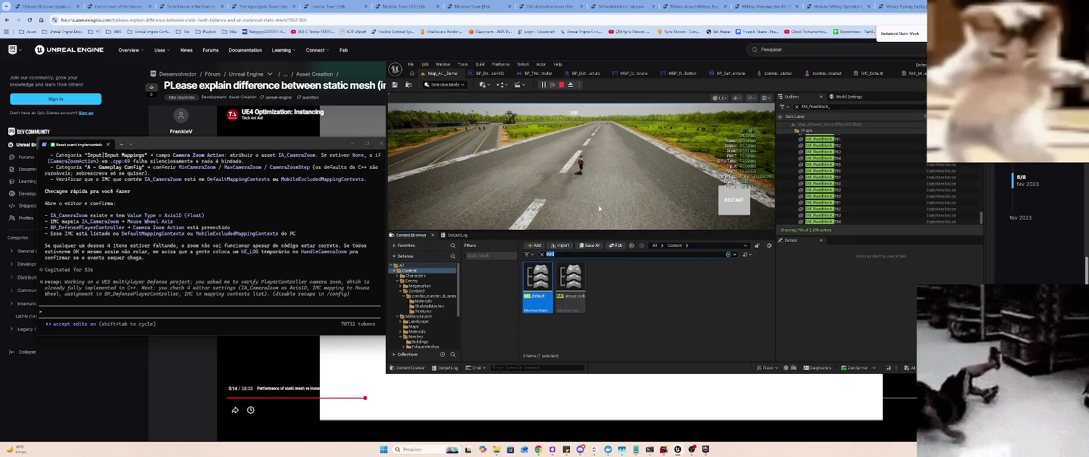
type("C")
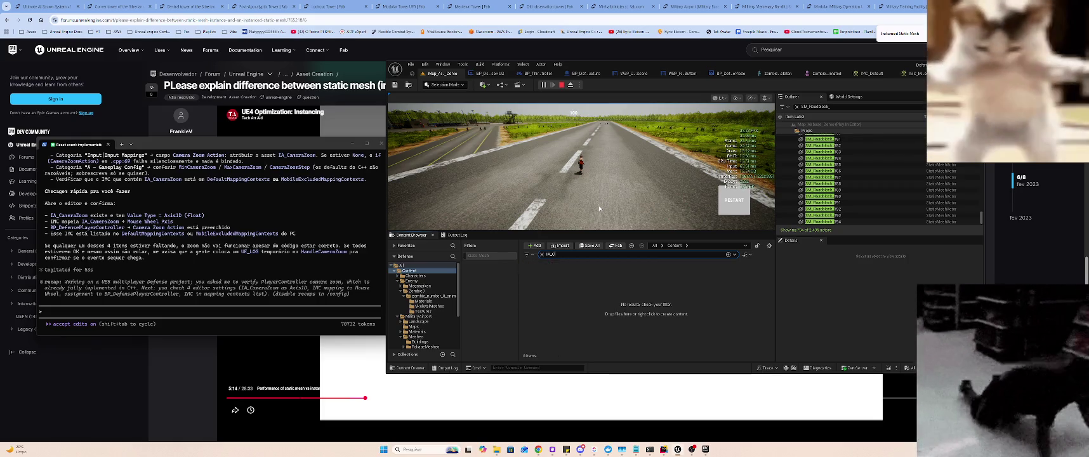
type("Camera")
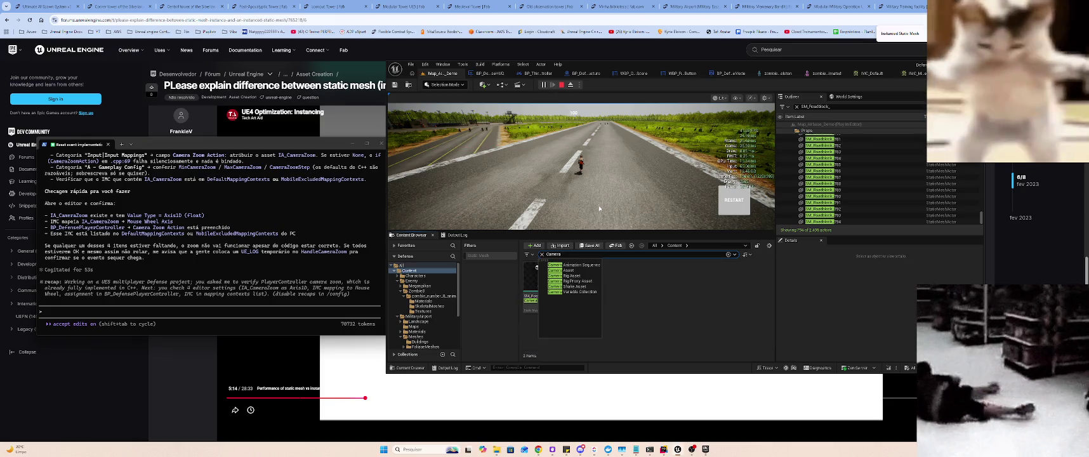
key("Return")
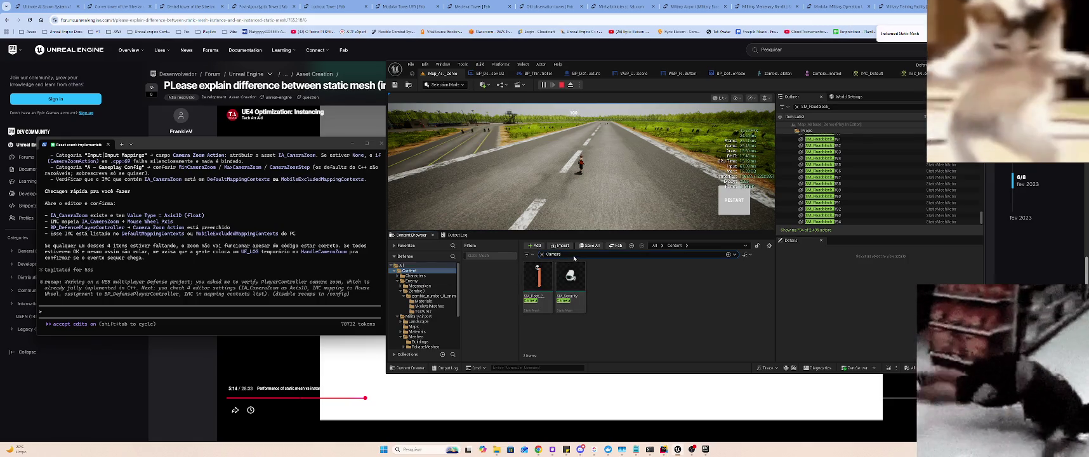
scroll(220, 232, "up", 4)
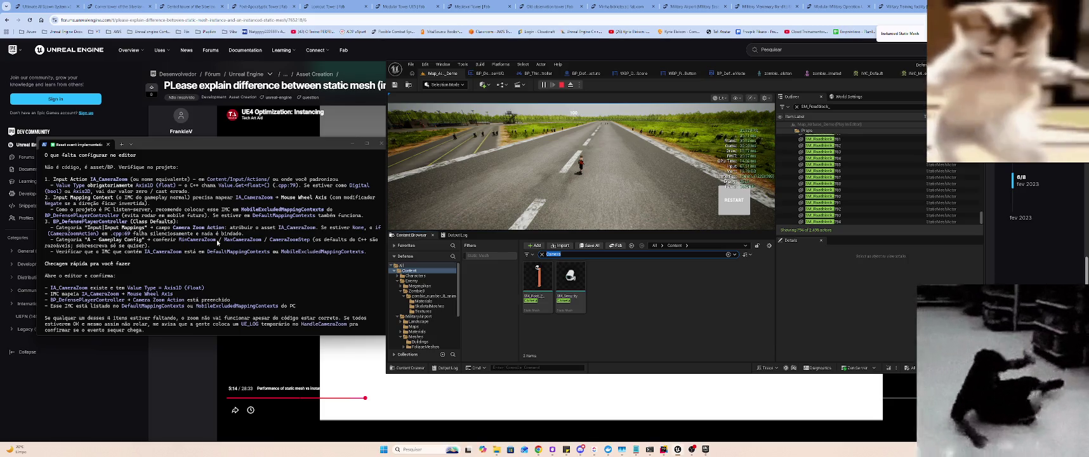
scroll(426, 311, "down", 5)
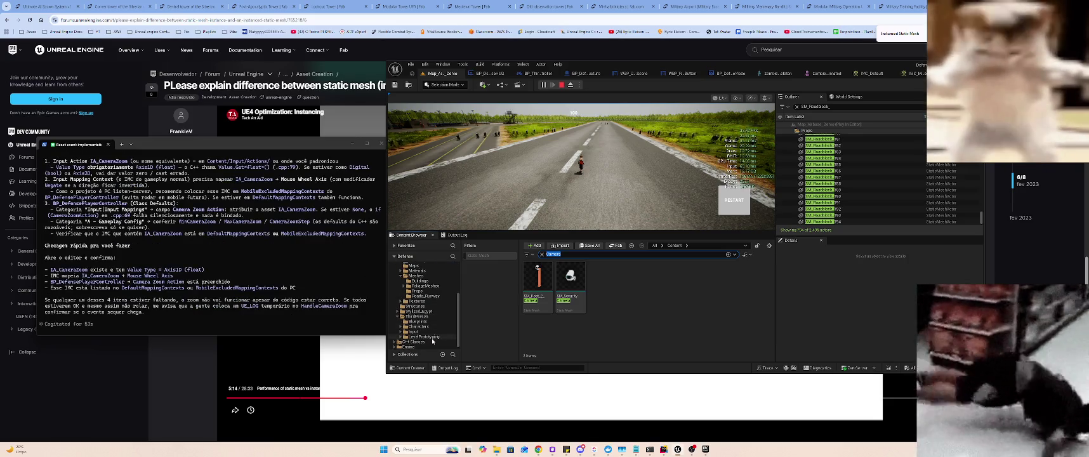
- Create an Input Action named IA_CameraZoom in ThirdPerson/Input/Actions and open it
left_click(425, 332)
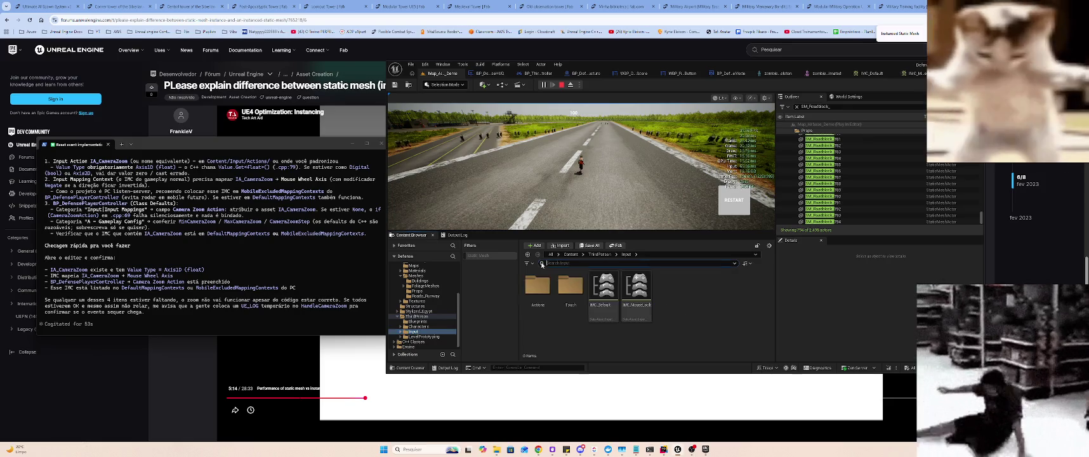
double_click(538, 287)
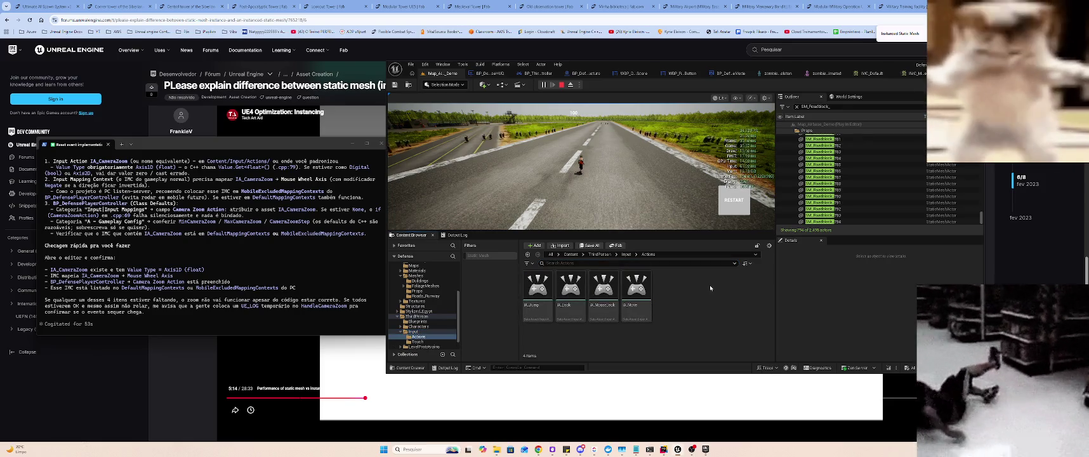
right_click(690, 288)
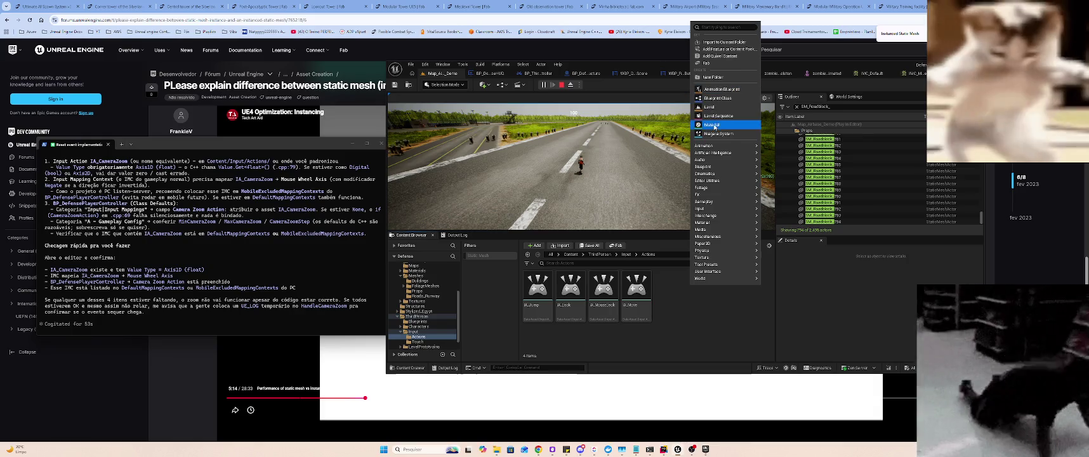
left_click(699, 306)
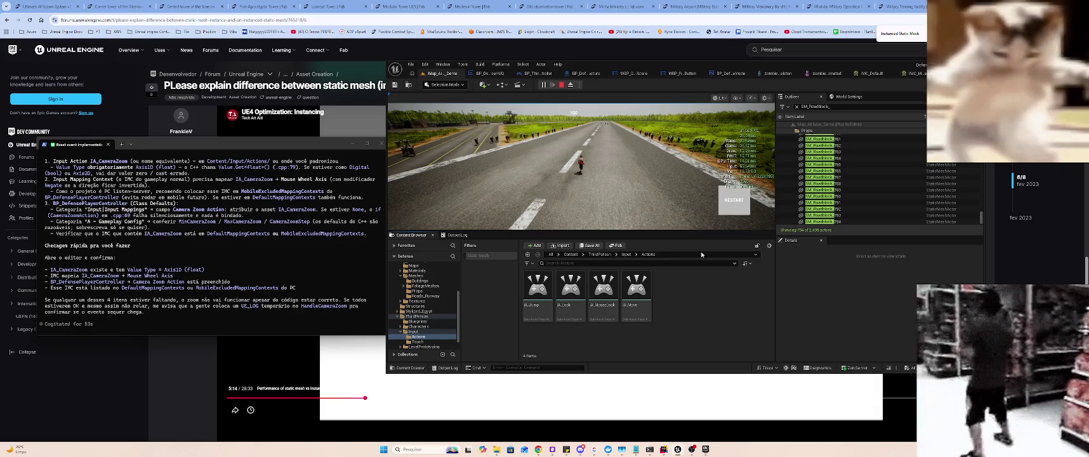
right_click(675, 293)
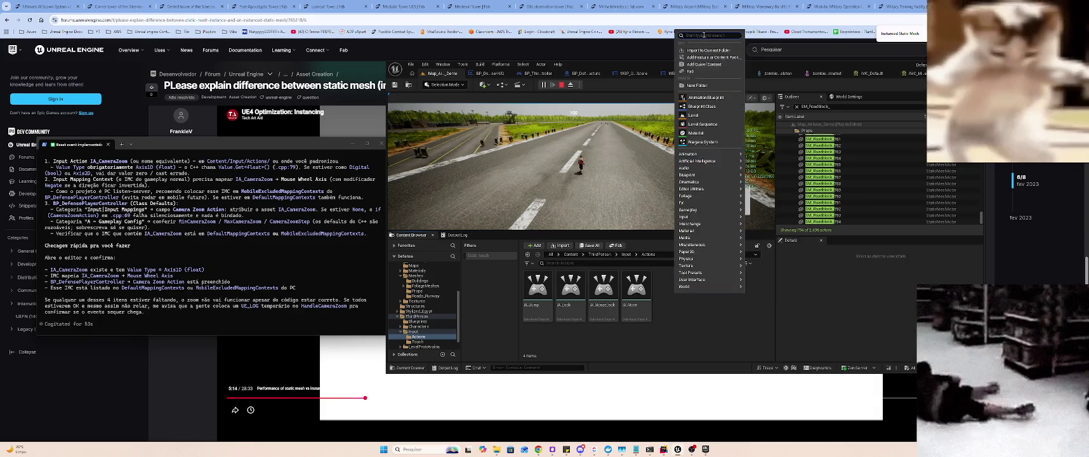
type("cam")
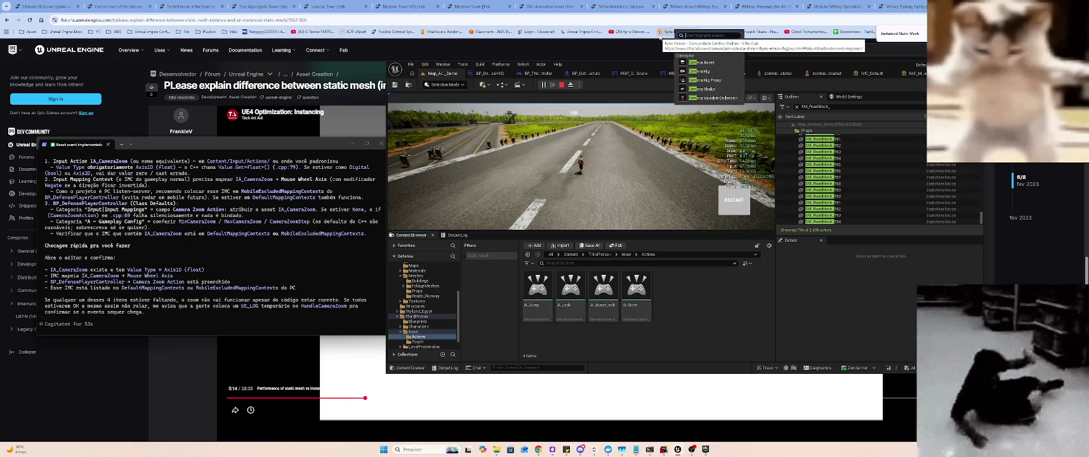
key("BackSpace")
key("BackSpace")
key("BackSpace")
type("Input")
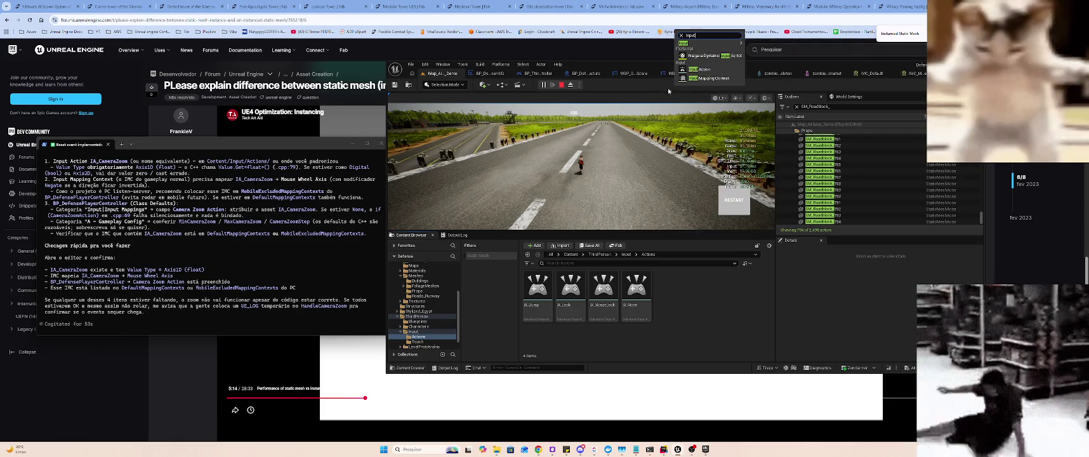
left_click(699, 70)
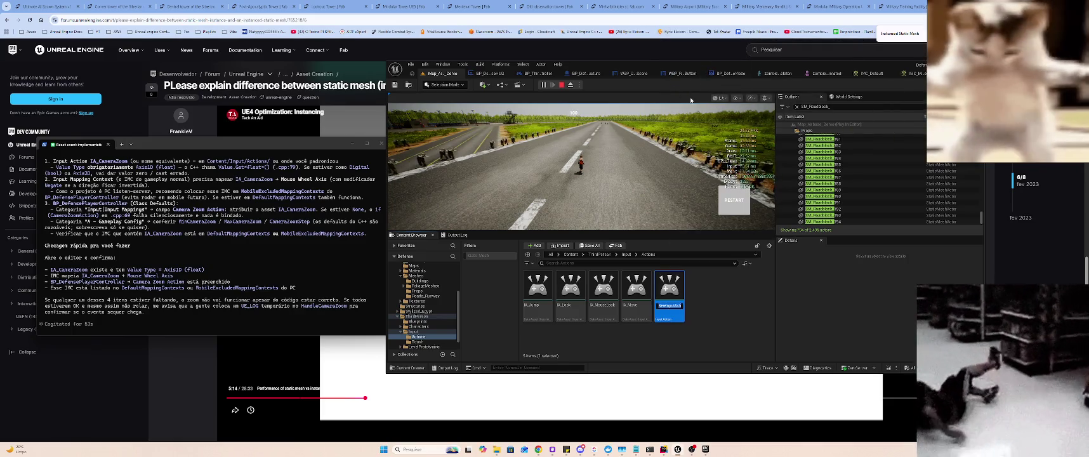
type("IA_Cam")
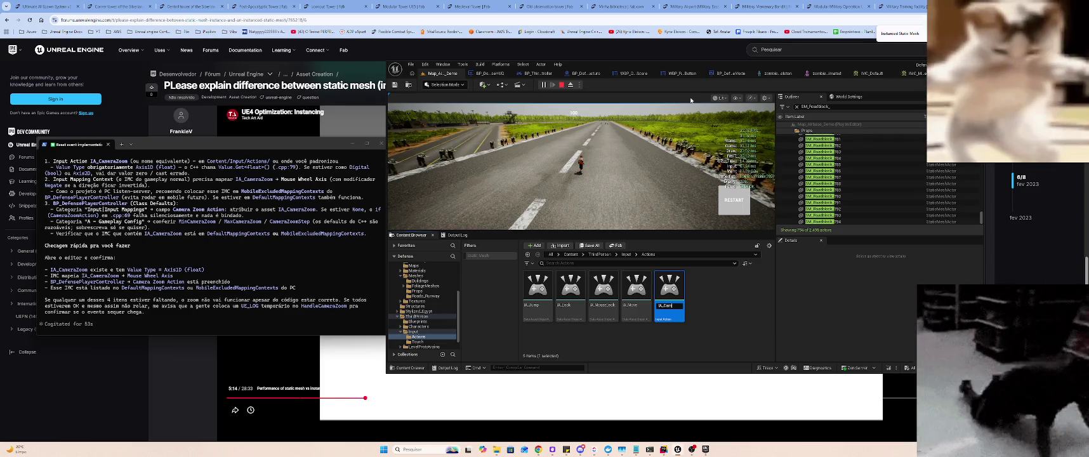
type("eraZoom")
key("Return")
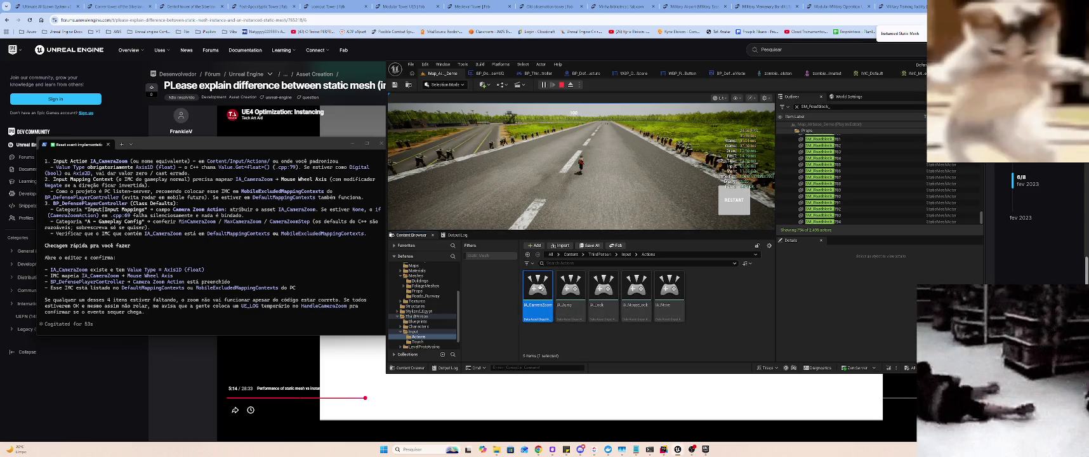
double_click(539, 288)
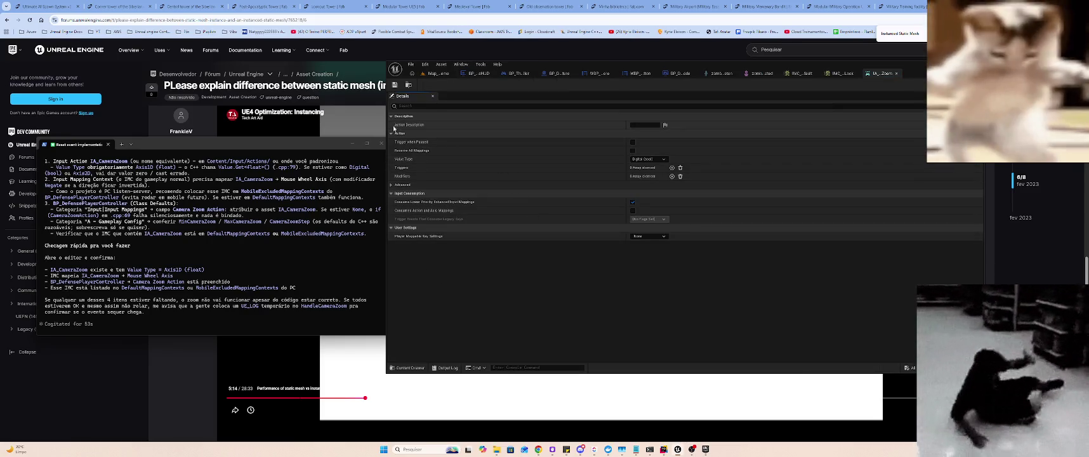
- Stop the running play session and set IA_CameraZoom's Value Type to Axis1D (Float)
left_click(439, 73)
key("ctrl+Tab")
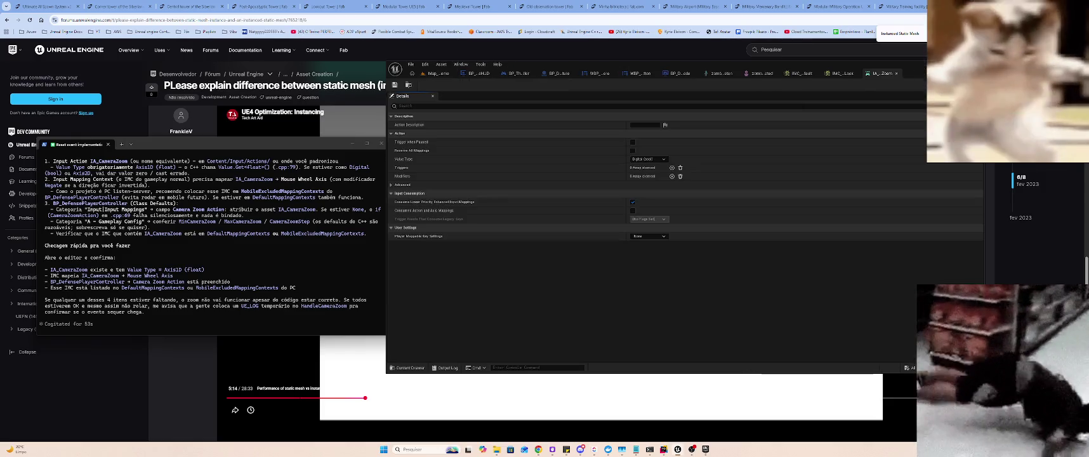
left_click(439, 73)
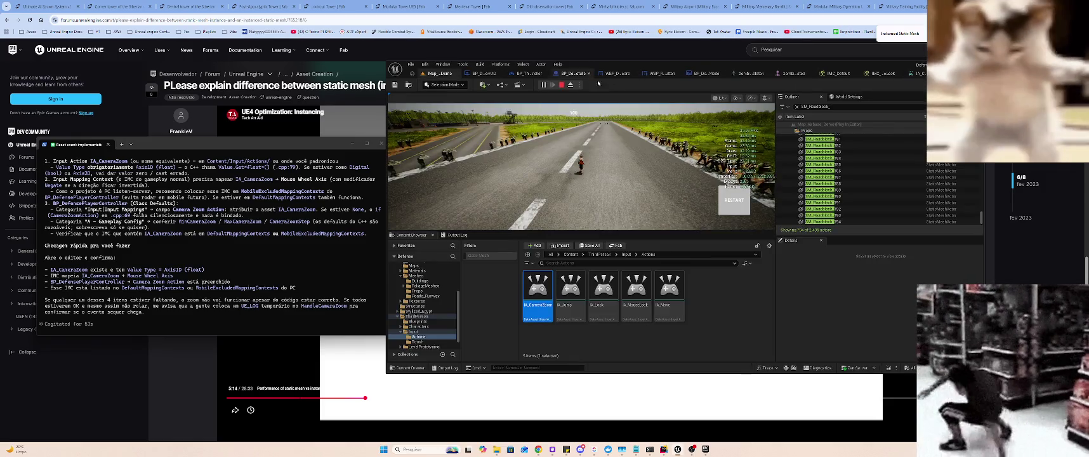
left_click(561, 85)
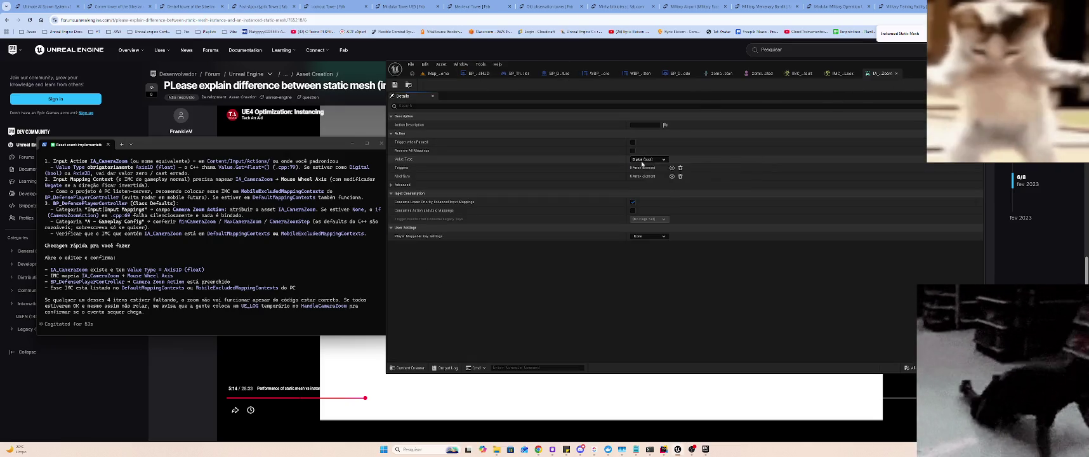
left_click(641, 161)
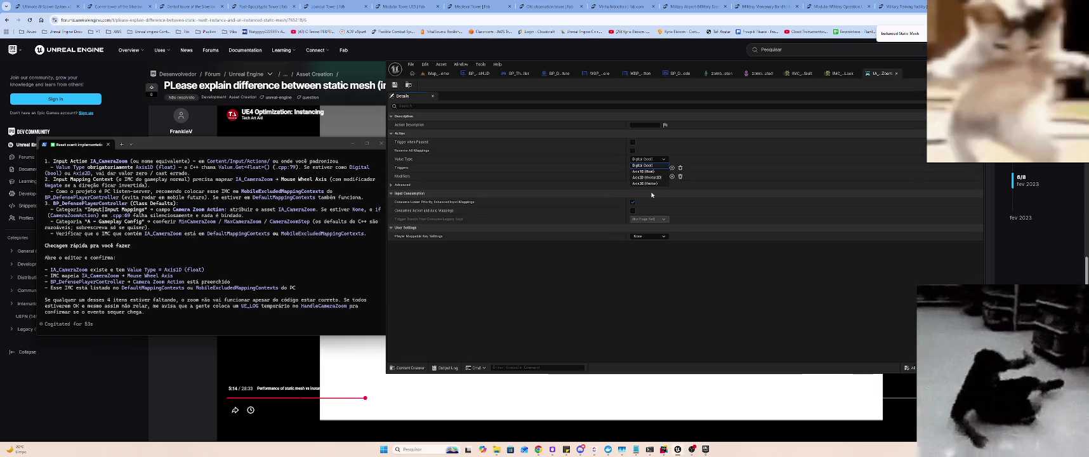
left_click(643, 172)
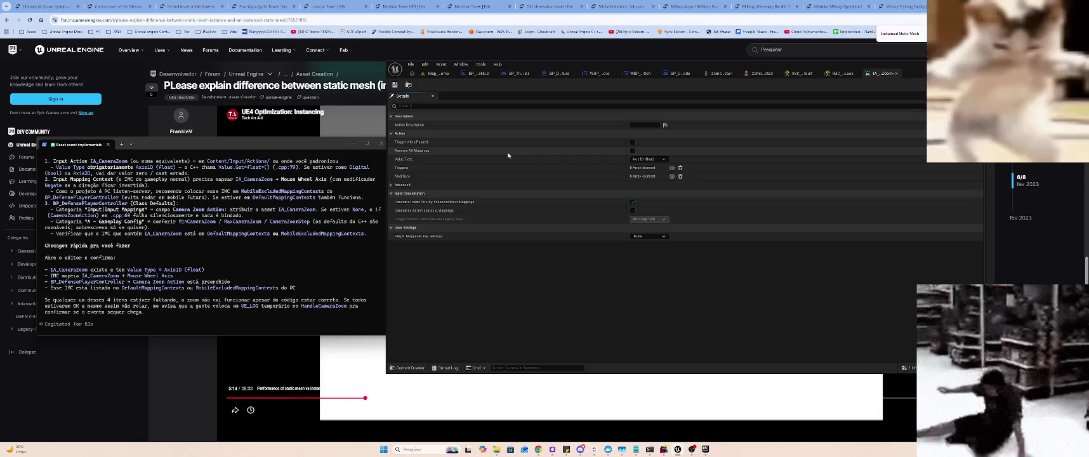
left_click(433, 73)
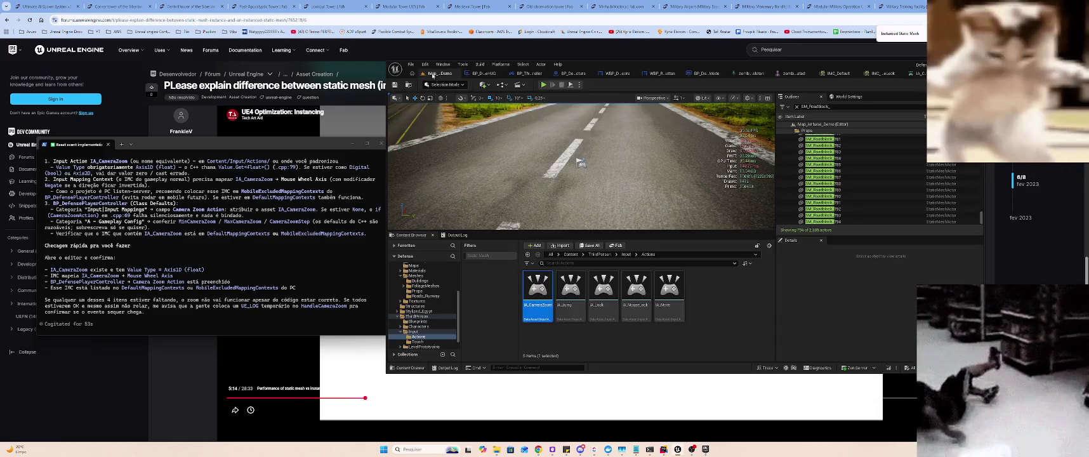
- Open the IMC_Default input mapping context from the ThirdPerson Input folder
left_click(417, 316)
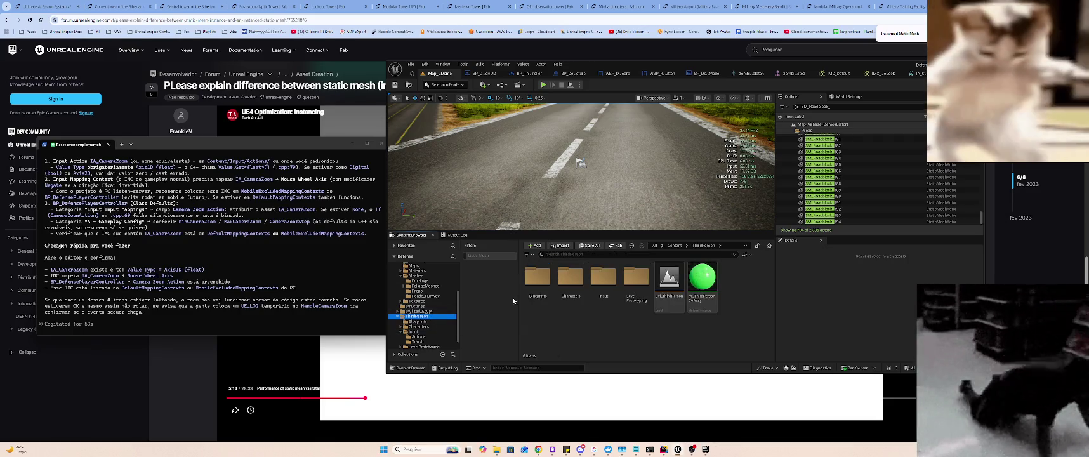
double_click(606, 283)
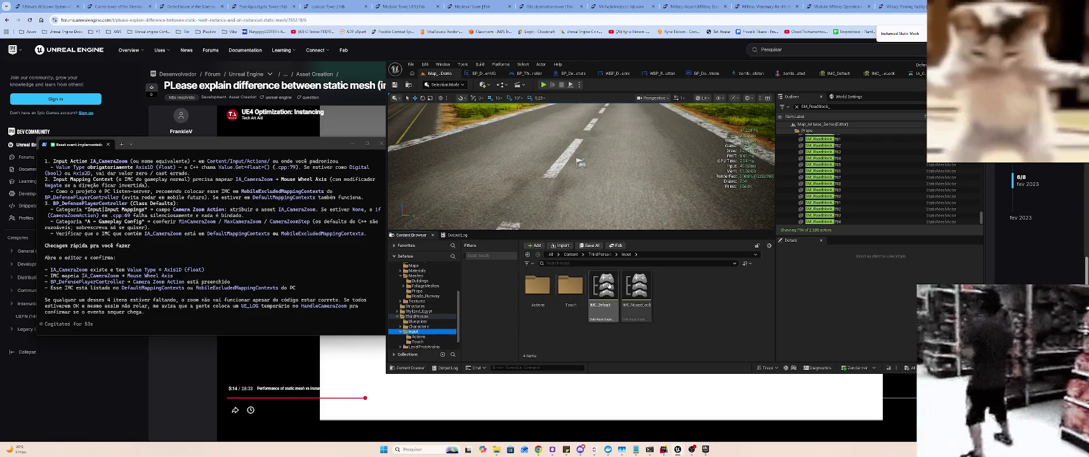
double_click(606, 286)
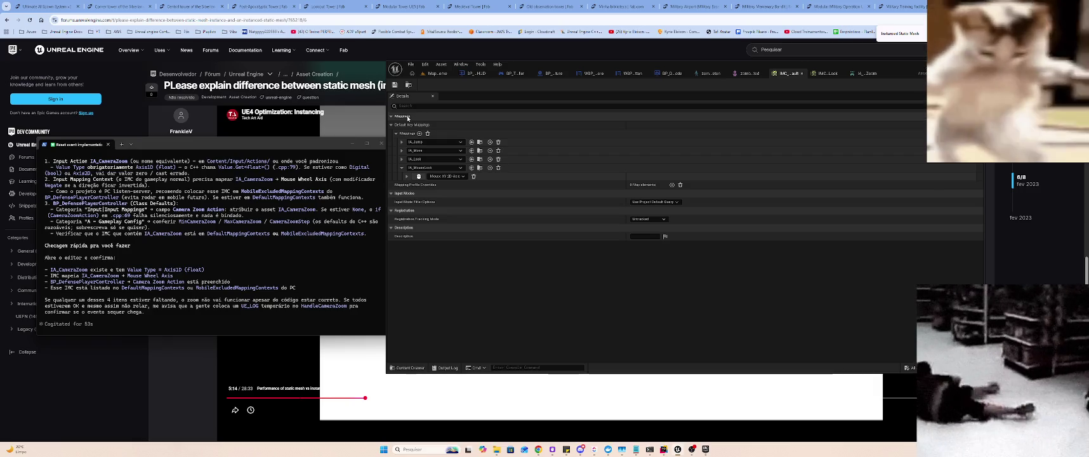
left_click(436, 73)
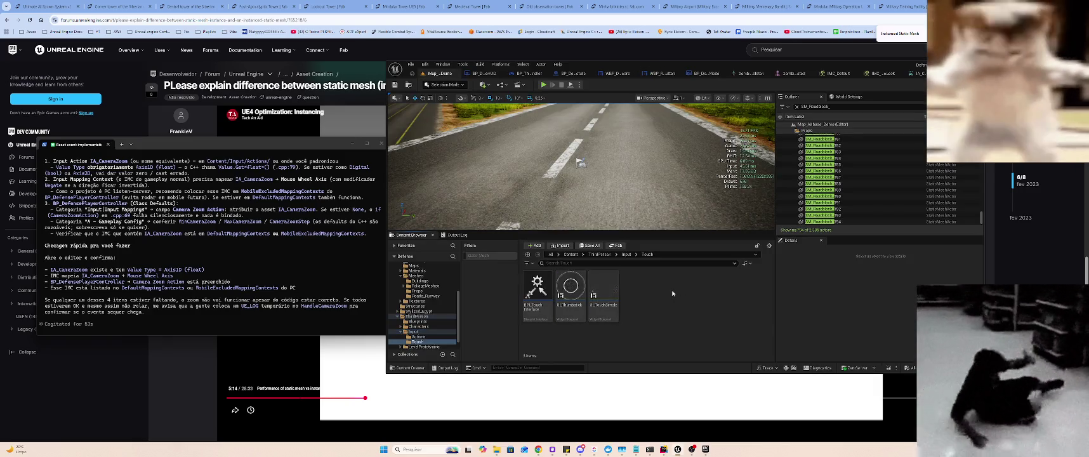
key("alt+Left")
double_click(614, 280)
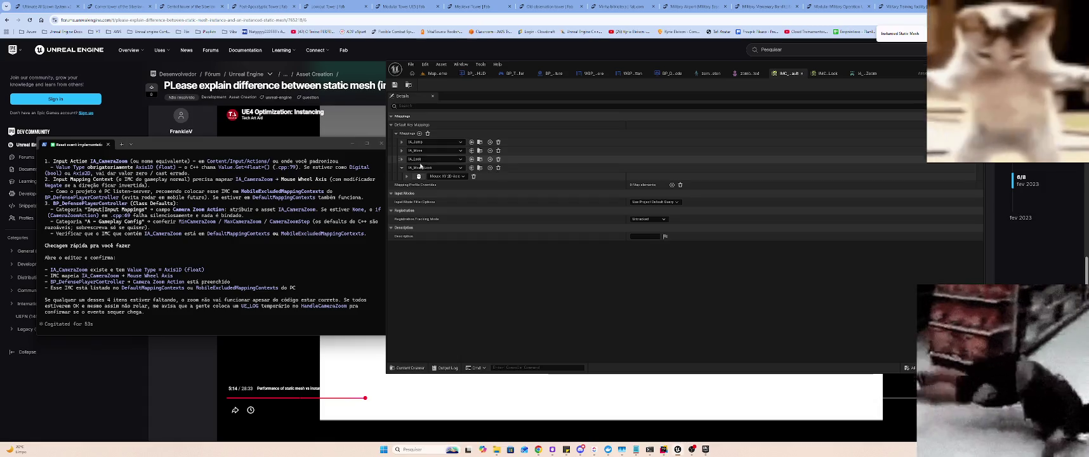
- Bind Mouse Wheel Axis to the IA_MouseLook mapping and save IMC_Default
left_click(401, 168)
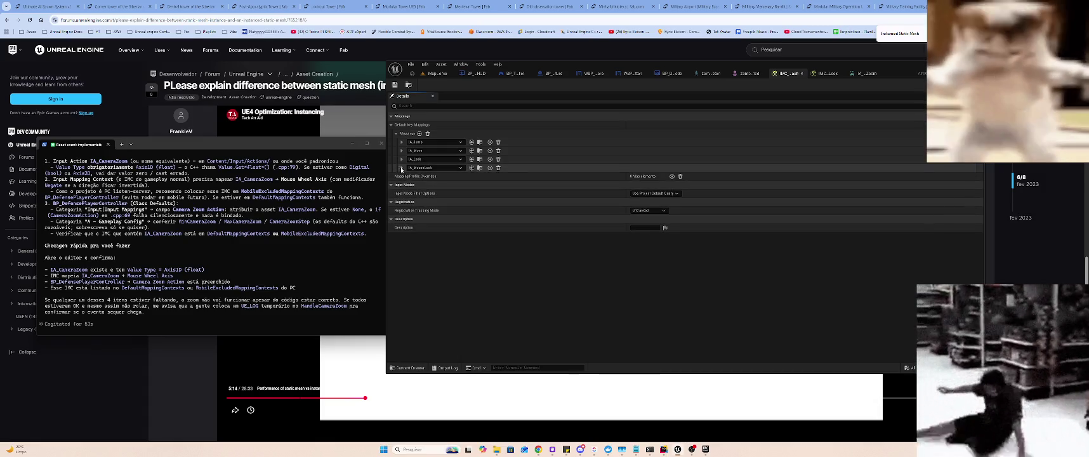
left_click(401, 168)
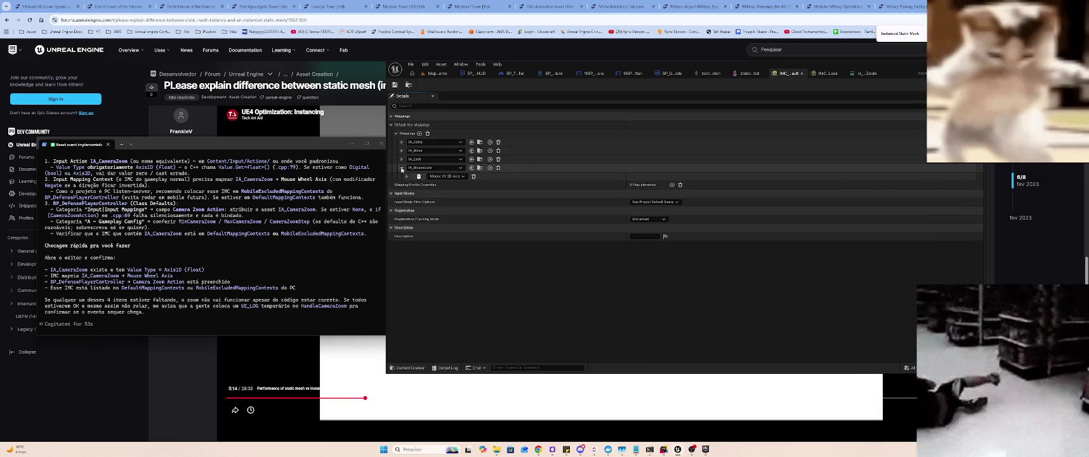
left_click(444, 176)
scroll(437, 210, "down", 1)
key("ctrl+s")
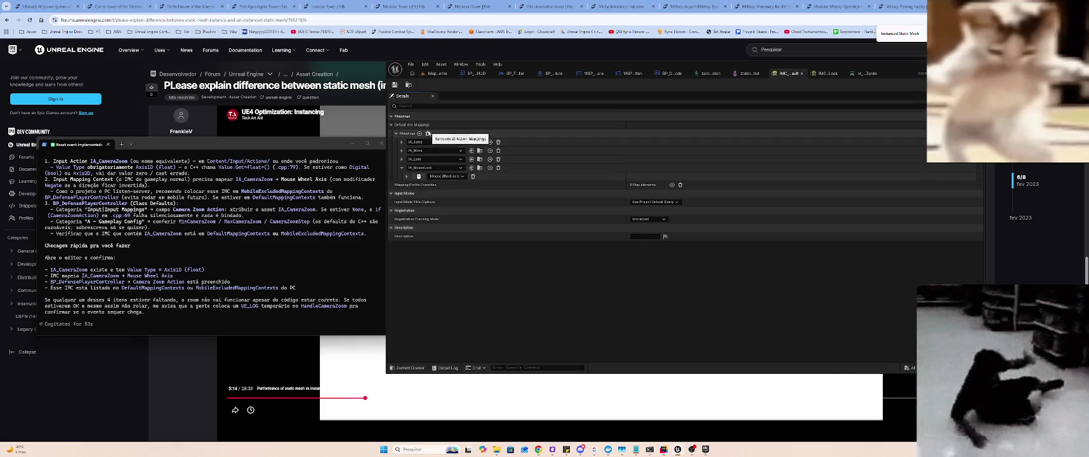
left_click(437, 74)
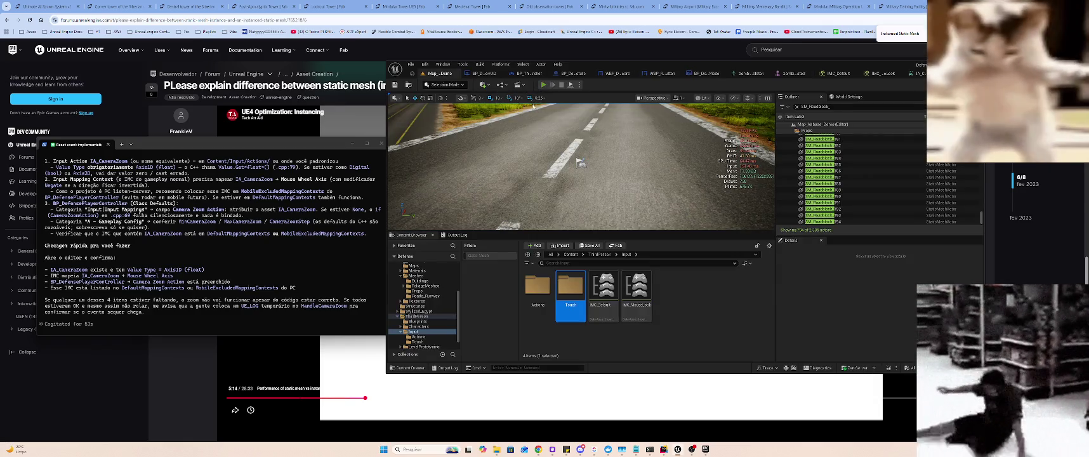
- Run a quick Alt+P play-test of the level, then stop it with Escape
key("alt+p")
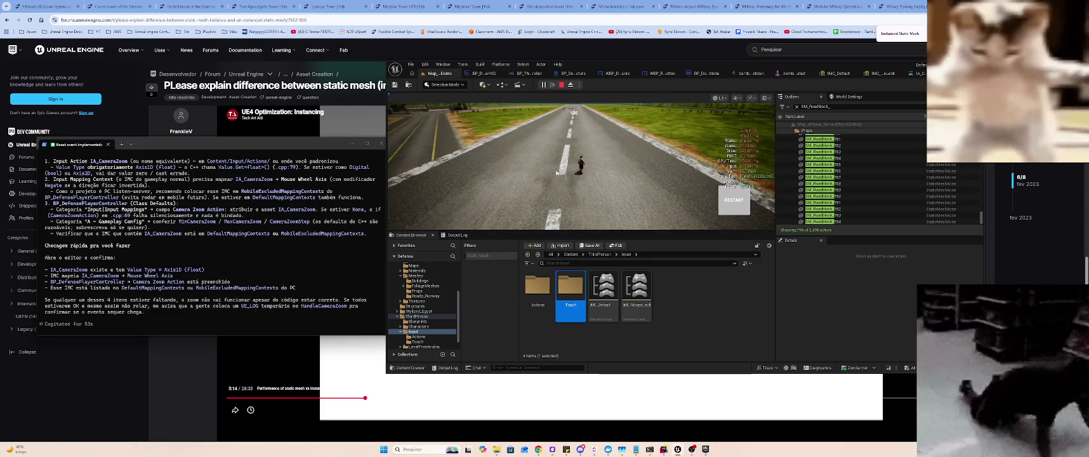
key("Escape")
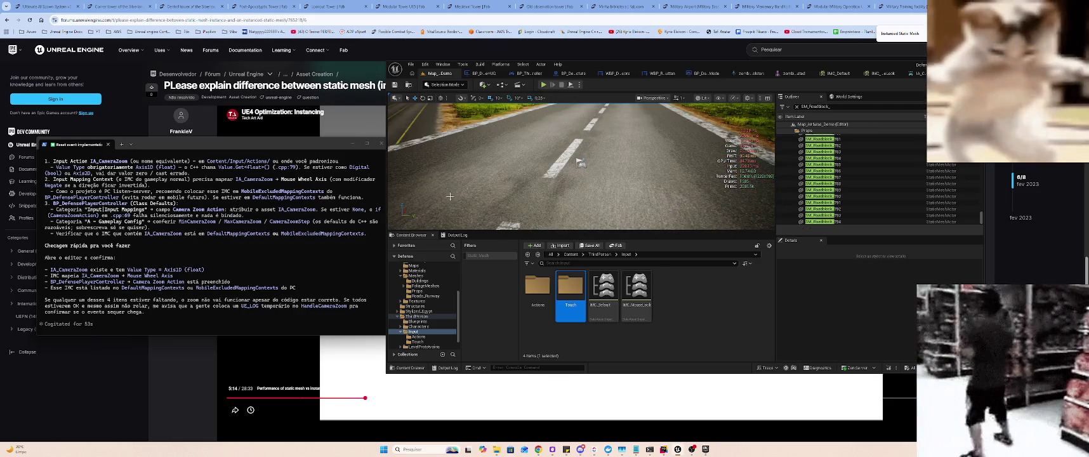
left_click(220, 305)
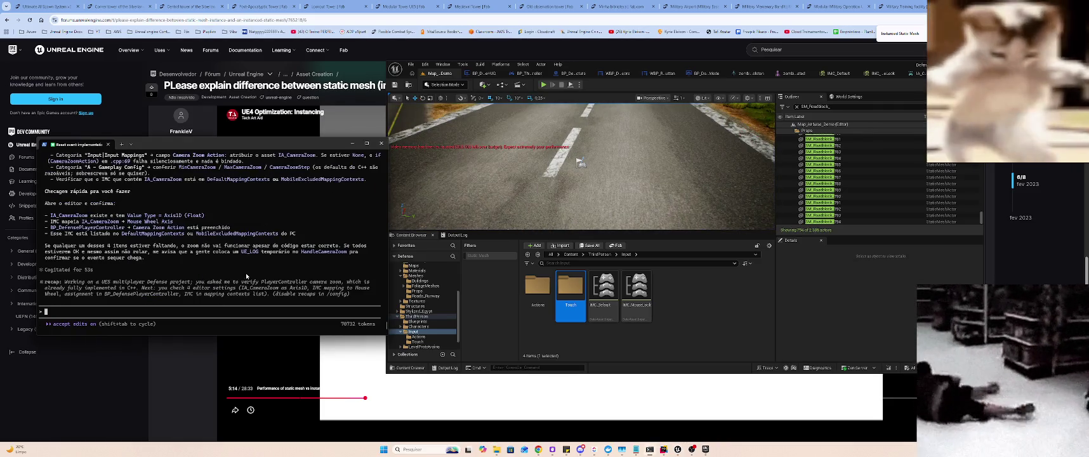
- Tell Claude Code that IA_CameraZoom rotates the camera sideways instead of zooming toward the character
type("aicionei o IA_C")
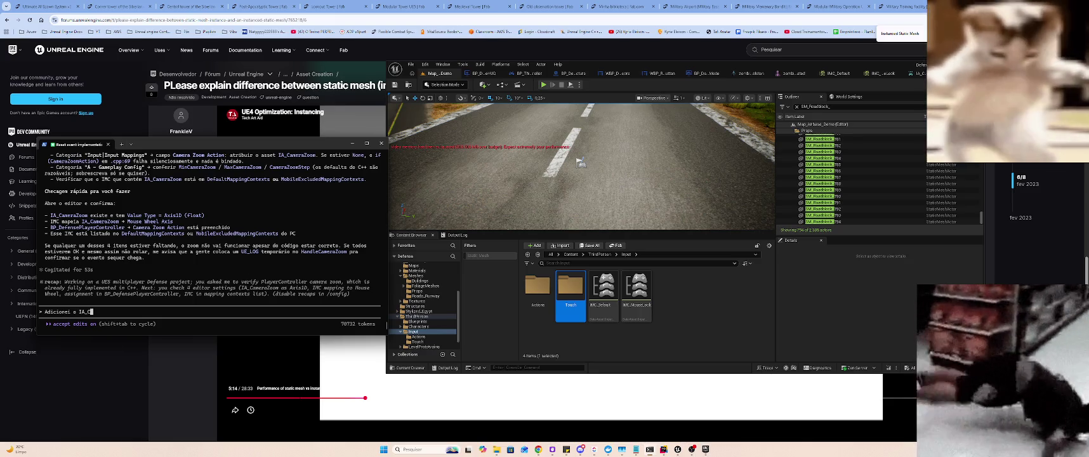
type("ameraZoom ao IMC mas ele está rodando a camera horizontalment")
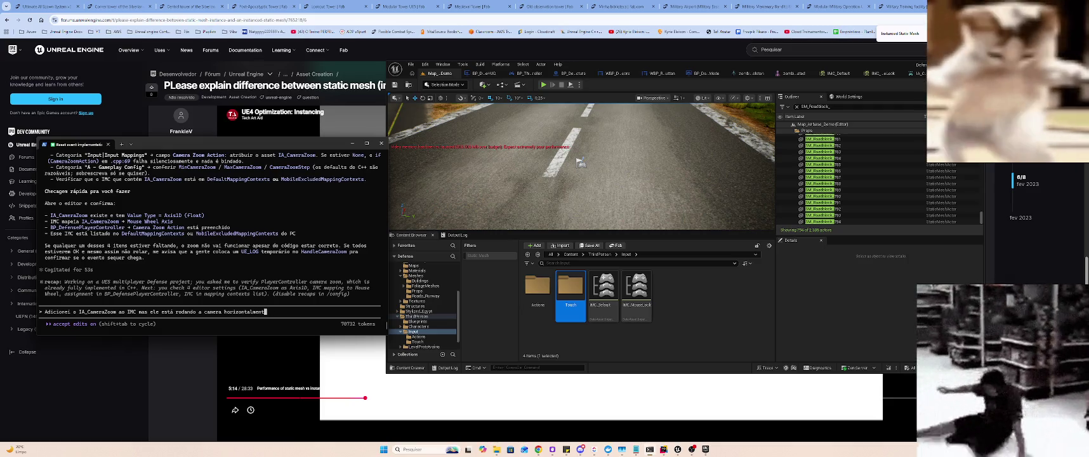
type("ado, deve ")
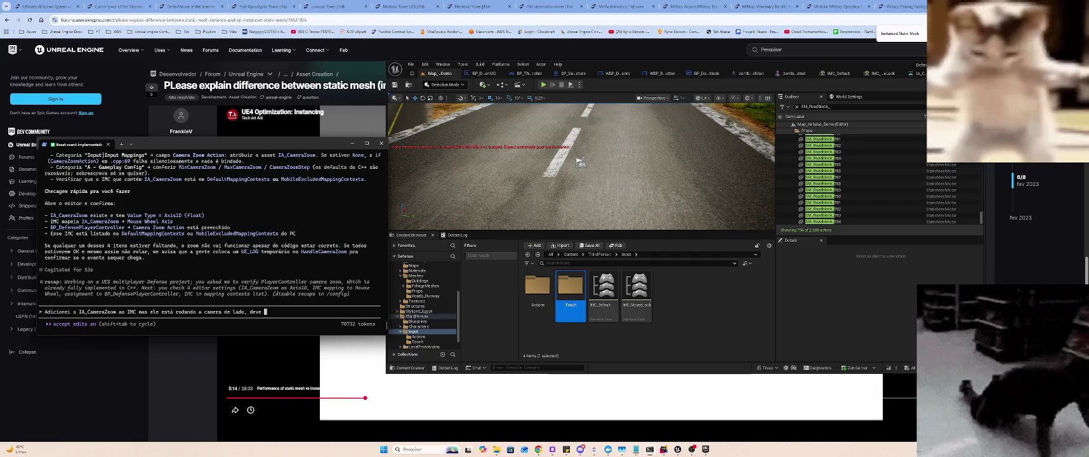
type("\"aproximar\" e afa")
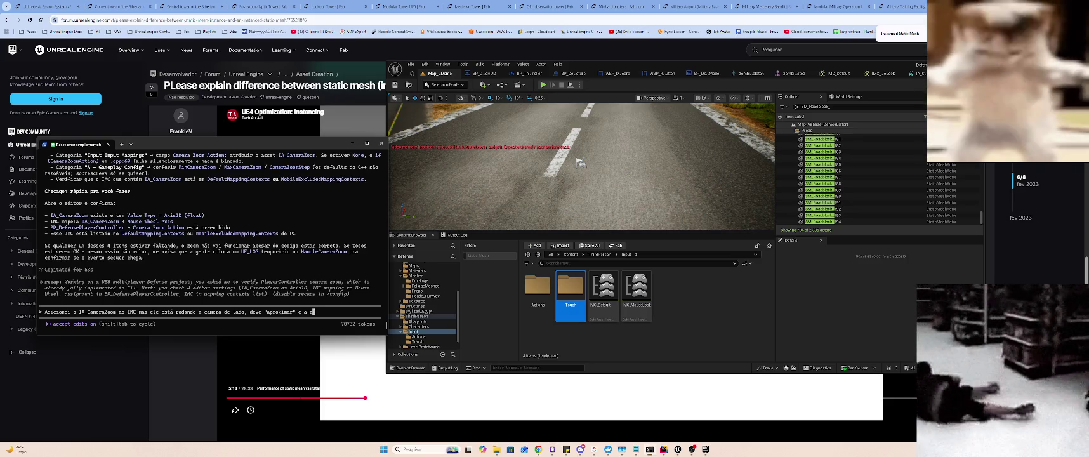
type("A")
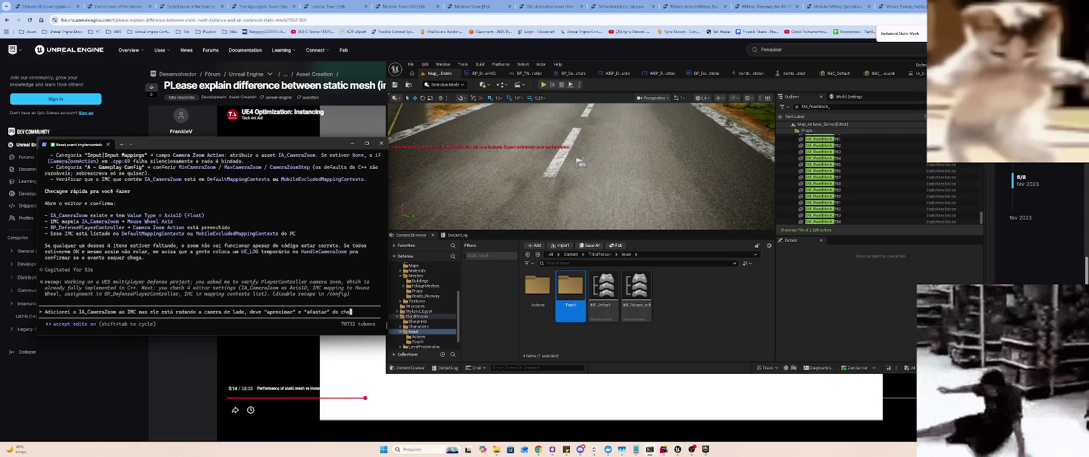
key("Return")
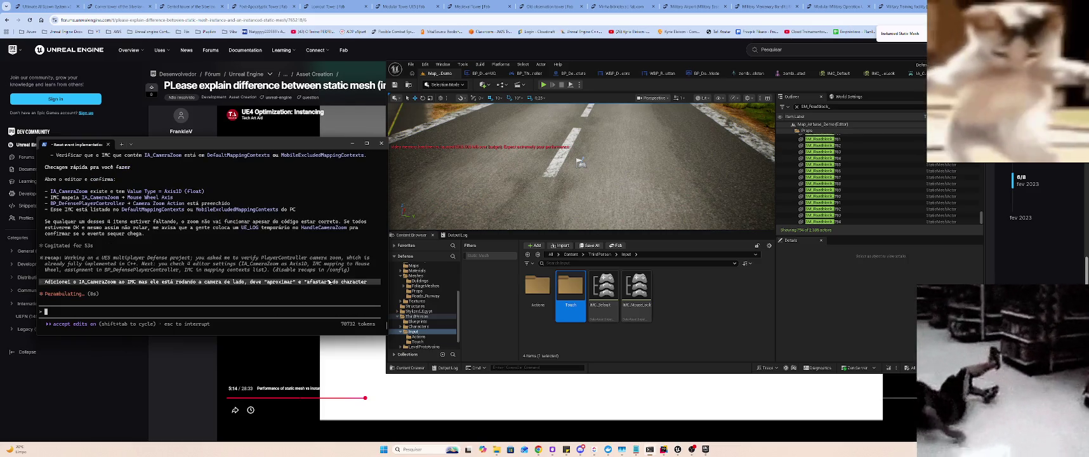
left_click(666, 252)
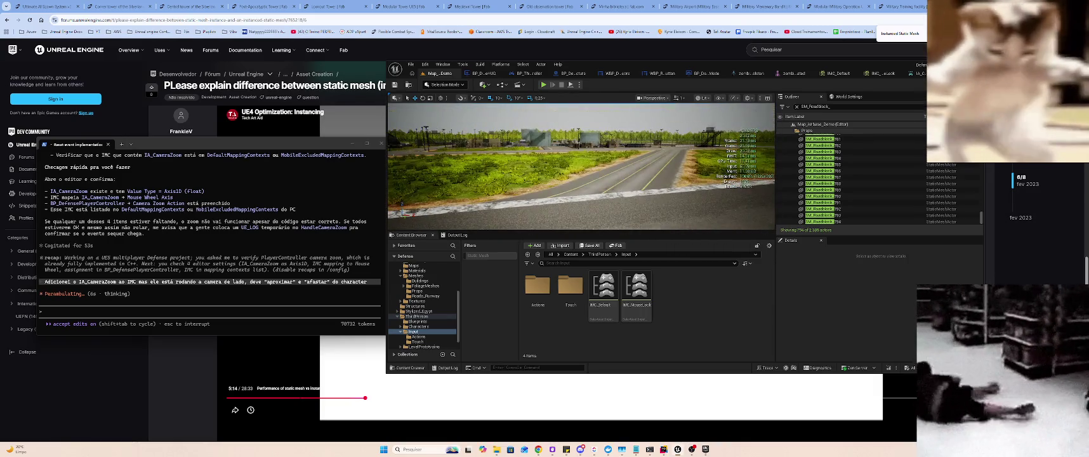
- In the MilitaryAirport folder filtered to Static Mesh, select 62 meshes starting from SM_Barrel_2
left_click(630, 181)
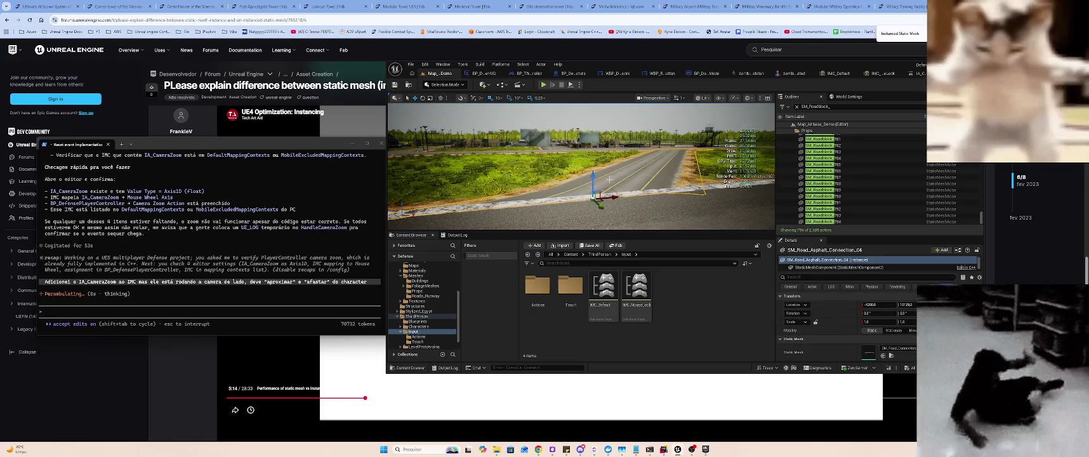
left_click(431, 315)
scroll(428, 304, "up", 2)
left_click(419, 276)
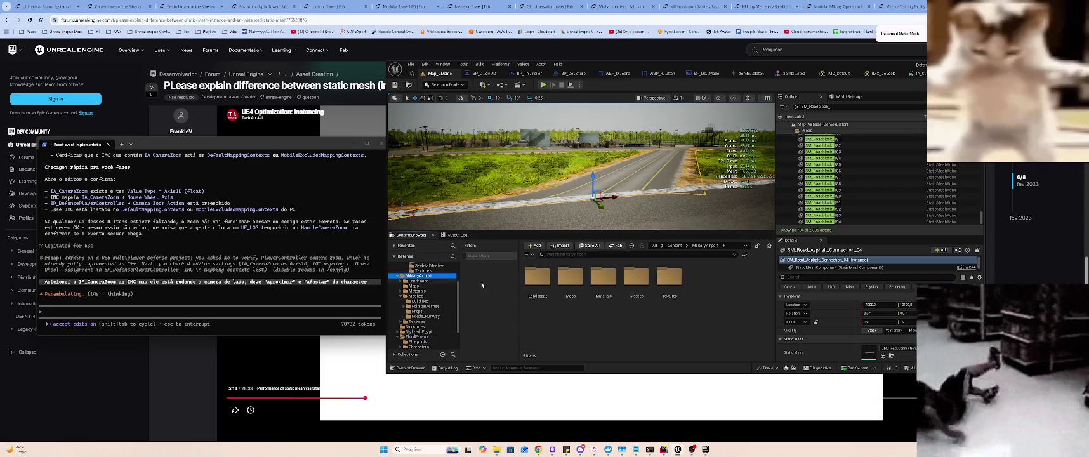
left_click(478, 255)
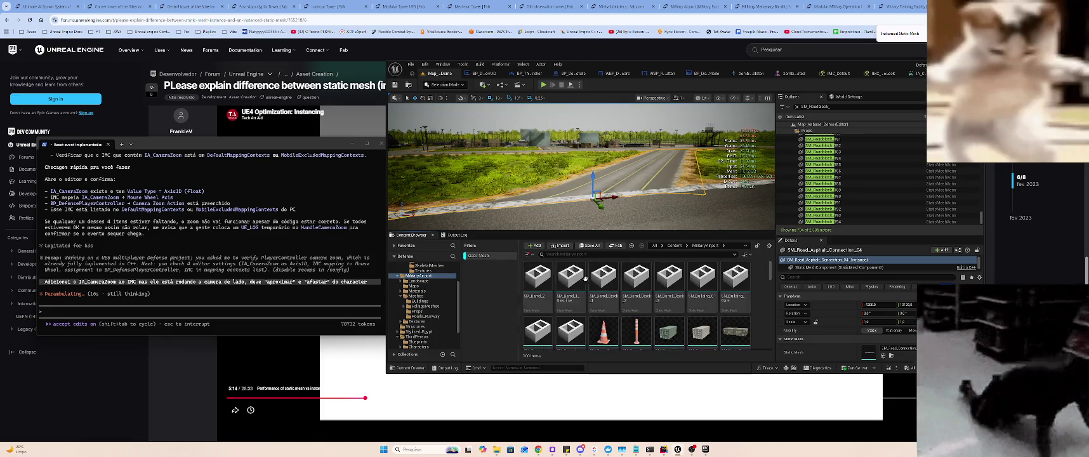
left_click(538, 279)
scroll(704, 298, "down", 1)
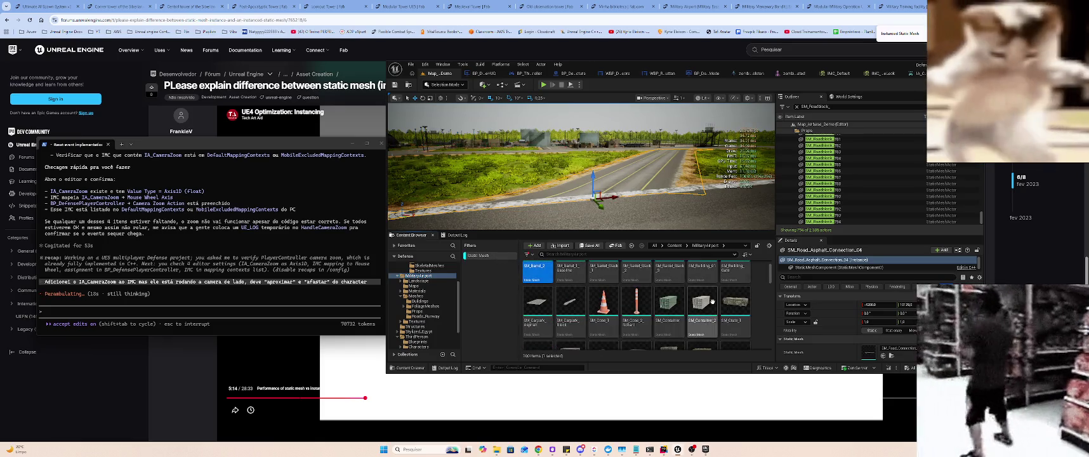
scroll(724, 308, "down", 3)
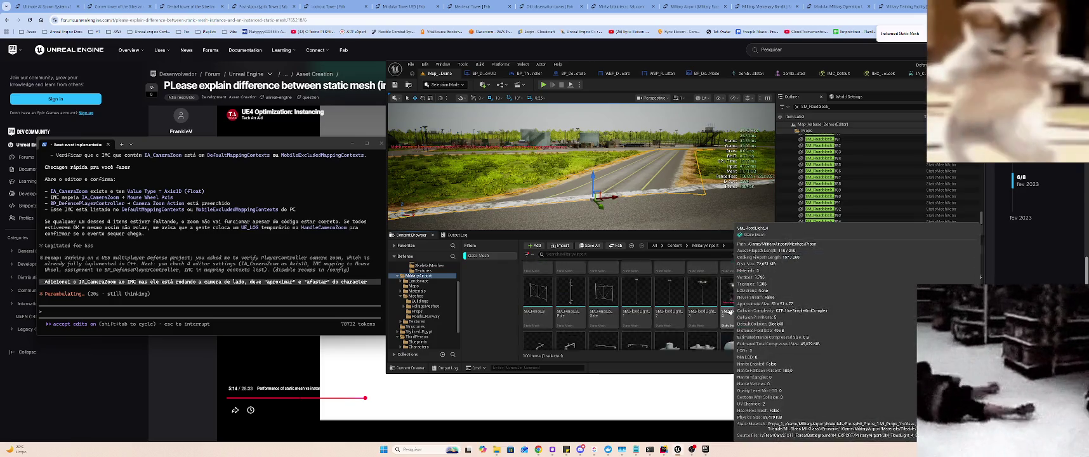
scroll(730, 311, "down", 3)
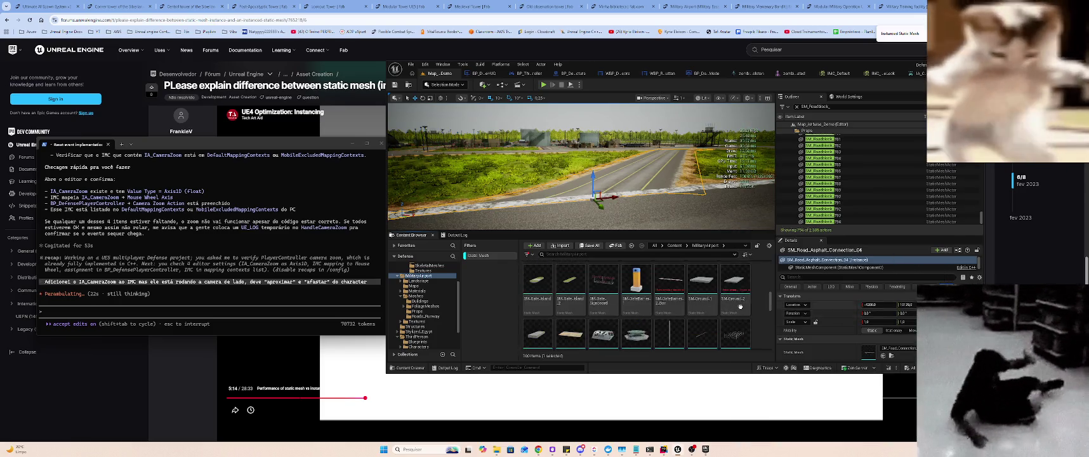
scroll(740, 306, "down", 3)
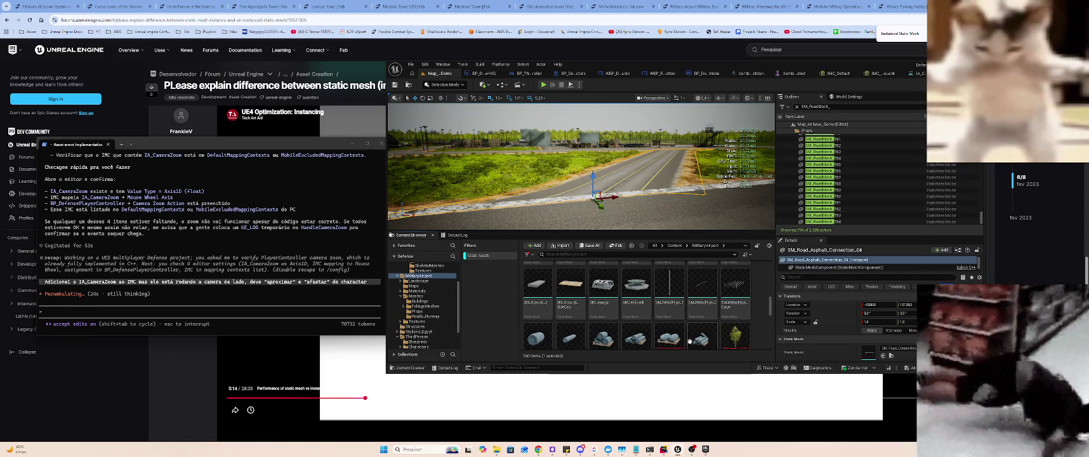
left_click(690, 340, "shift")
- Enable Nanite on the 62 selected meshes and save all modified assets and the map
right_click(689, 341)
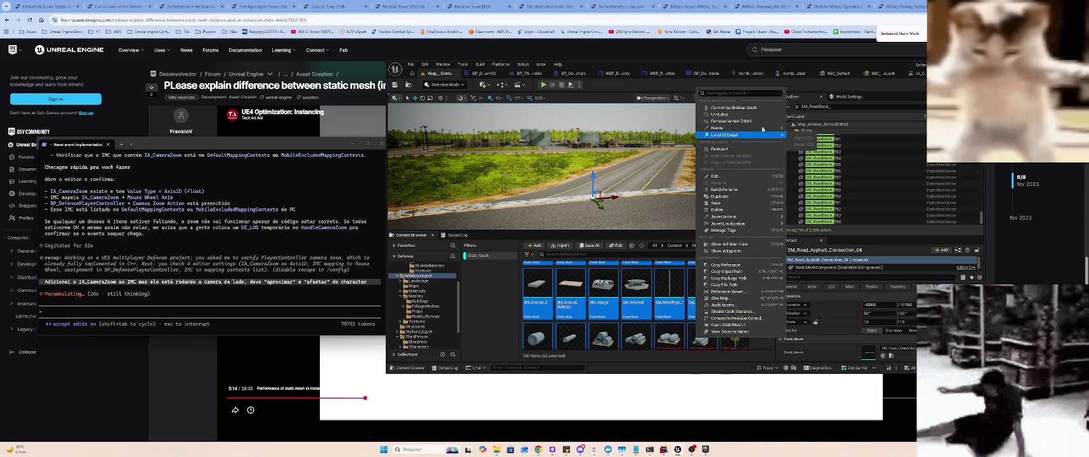
mouse_move(762, 127)
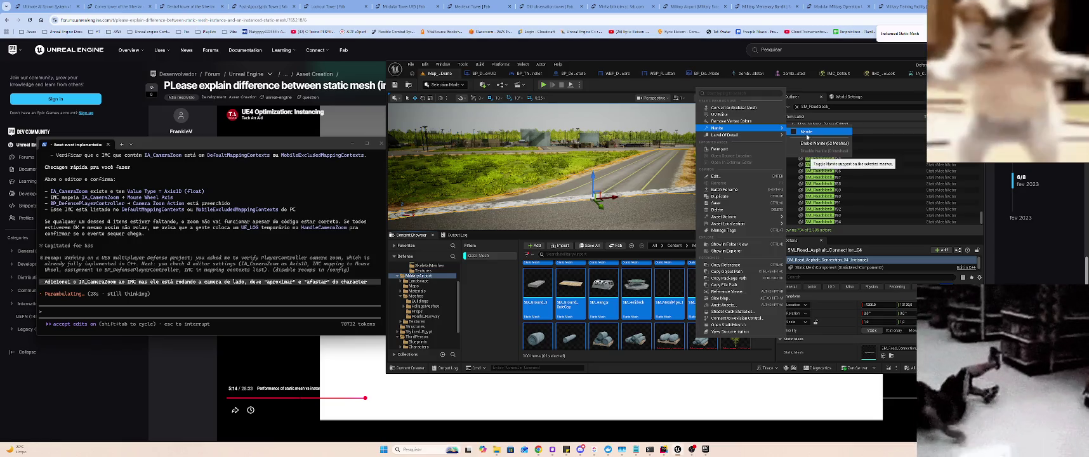
left_click(800, 144)
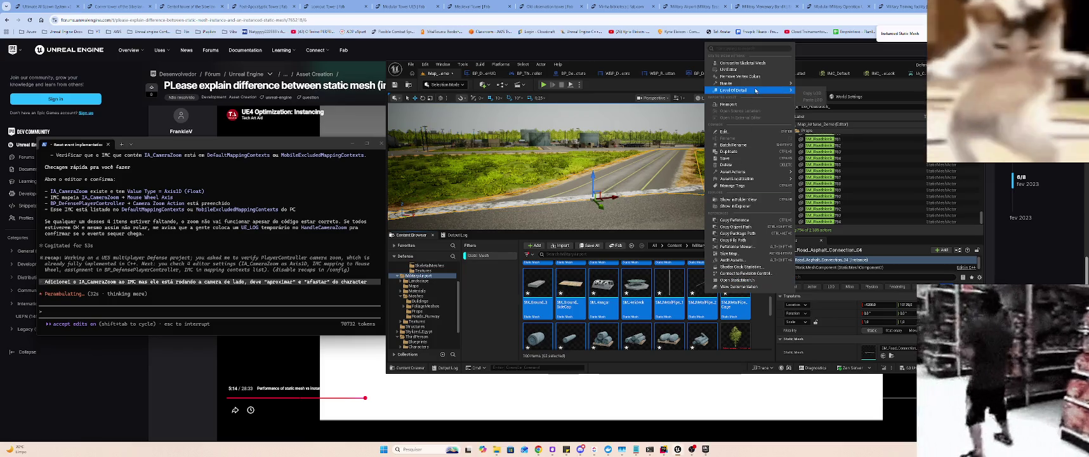
mouse_move(725, 83)
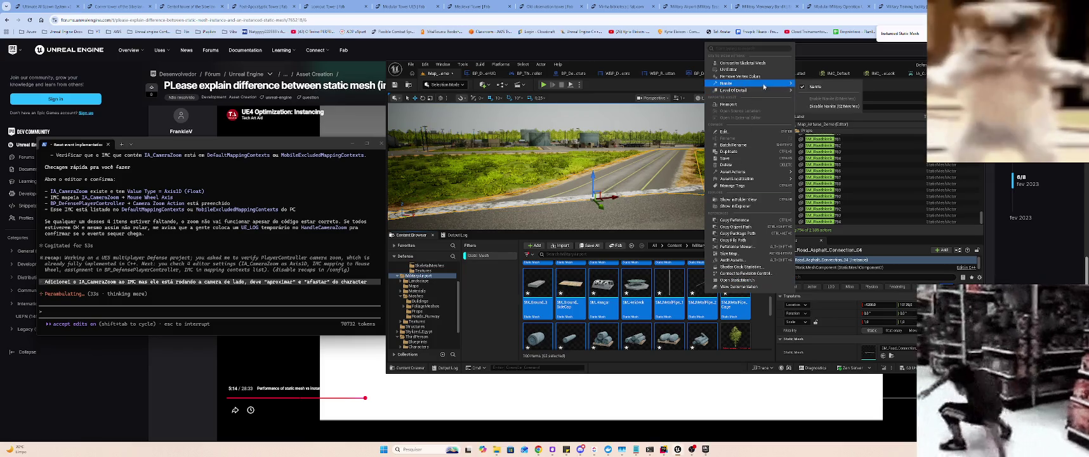
left_click(699, 344)
left_click(700, 340)
key("ctrl+s")
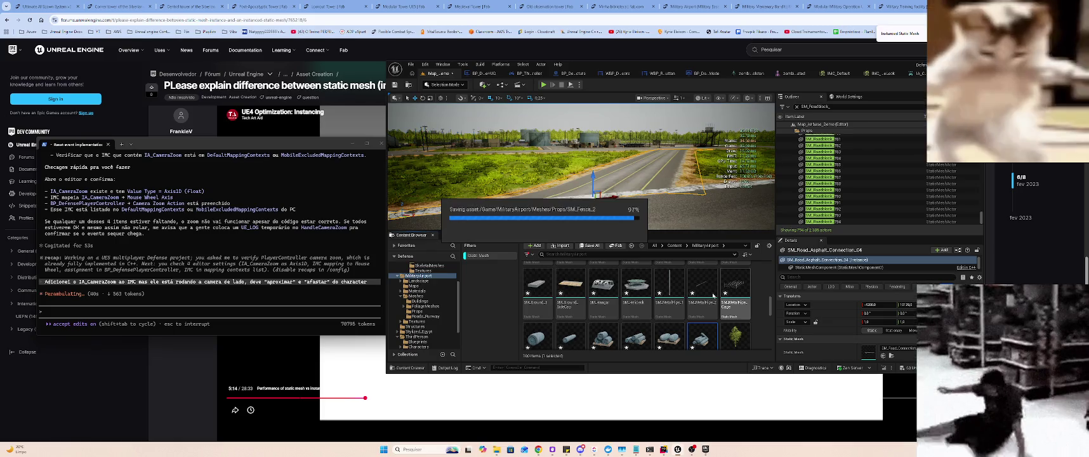
scroll(698, 305, "down", 2)
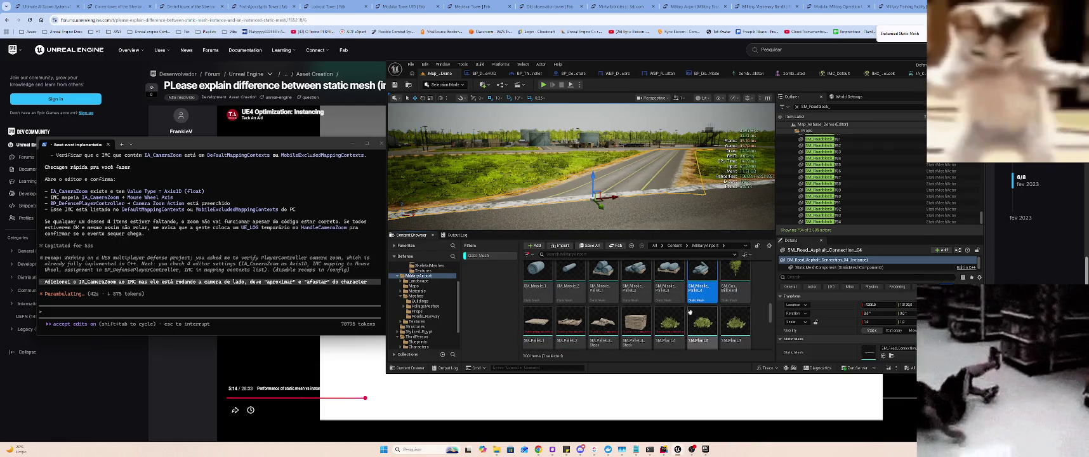
left_click(537, 323)
- Enable Nanite on the four pallet meshes and save the changes
left_click(635, 325, "shift")
right_click(635, 326)
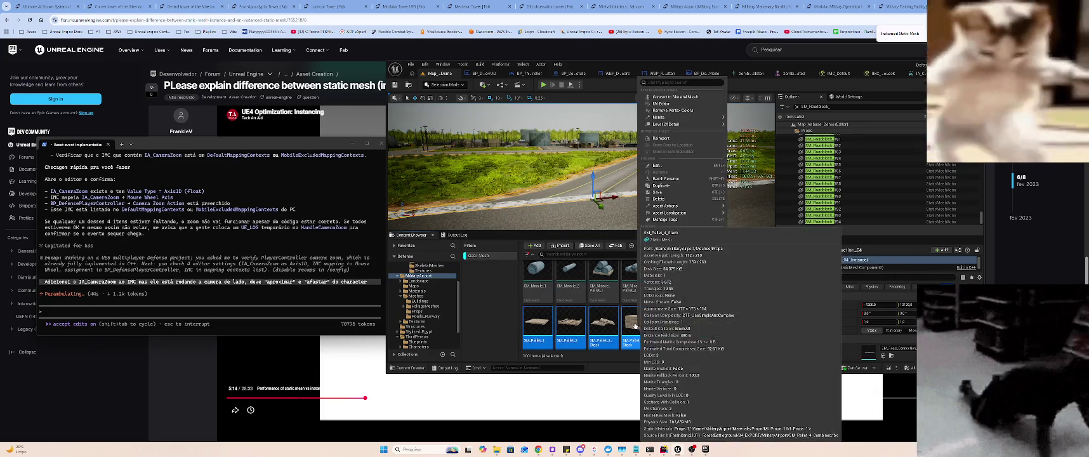
mouse_move(660, 117)
left_click(777, 120)
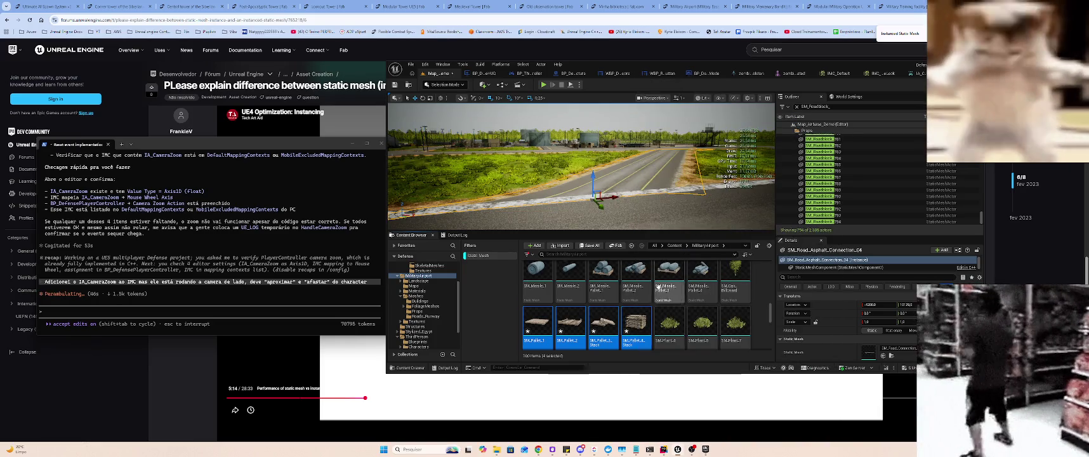
scroll(657, 287, "down", 1)
key("ctrl+s")
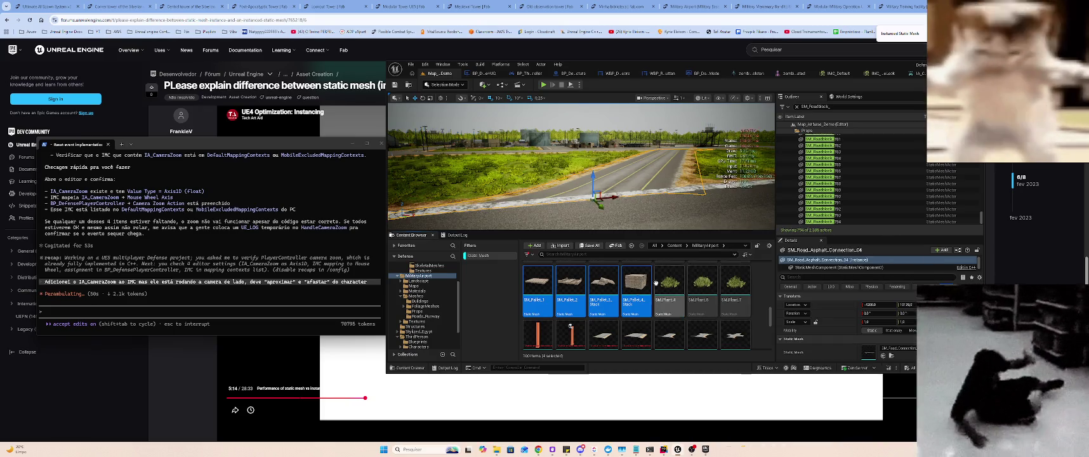
- Enable Nanite on all remaining prop meshes, save the map, and start Play In Editor
scroll(609, 298, "down", 1)
left_click(540, 300)
scroll(736, 304, "down", 5)
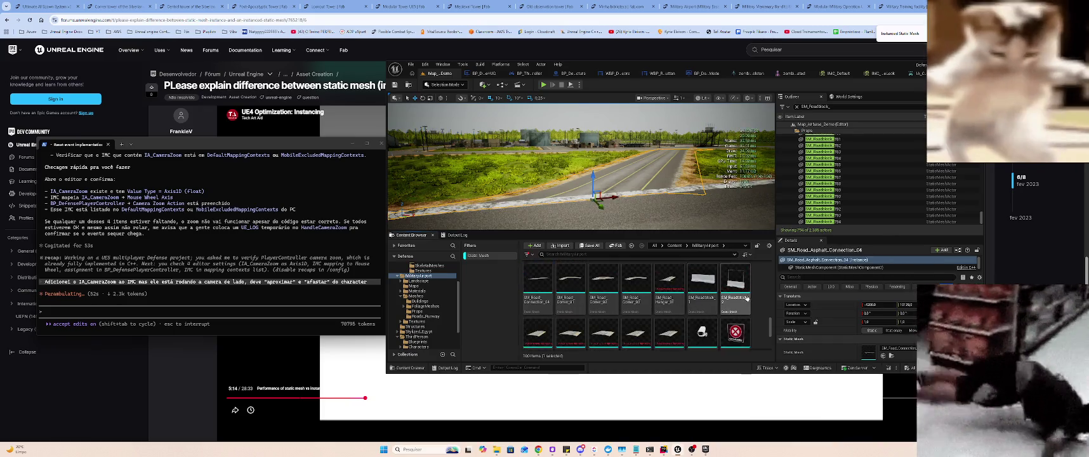
scroll(745, 302, "down", 1)
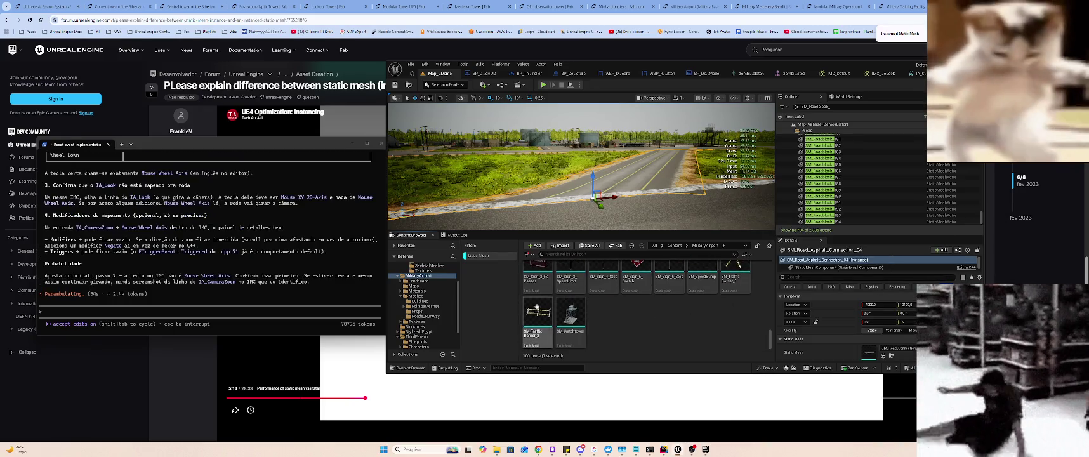
key("ctrl+a")
right_click(581, 303)
mouse_move(635, 106)
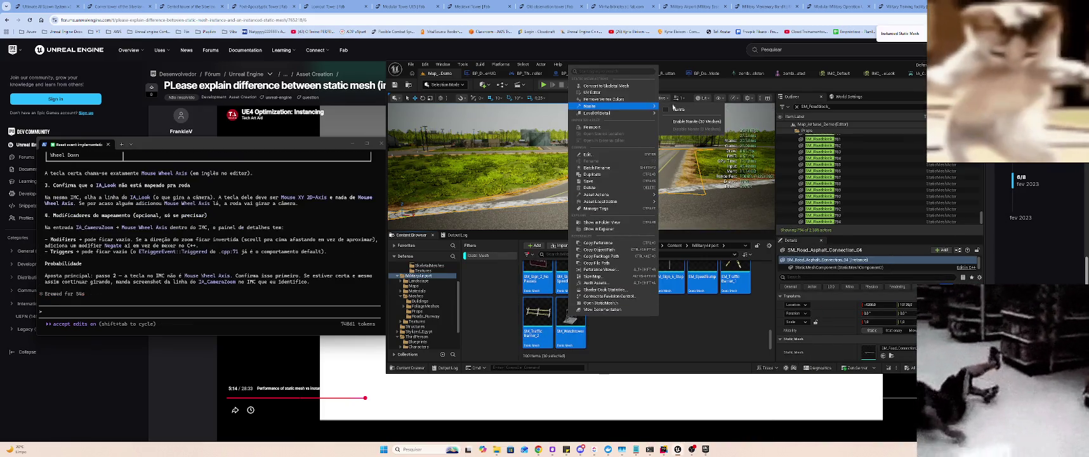
left_click(690, 120)
key("ctrl+s")
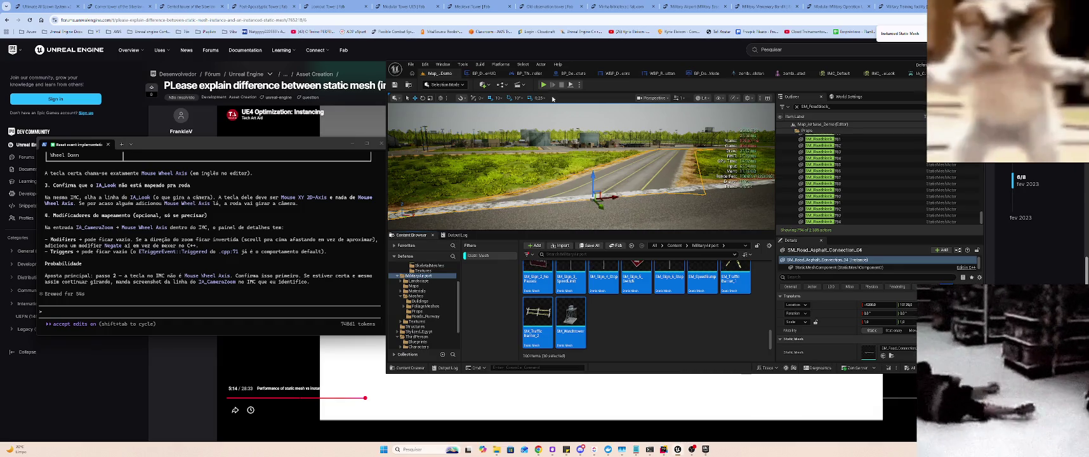
key("alt+p")
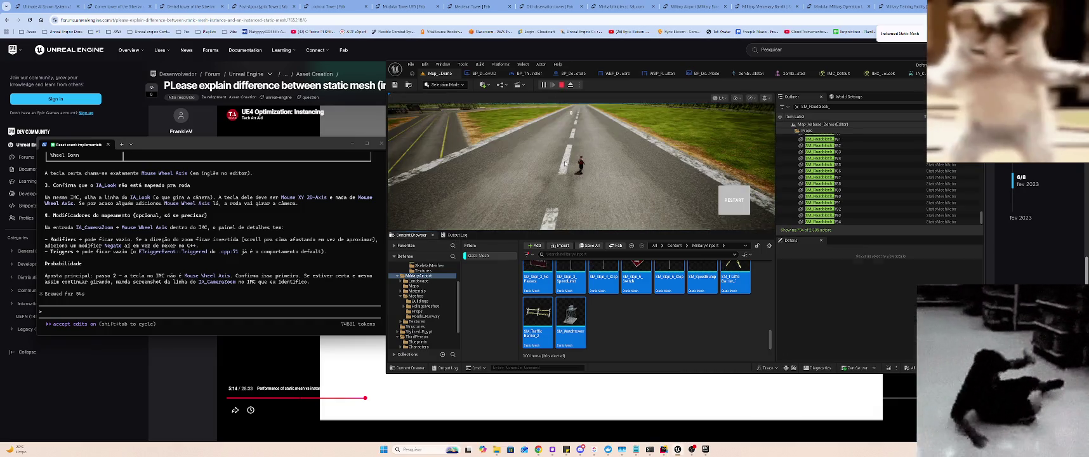
left_click(573, 151)
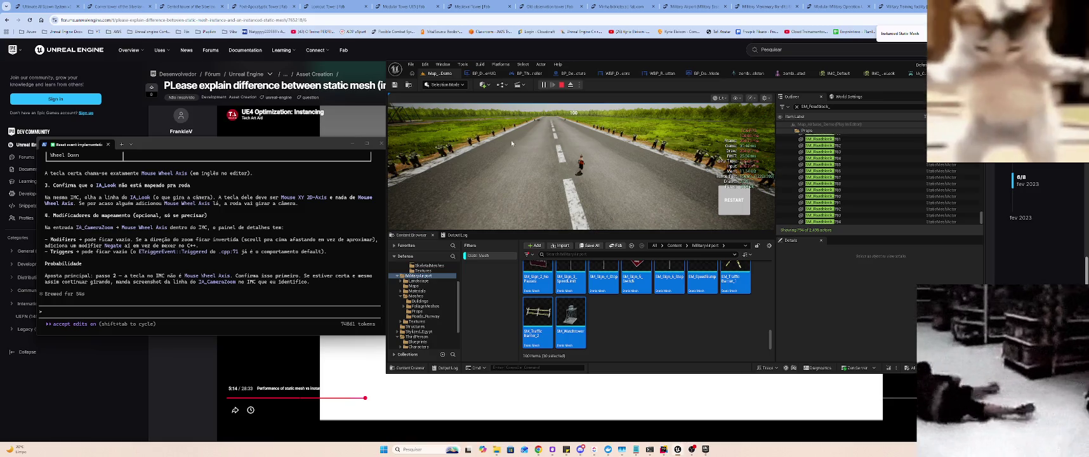
- Swing the game camera sideways around the character, then stop the play session
mouse_move(402, 150)
left_mouse_down()
mouse_move(509, 164)
mouse_move(644, 149)
left_mouse_up()
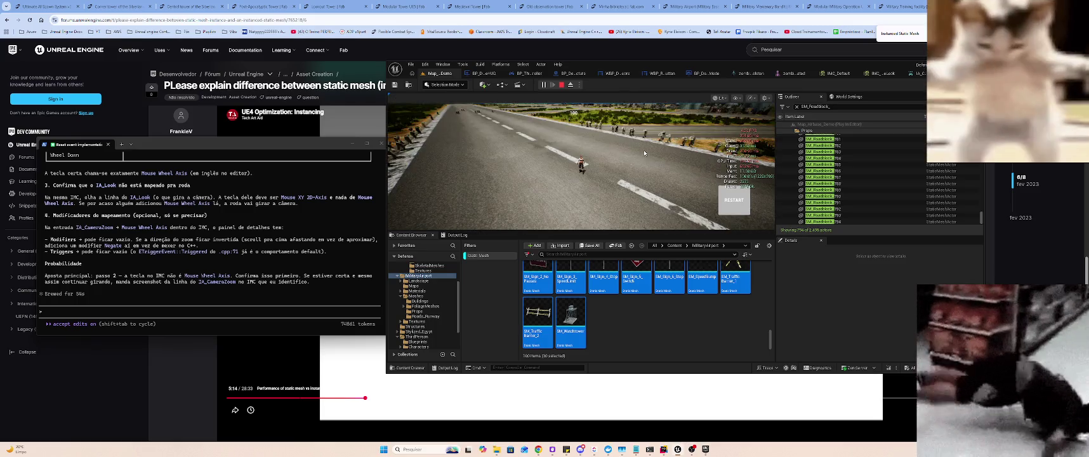
mouse_move(392, 148)
left_mouse_down()
mouse_move(741, 158)
mouse_move(591, 158)
mouse_move(710, 177)
left_mouse_up()
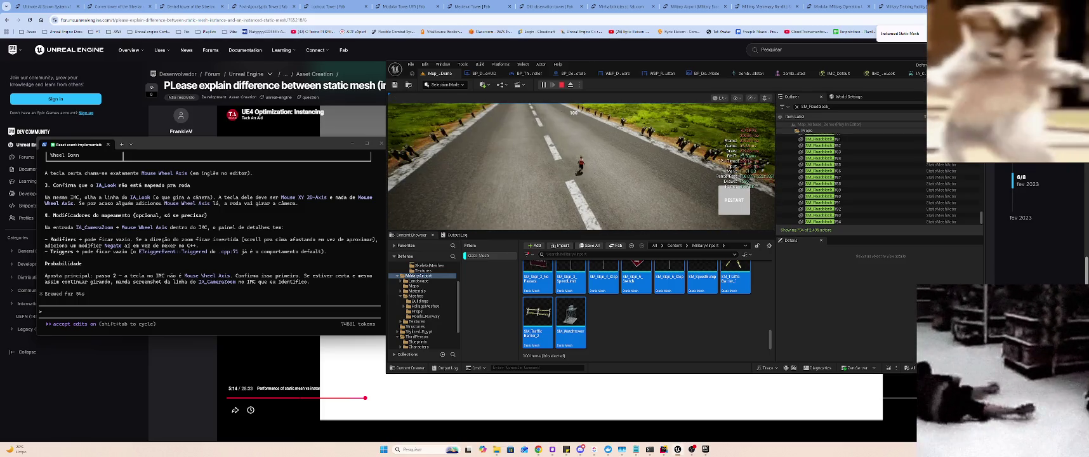
key("Escape")
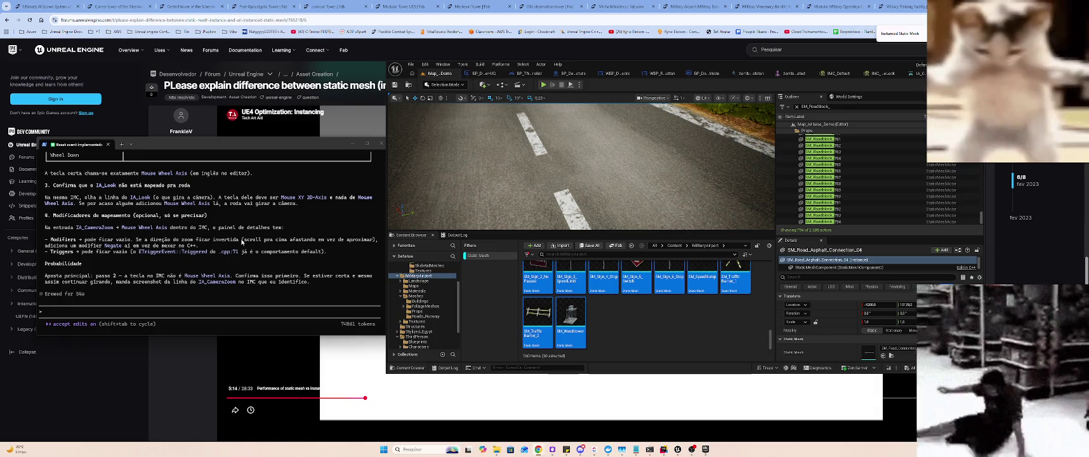
scroll(242, 242, "up", 5)
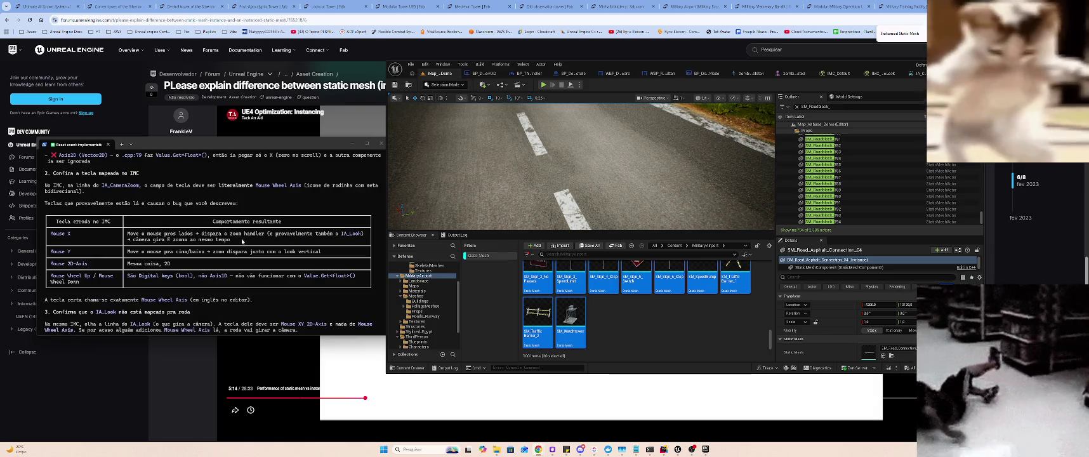
scroll(242, 241, "up", 3)
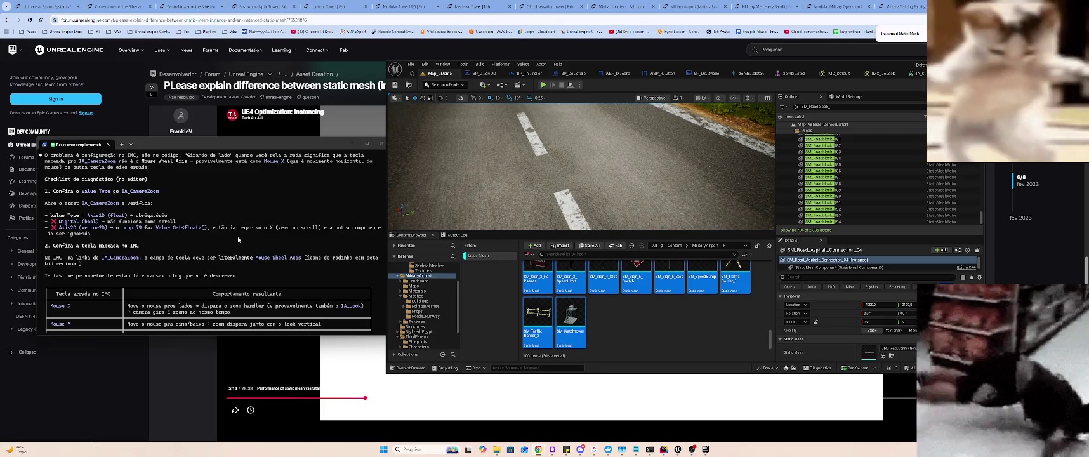
scroll(237, 240, "down", 10)
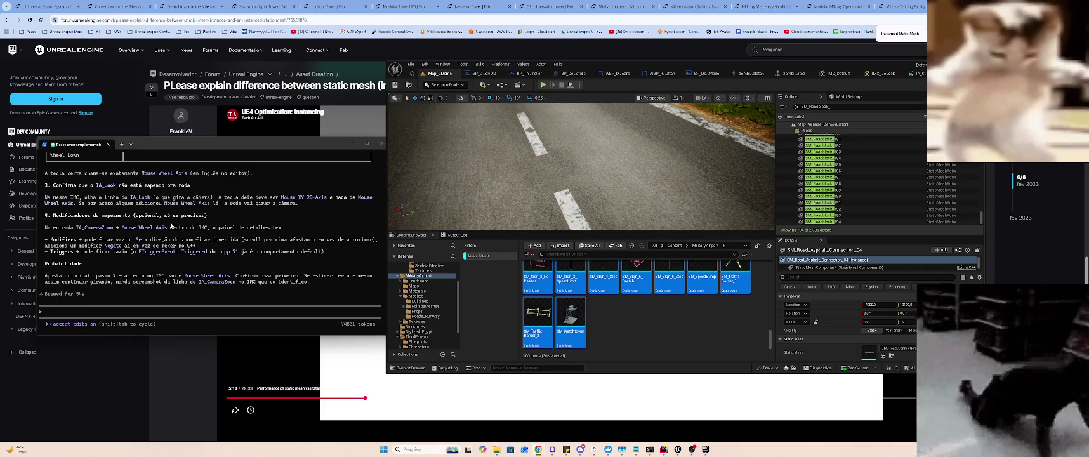
scroll(174, 224, "up", 3)
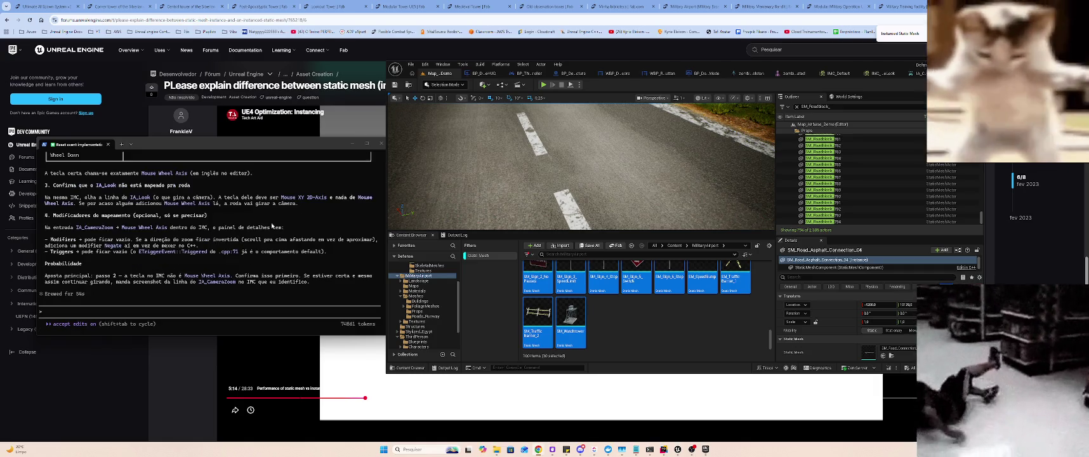
- Close IMC_Look and expand IA_Look in IMC_Default to show its Gamepad Right Thumbstick key
left_click(915, 73)
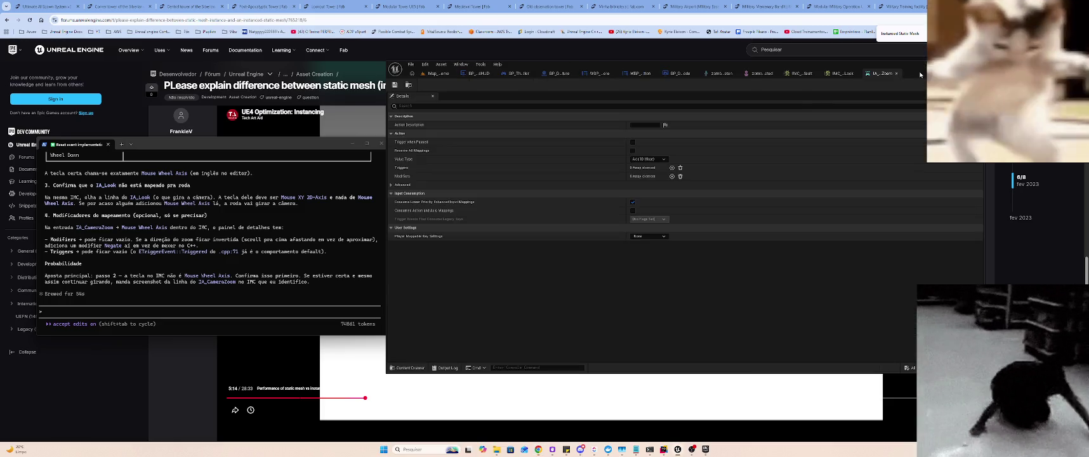
left_click(831, 74)
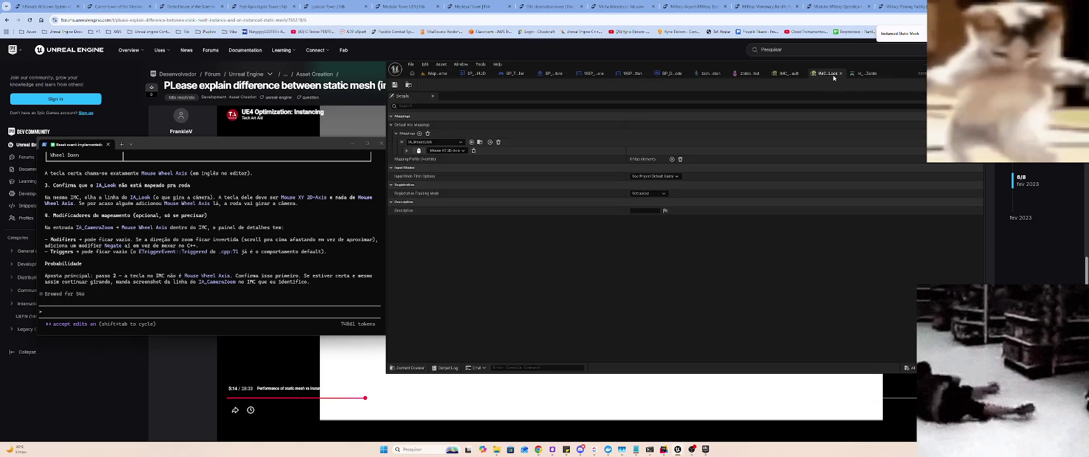
middle_click(827, 74)
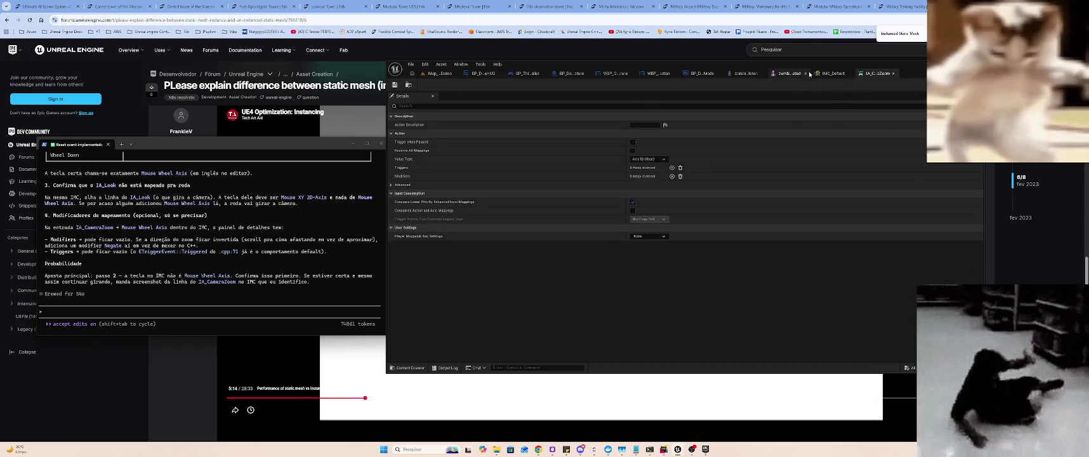
left_click(823, 73)
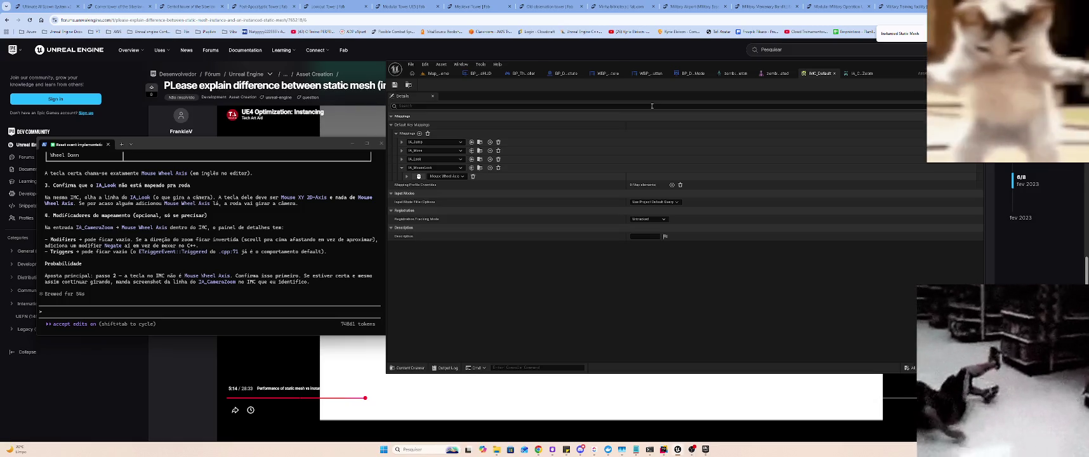
left_click(402, 159)
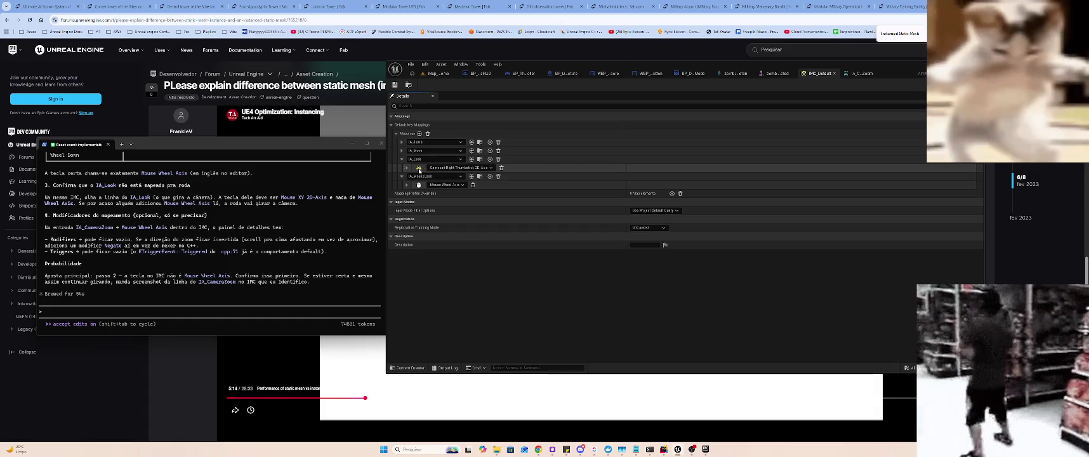
- Run and stop a quick play test of the airbase level, then return to IMC_Default
left_click(432, 74)
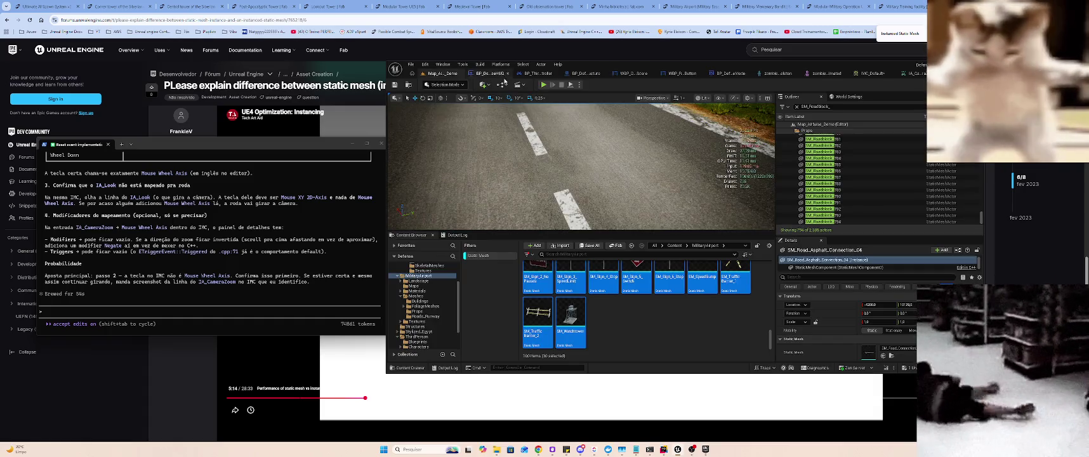
left_click(544, 84)
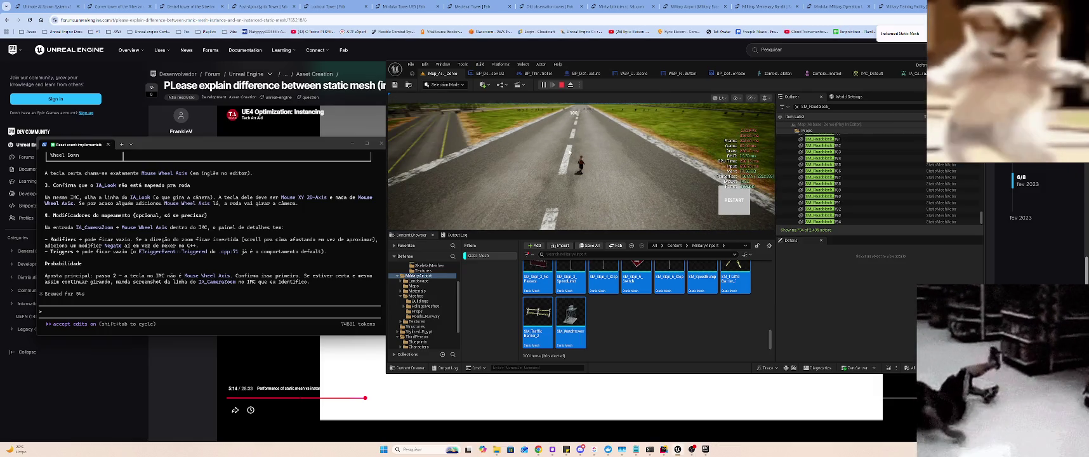
left_click(561, 84)
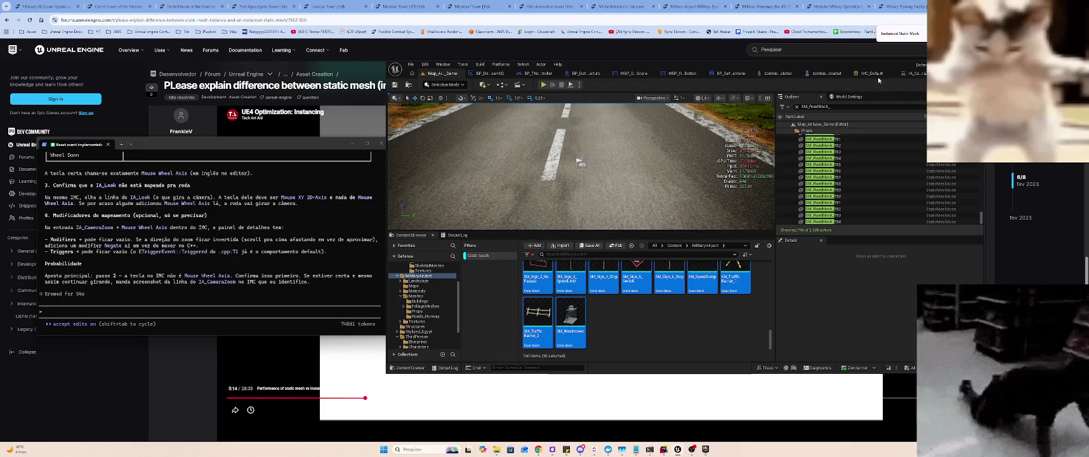
left_click(822, 73)
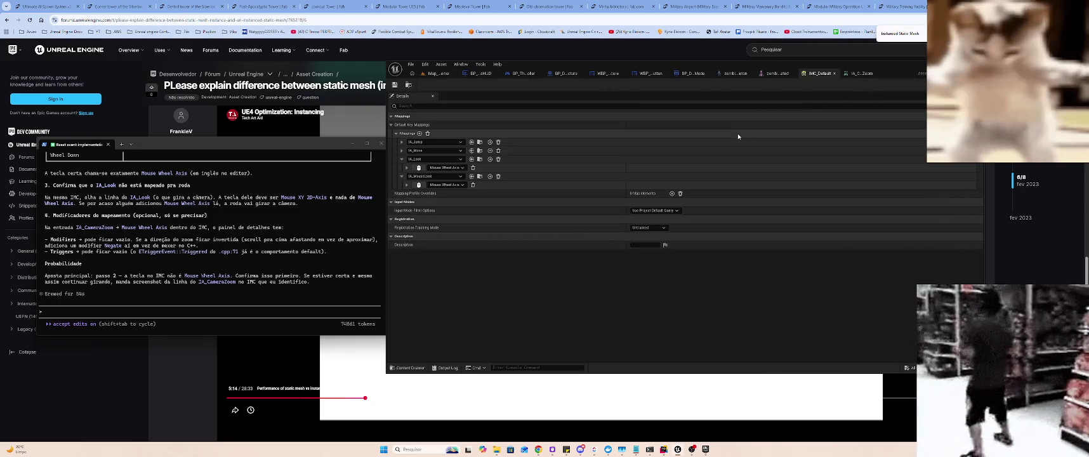
- Undo IA_Look's key back to Gamepad Right Thumbstick 2D-Axis and save IMC_Default
key("ctrl+z")
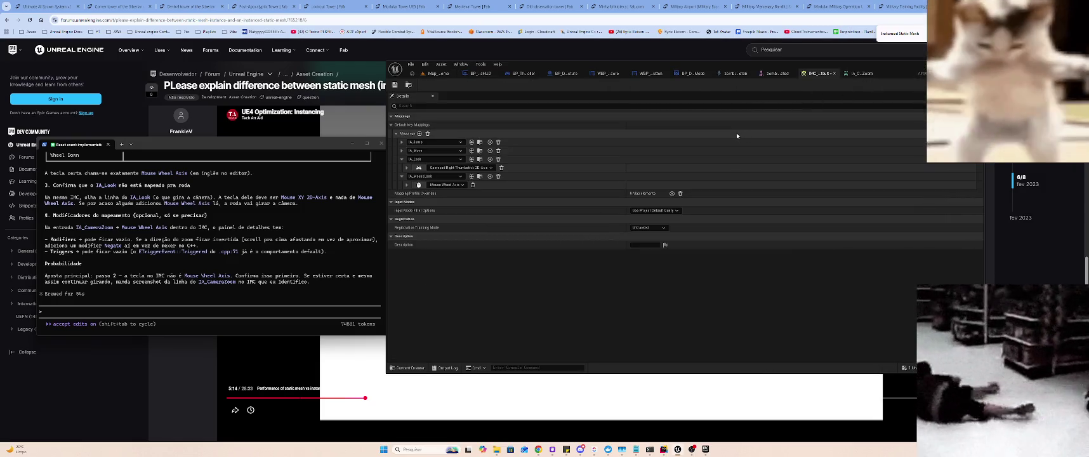
key("ctrl+s")
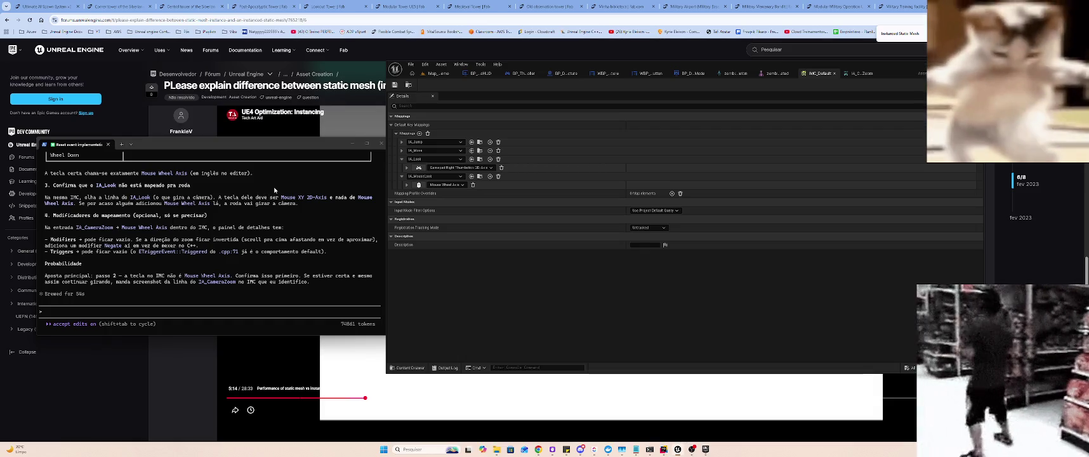
triple_click(243, 245)
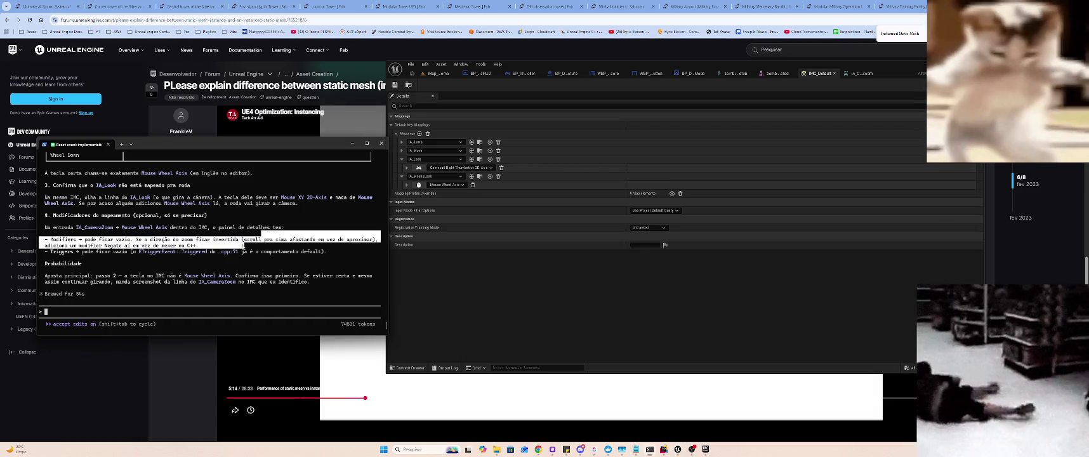
- Send Claude a reply confirming the checks, naming IA_MouseLook and IMC_Default, and asking to fix the camera
type("c")
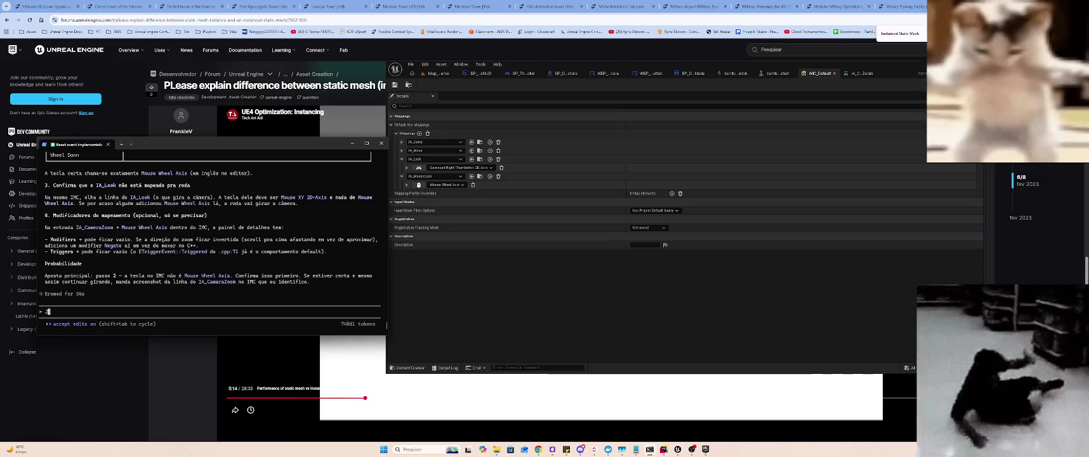
type("á está tud")
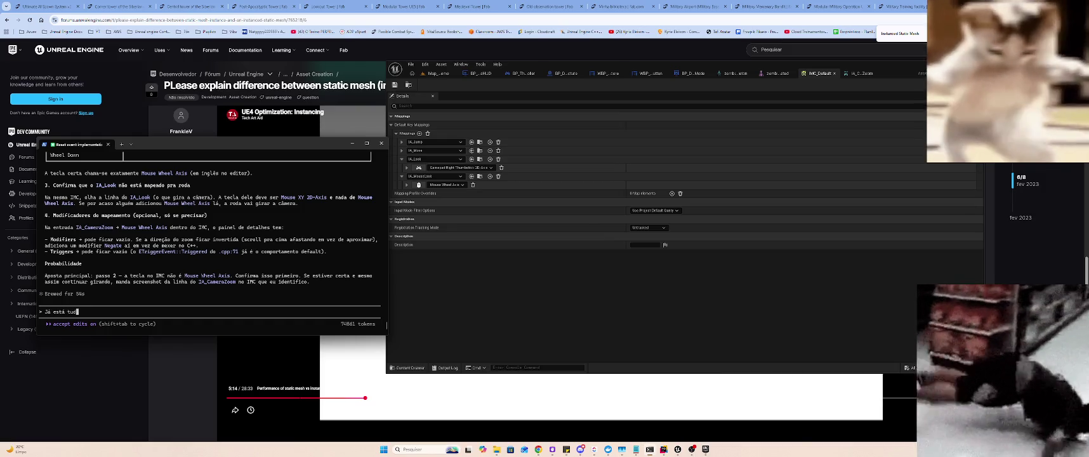
type("o certo,")
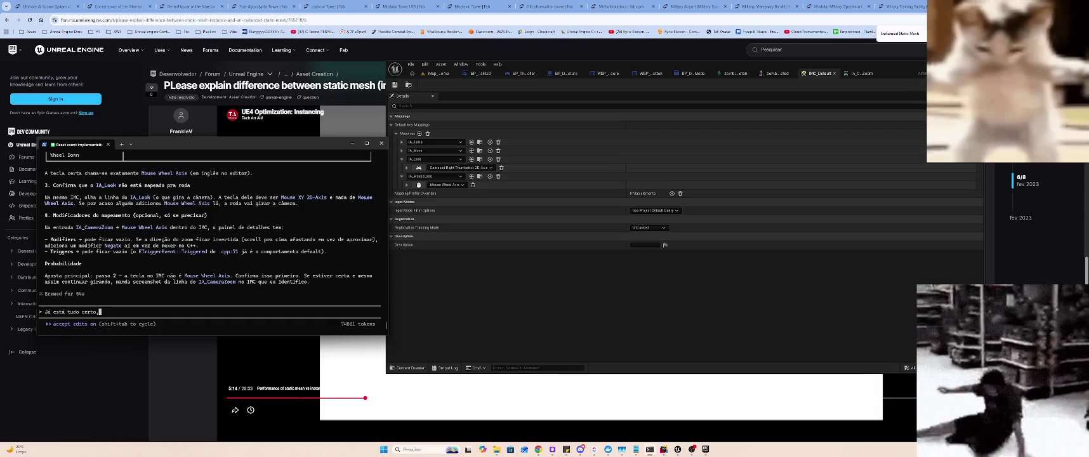
type(" estou usand")
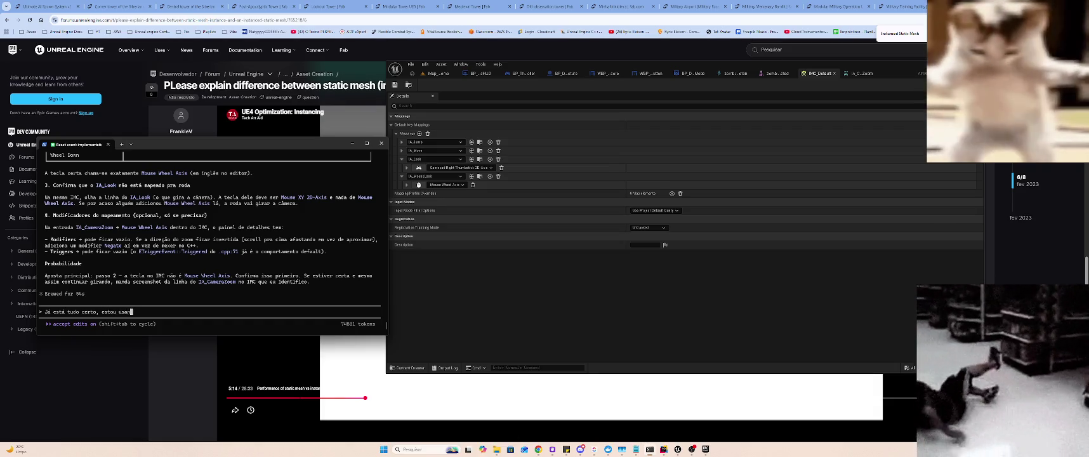
key("BackSpace")
key("BackSpace")
key("BackSpace")
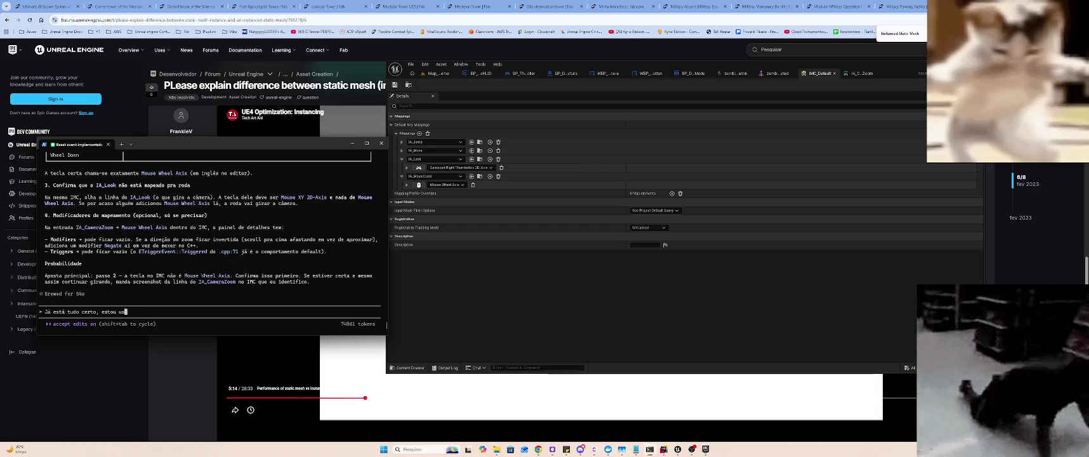
key("BackSpace")
key("BackSpace")
key("BackSpace")
type("onfirmei tudo isso,")
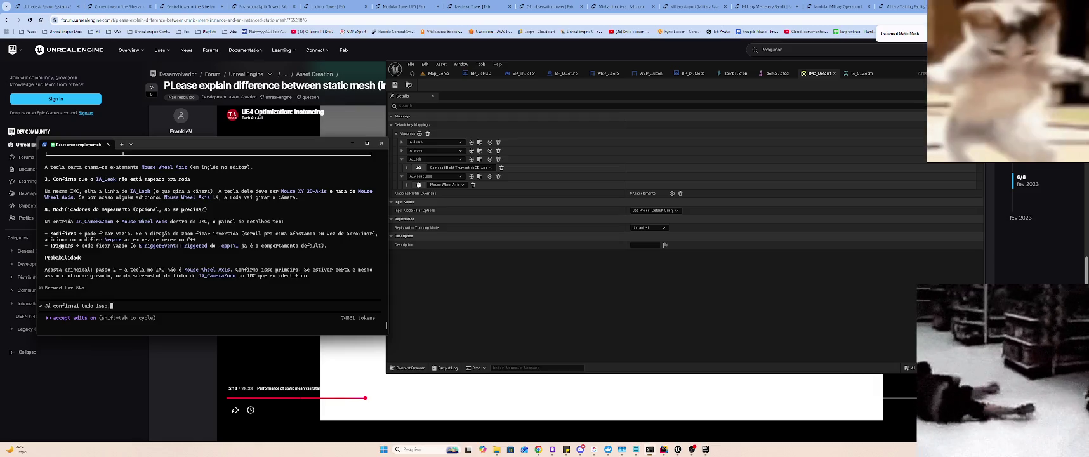
type(" a In")
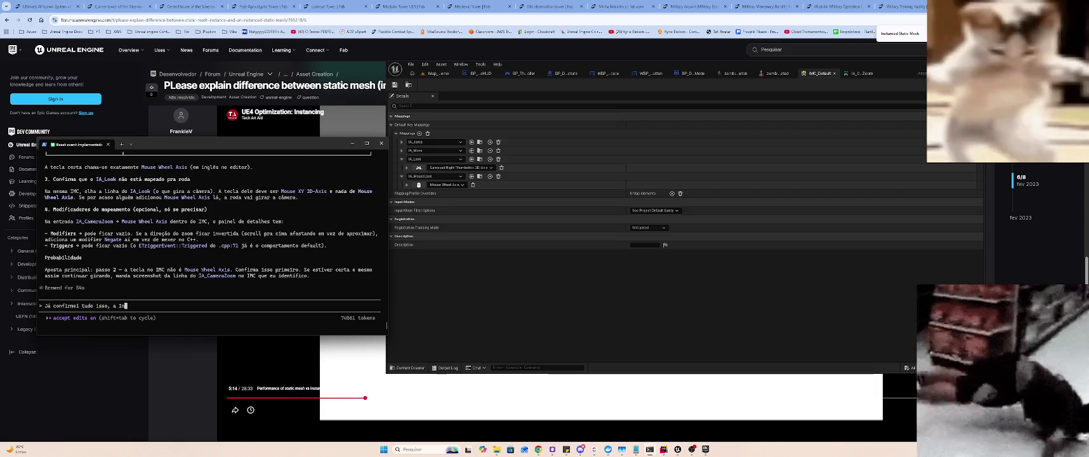
type("put Action se chama IA_")
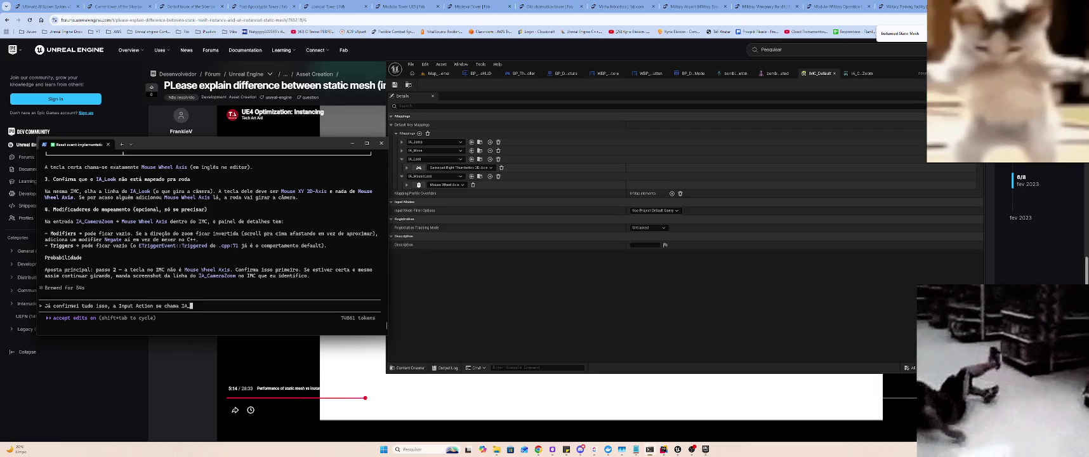
key("ctrl+Left")
key("ctrl+Left")
key("ctrl+Left")
type("mas")
key("Delete")
type("a")
key("End")
type("Mo")
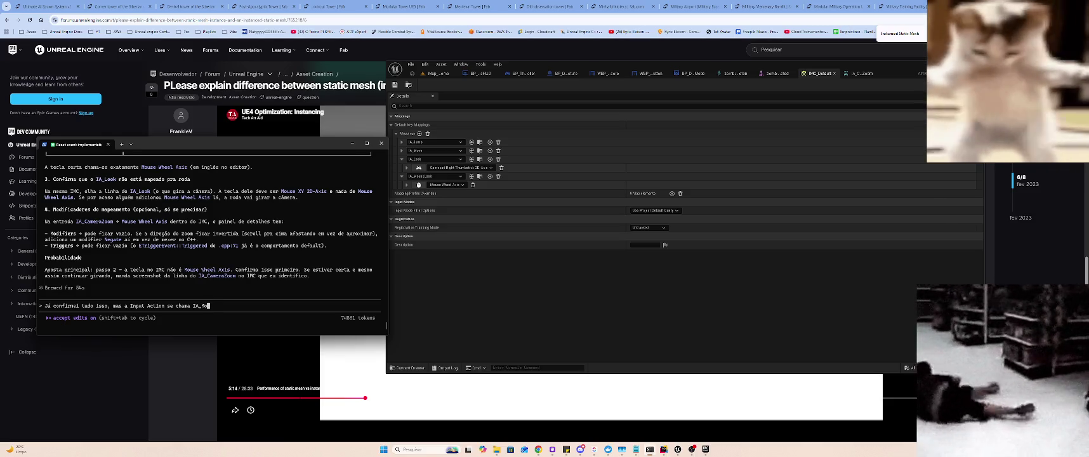
type("useLook, e o IMC")
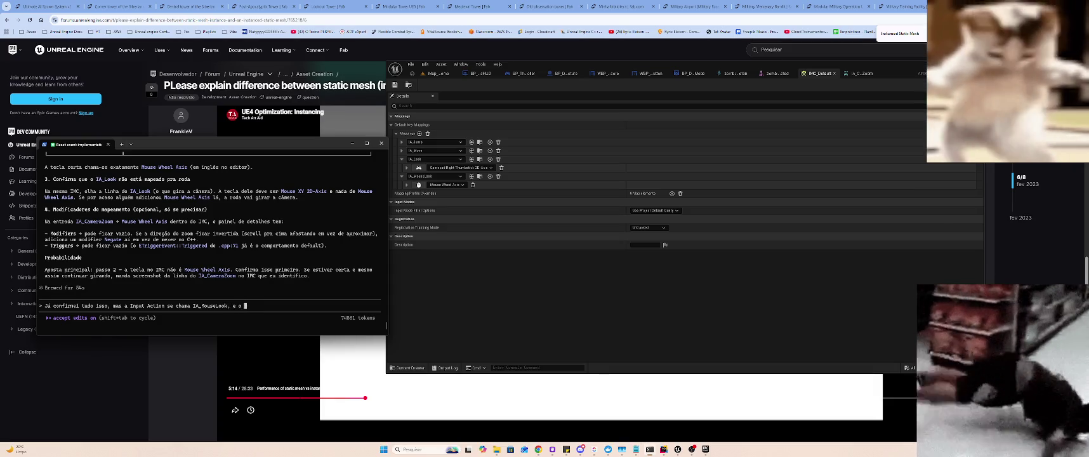
type(" IMC_D")
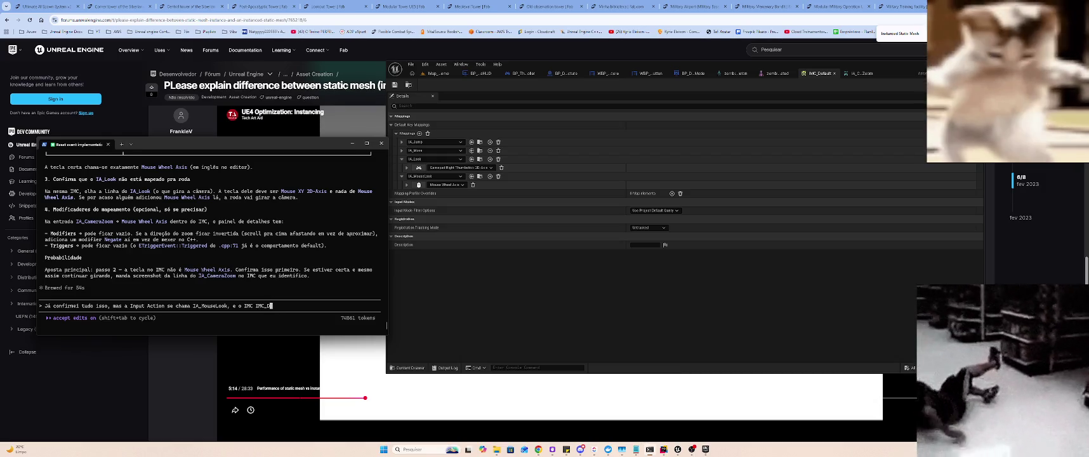
type("efault, ")
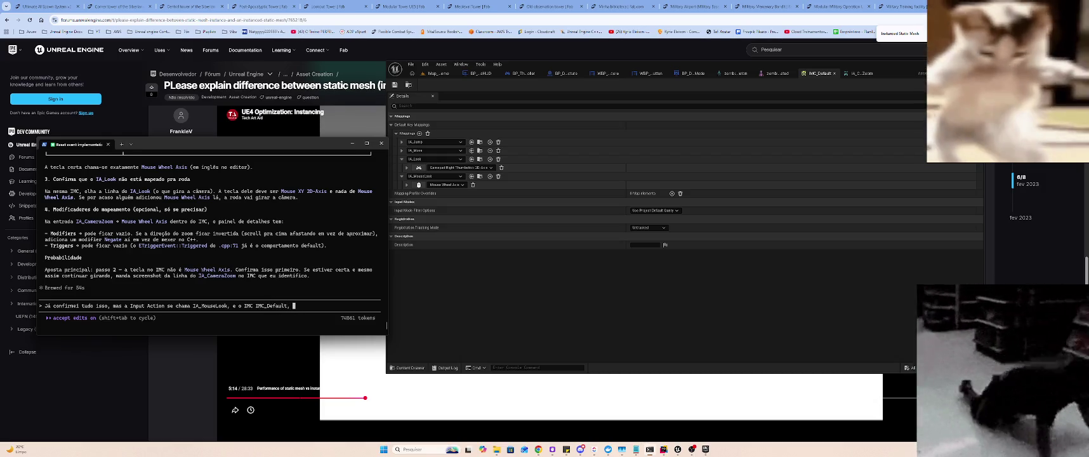
type("arrume o con")
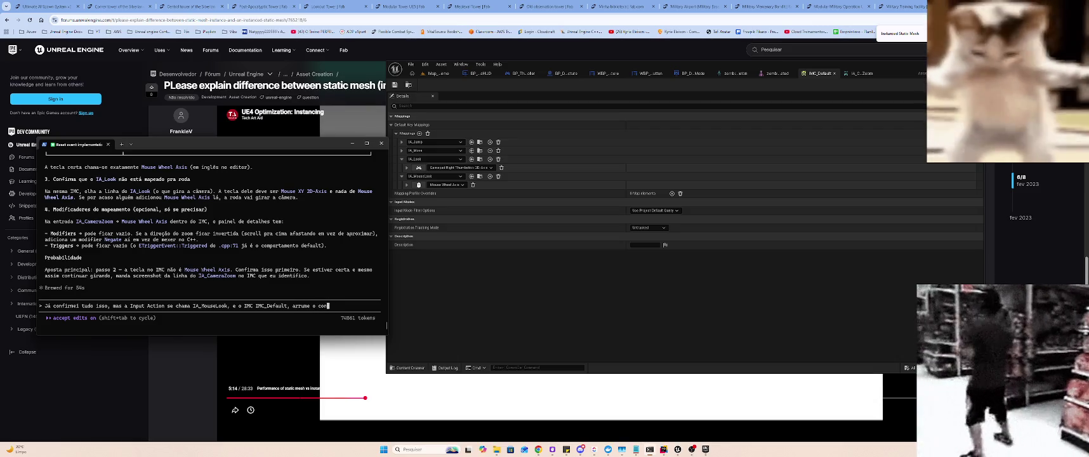
type("troller para que ")
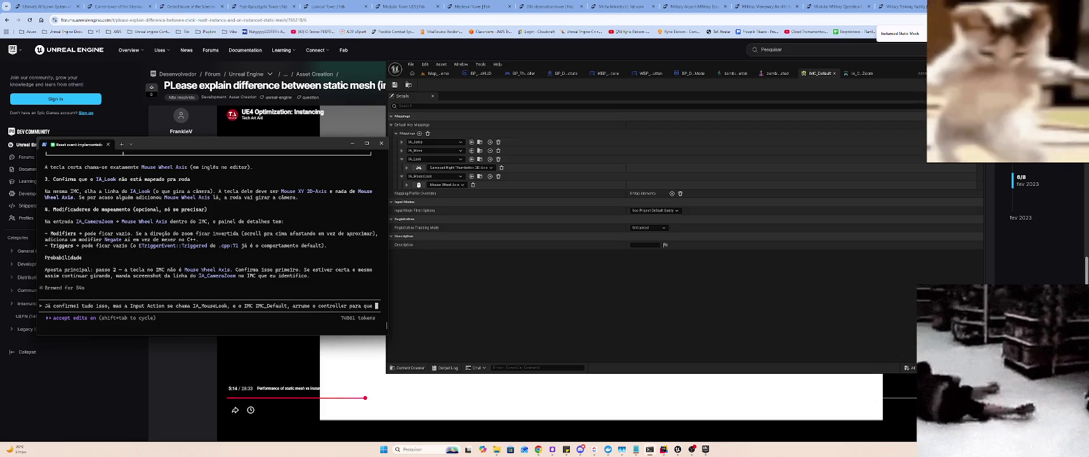
type("pare de mex")
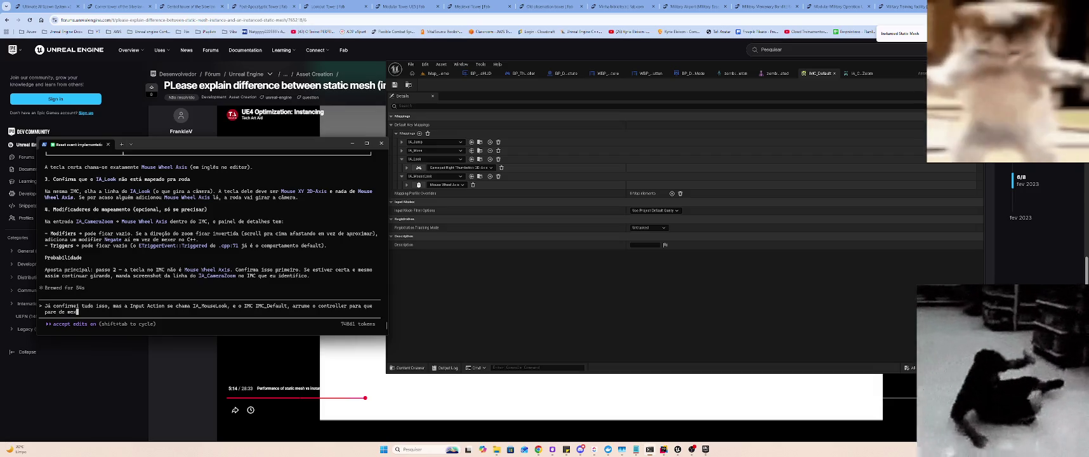
type("er a camera ")
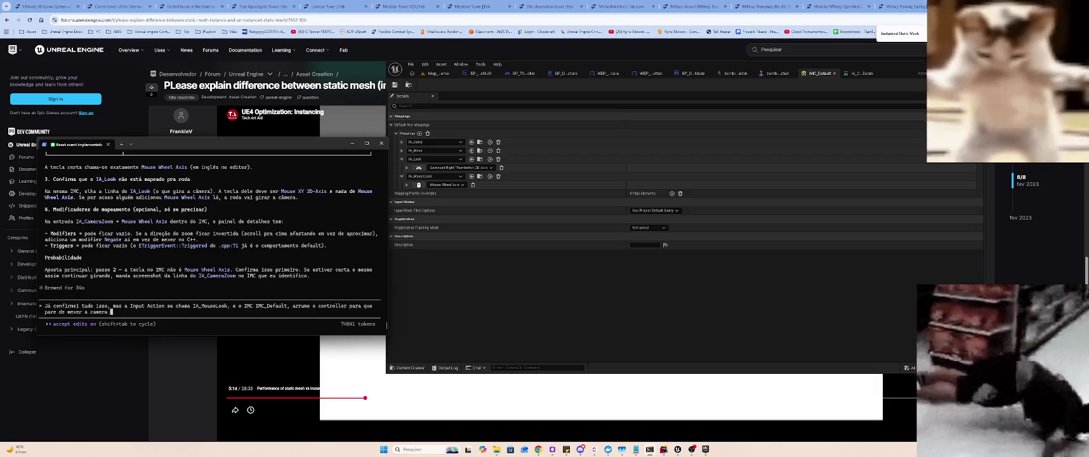
type("lateralmente e ")
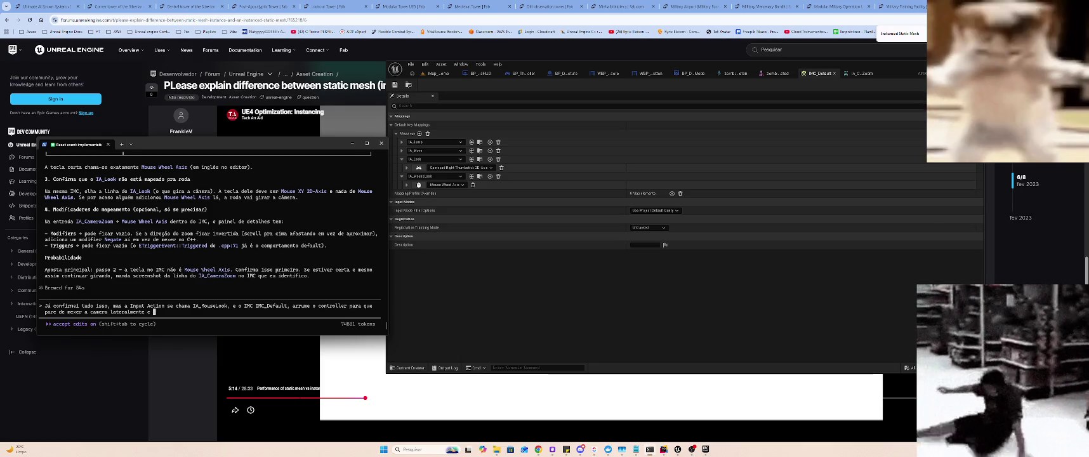
type("aproxime do jogador")
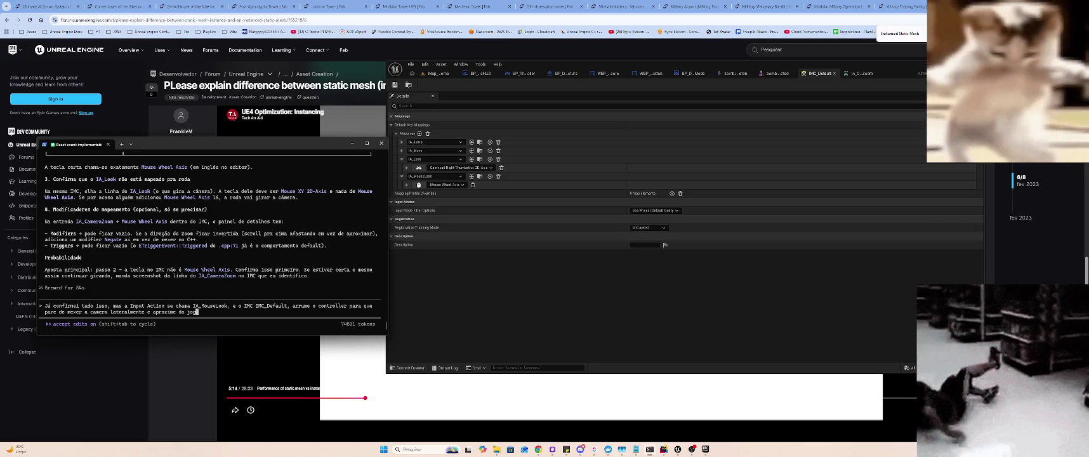
key("Return")
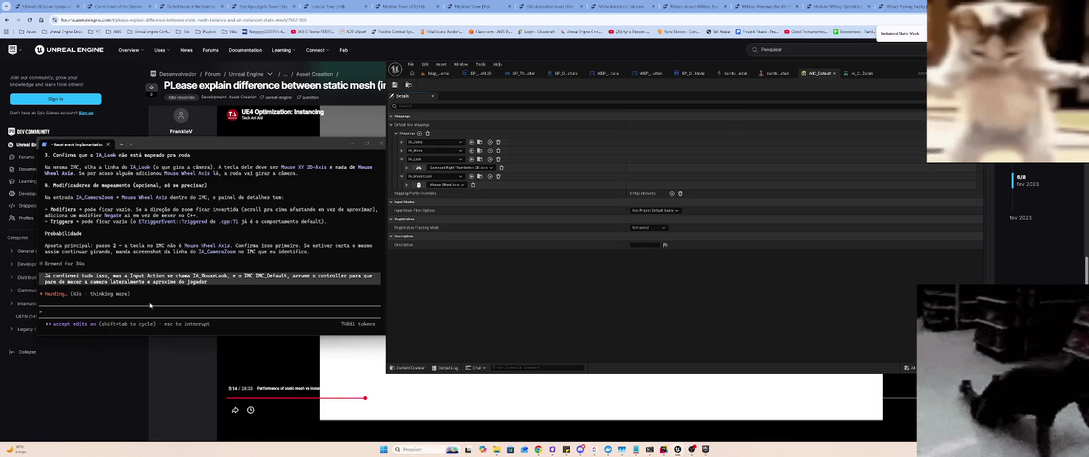
- Switch between the forum page, Unreal Editor and Claude Code, ending with the forum page in front
left_click(356, 69)
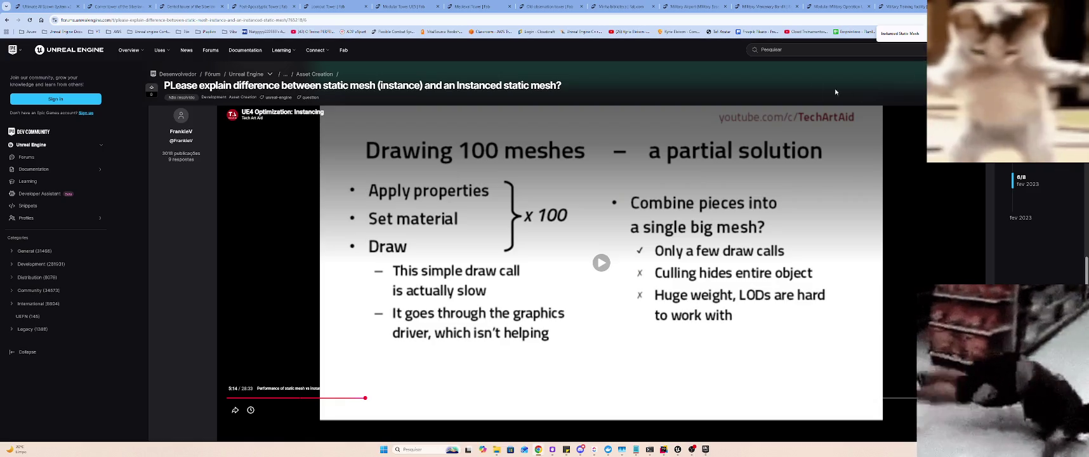
key("alt+Tab")
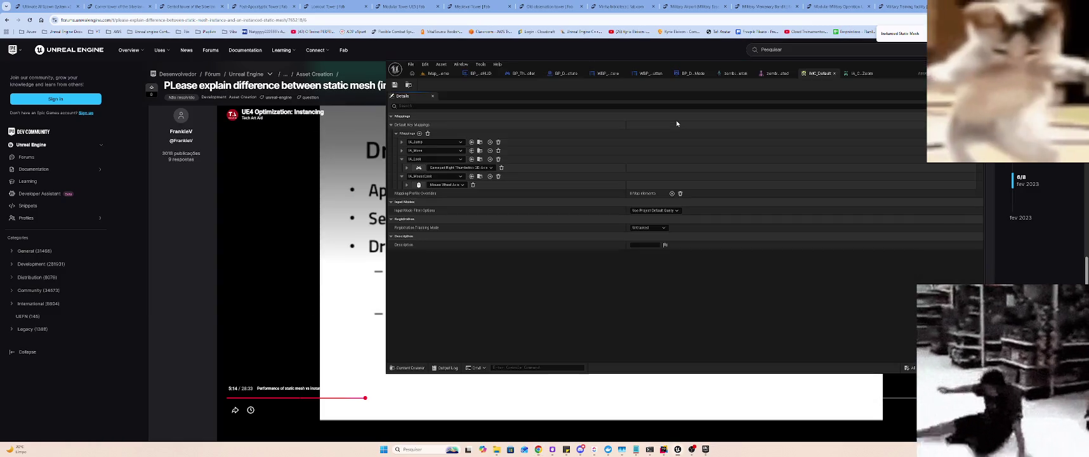
key("alt+Tab")
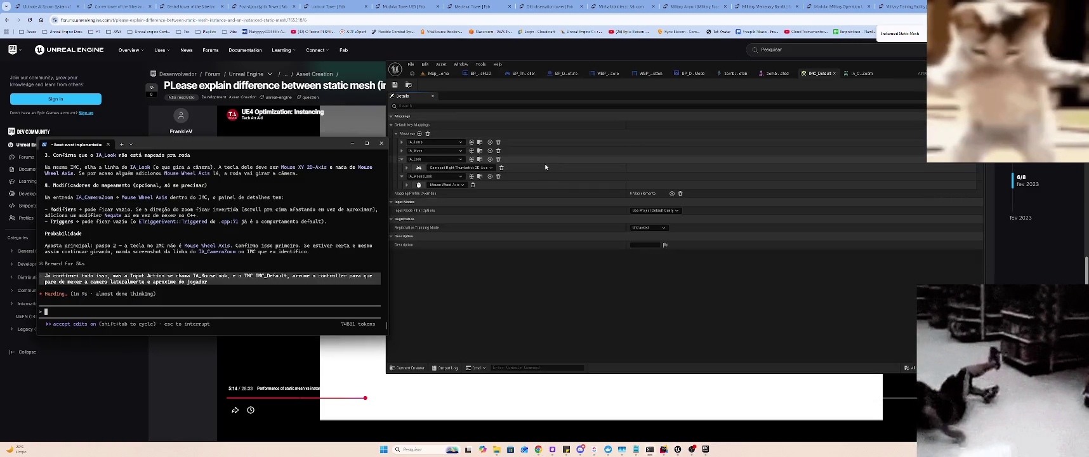
left_click(592, 286)
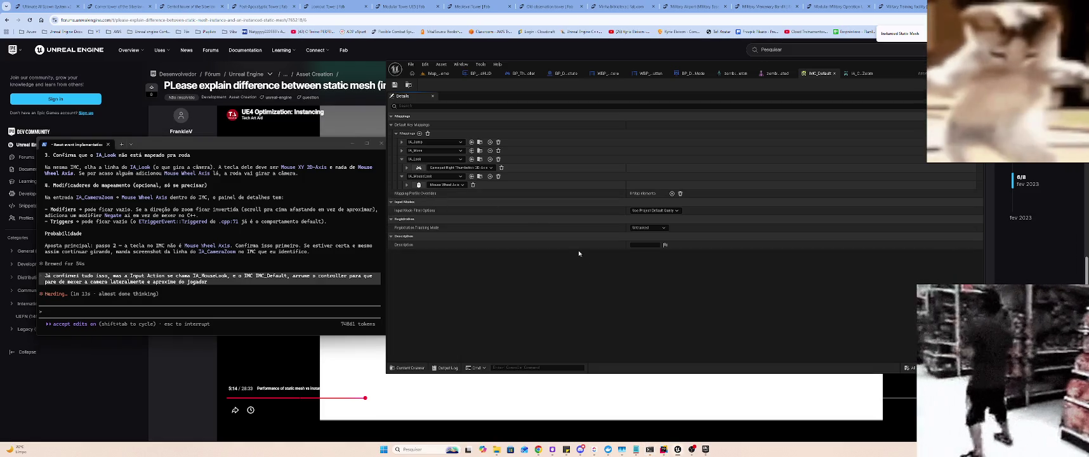
left_click(367, 74)
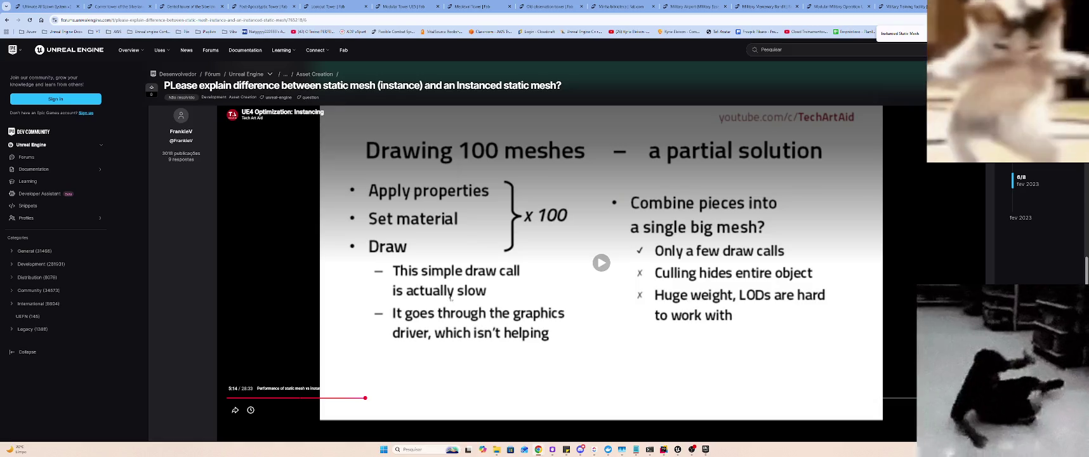
- Play the instancing video, skip ahead to about 5:49, and pause it at 6:03
left_click(602, 262)
scroll(283, 351, "down", 1)
scroll(451, 335, "down", 1)
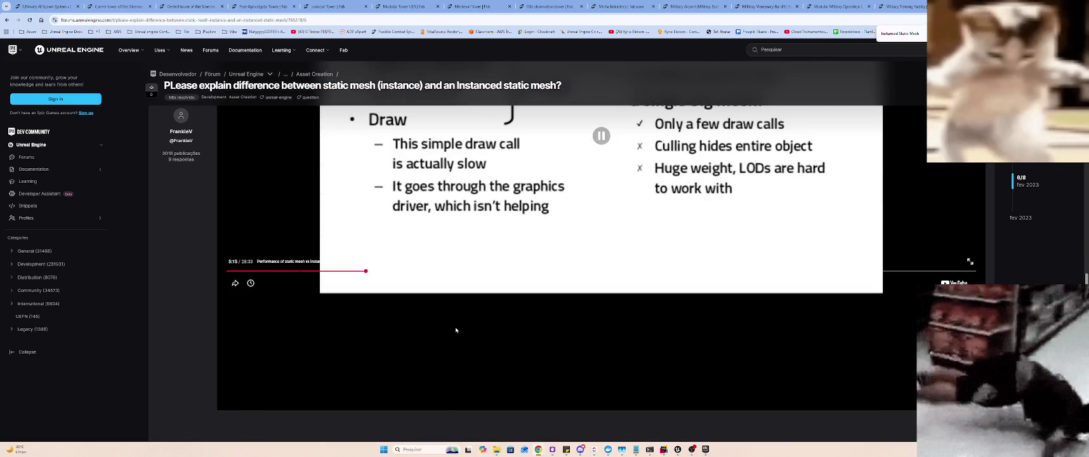
scroll(456, 329, "up", 2)
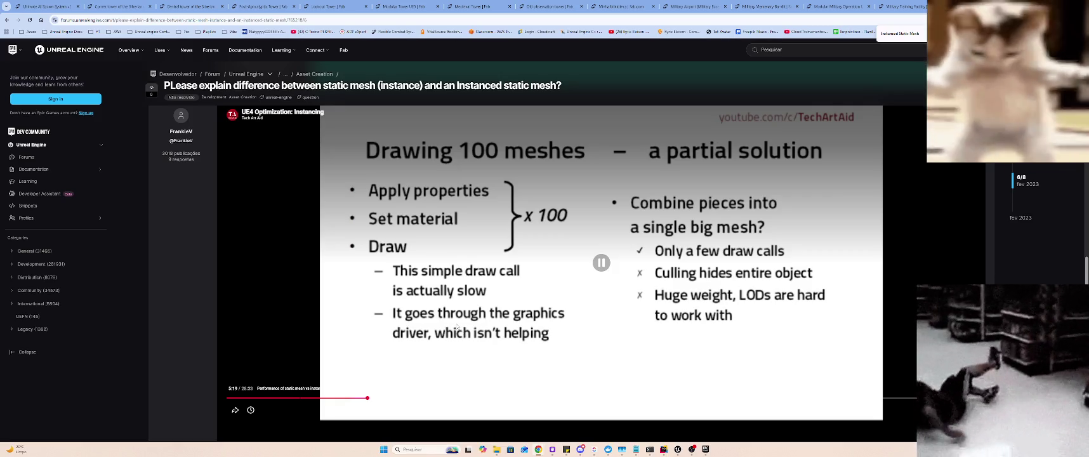
left_click(382, 400)
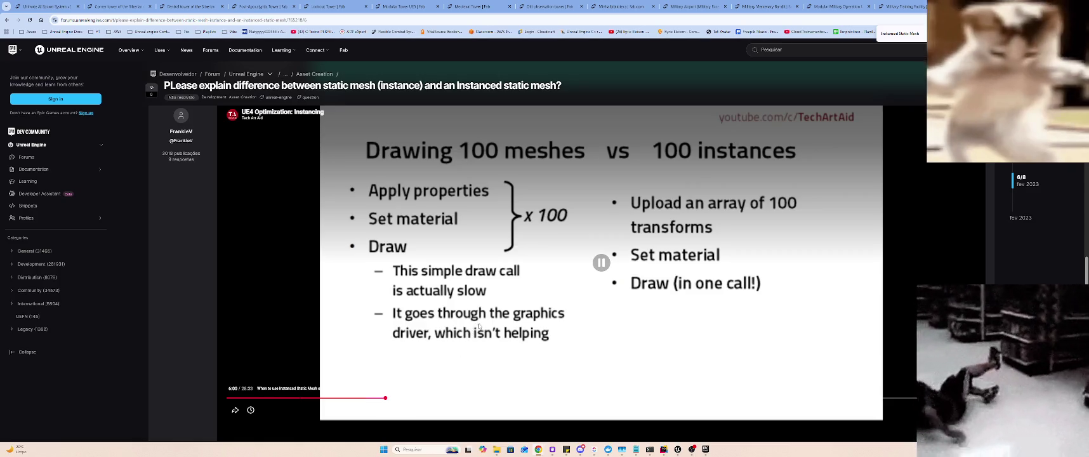
left_click(512, 294)
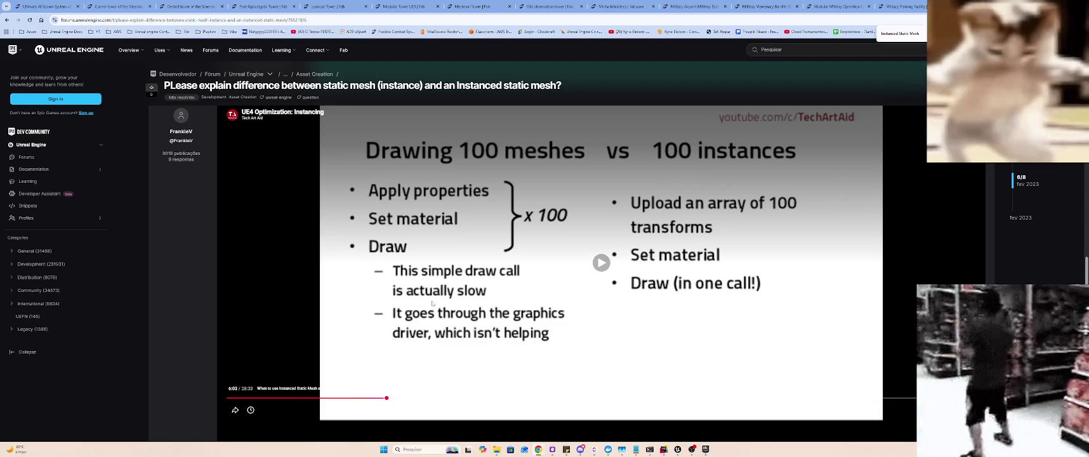
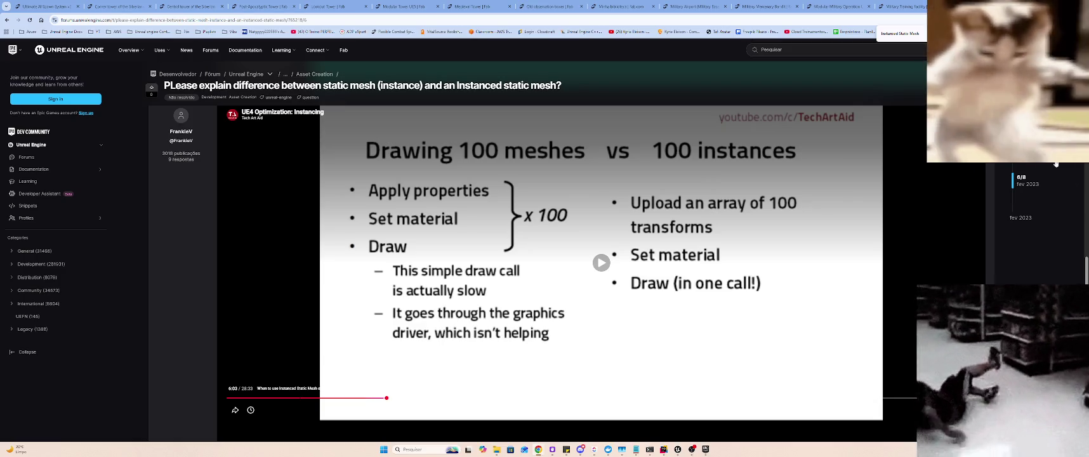
- Resume the instancing video, briefly flip to Unreal and back, then bring the Claude Code terminal forward
left_click(590, 275)
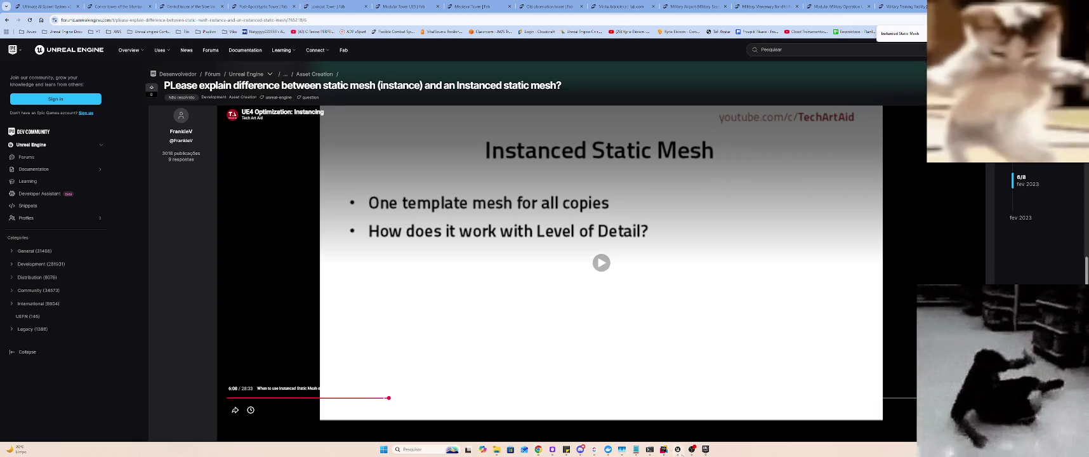
left_click(678, 449)
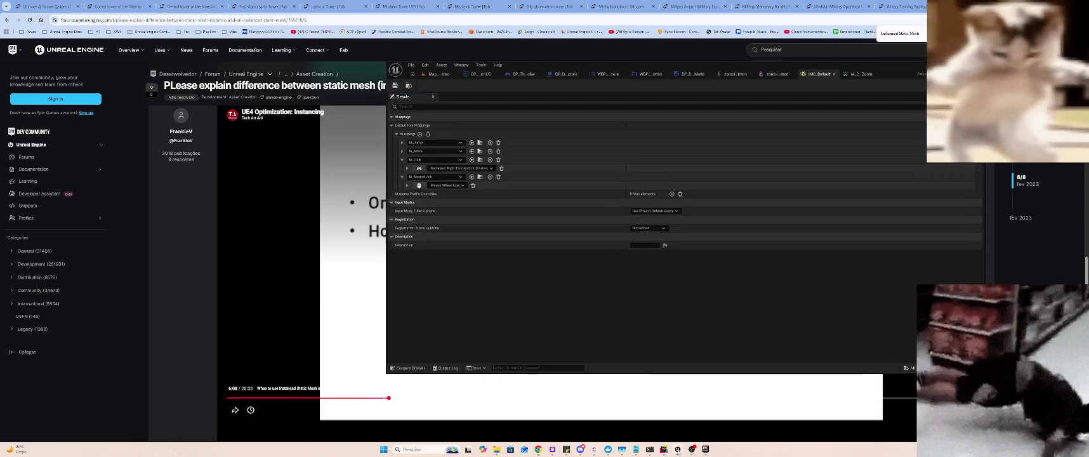
left_click(605, 299)
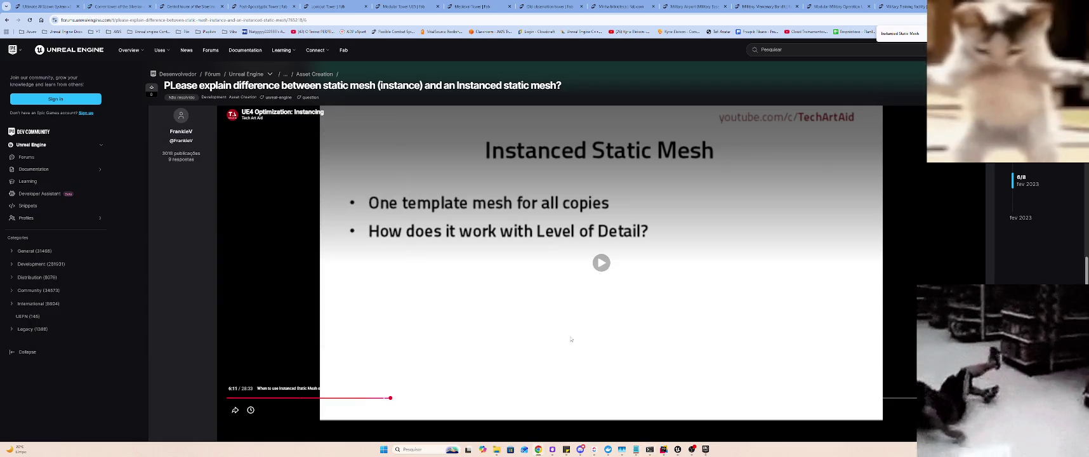
key("alt+Tab")
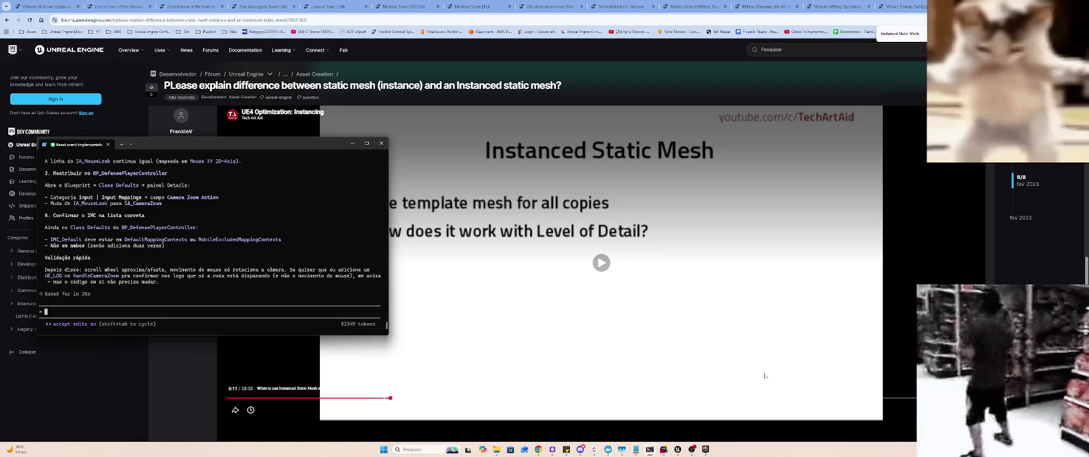
- Recompile the project with Live Coding from the demo map's level editor, then scroll the terminal back up to the steps
left_click(678, 449)
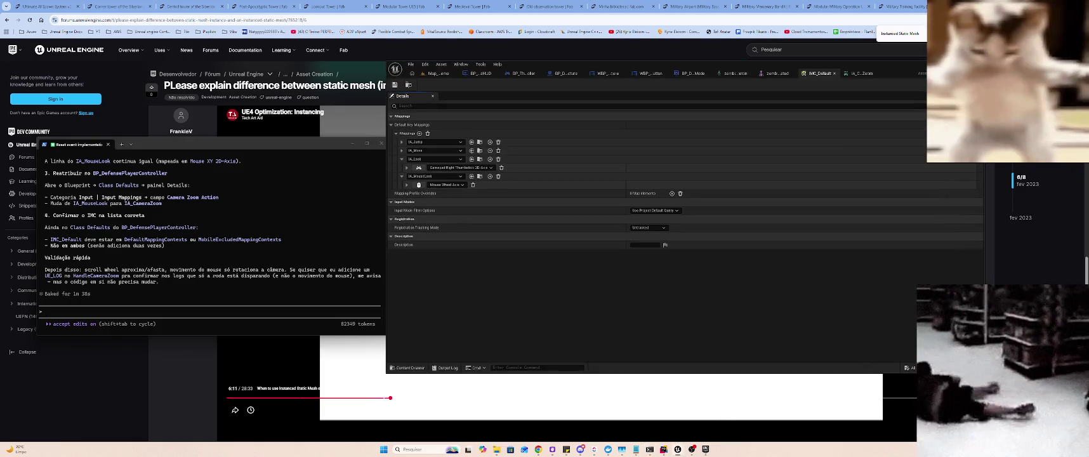
left_click(441, 74)
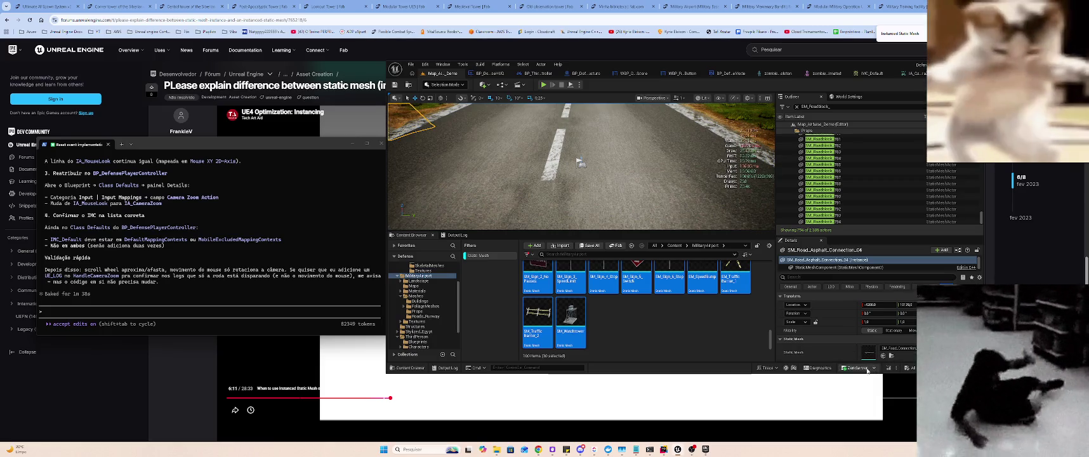
left_click(889, 369)
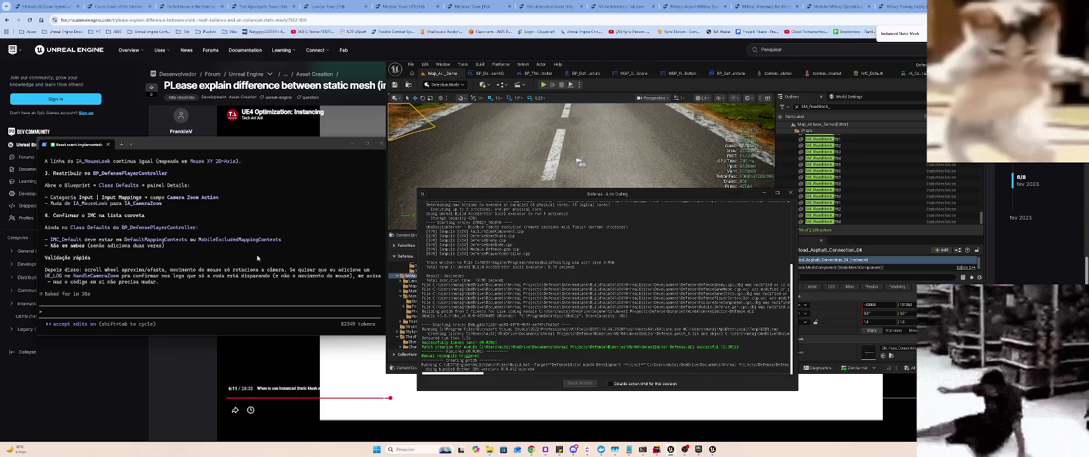
scroll(257, 258, "up", 5)
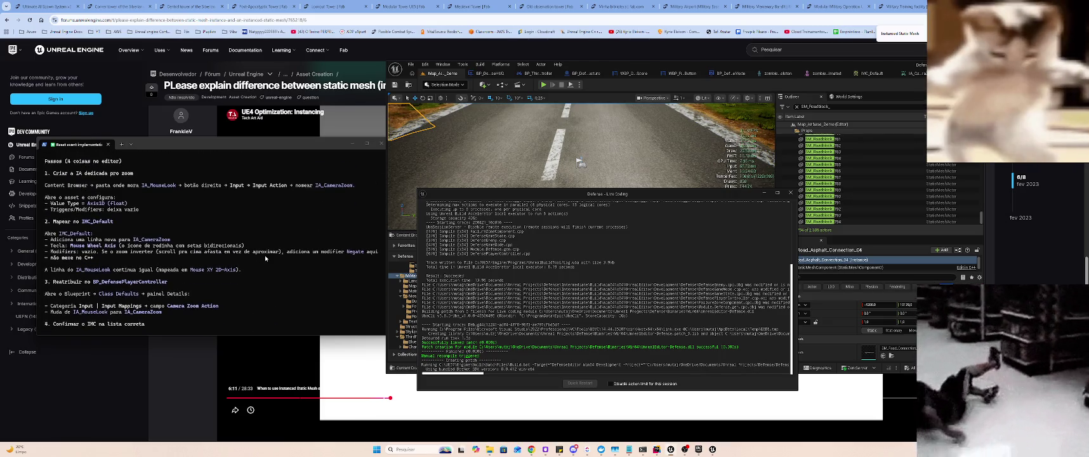
scroll(266, 261, "up", 1)
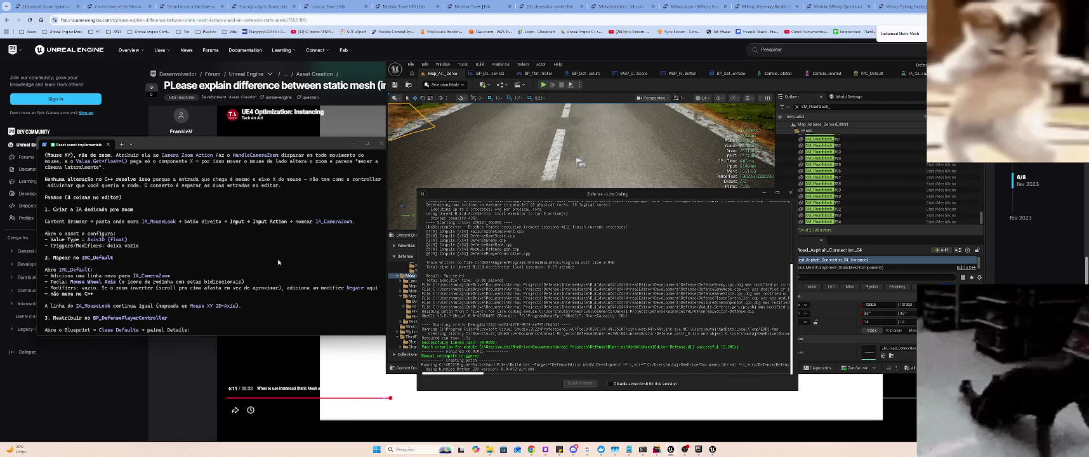
scroll(277, 256, "up", 2)
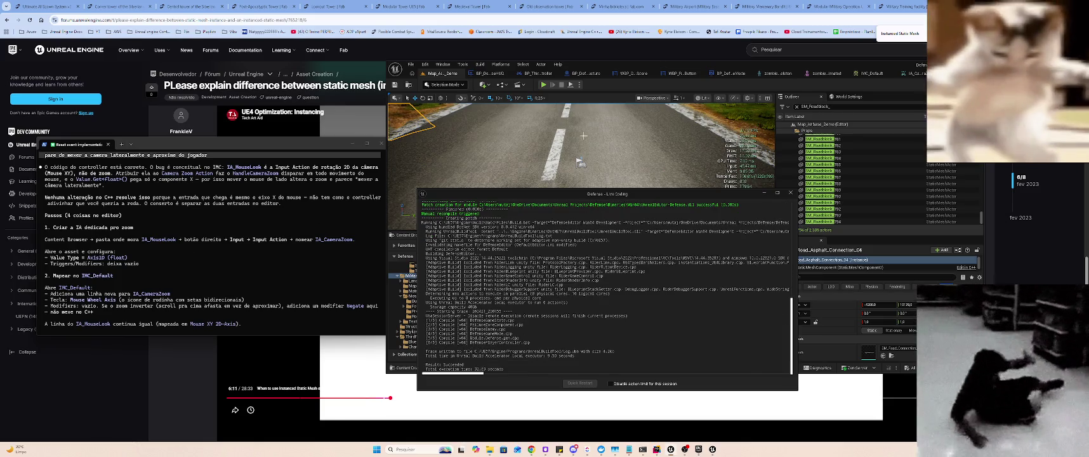
- Open the IA_CameraZoom asset, move the Live Coding window aside, and reread the terminal's steps
left_click(907, 72)
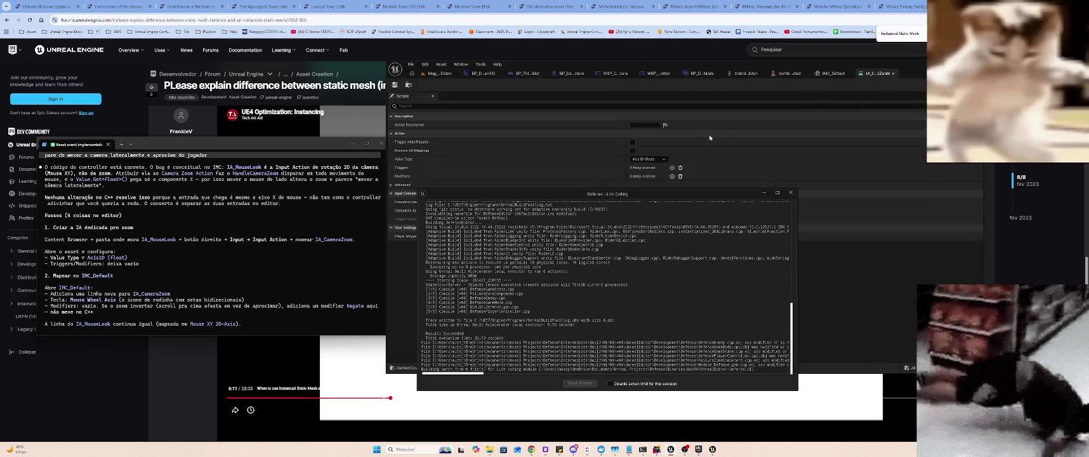
mouse_move(638, 197)
left_mouse_down()
mouse_move(803, 240)
mouse_move(692, 246)
left_mouse_up()
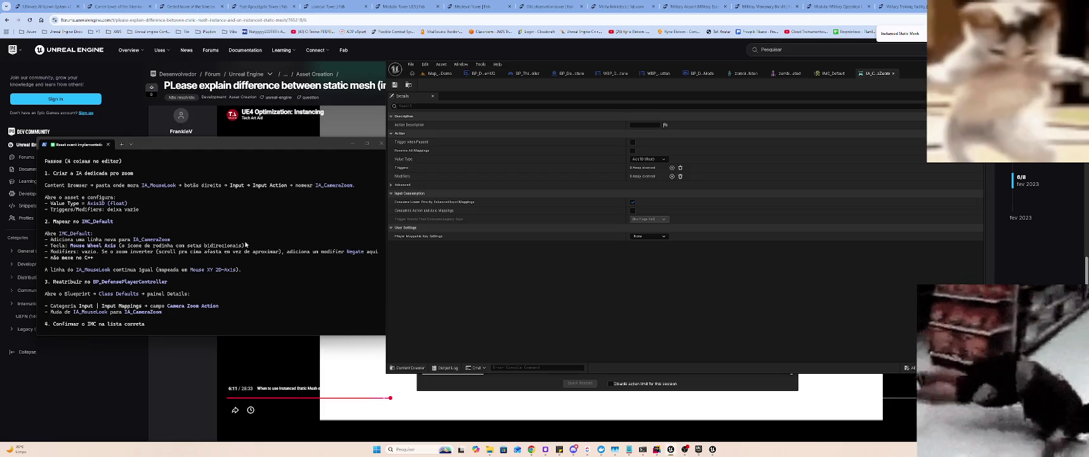
scroll(247, 257, "down", 5)
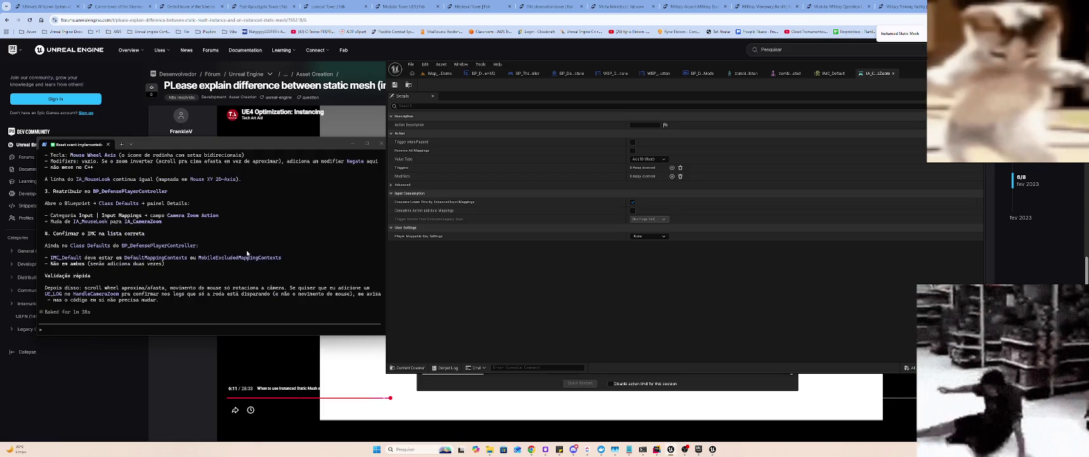
scroll(247, 246, "up", 6)
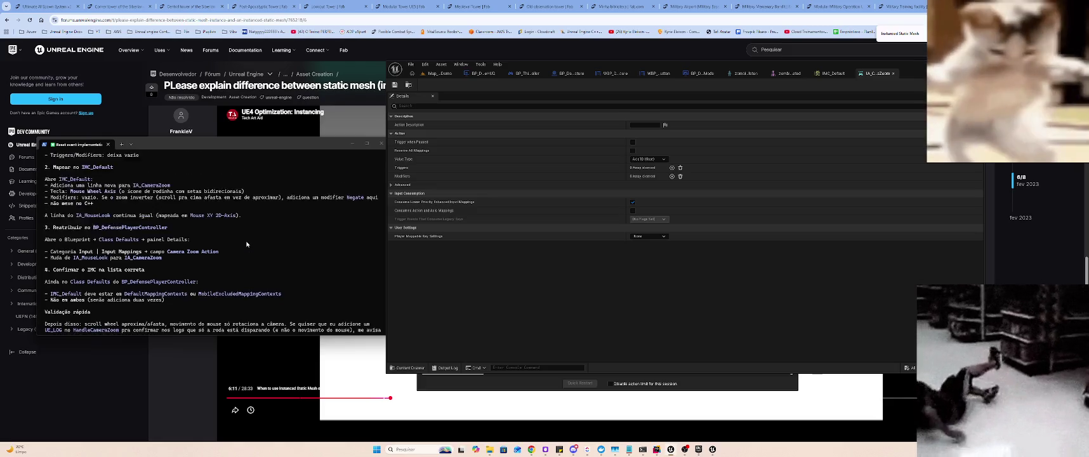
scroll(247, 235, "down", 2)
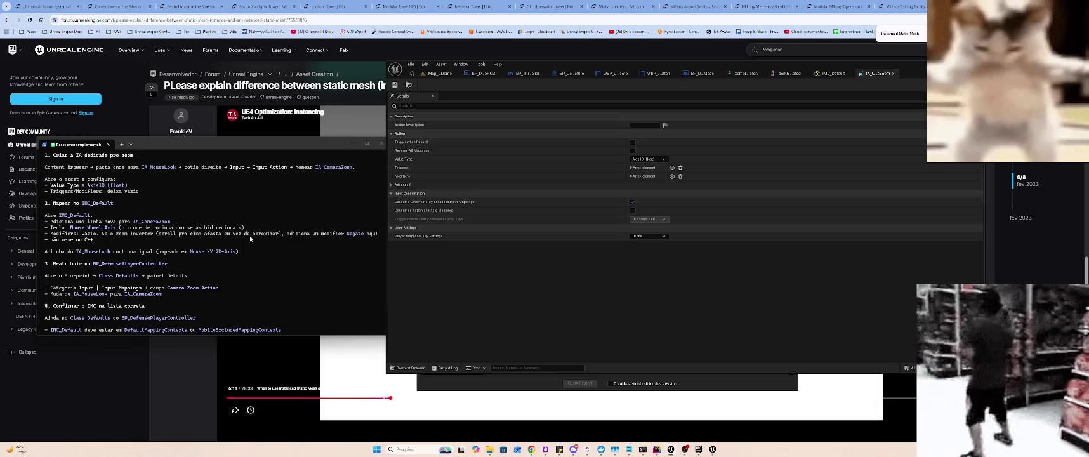
- Check the level's game mode and controller settings, then return to BP_ThirdPersonPlayerController
left_click(484, 73)
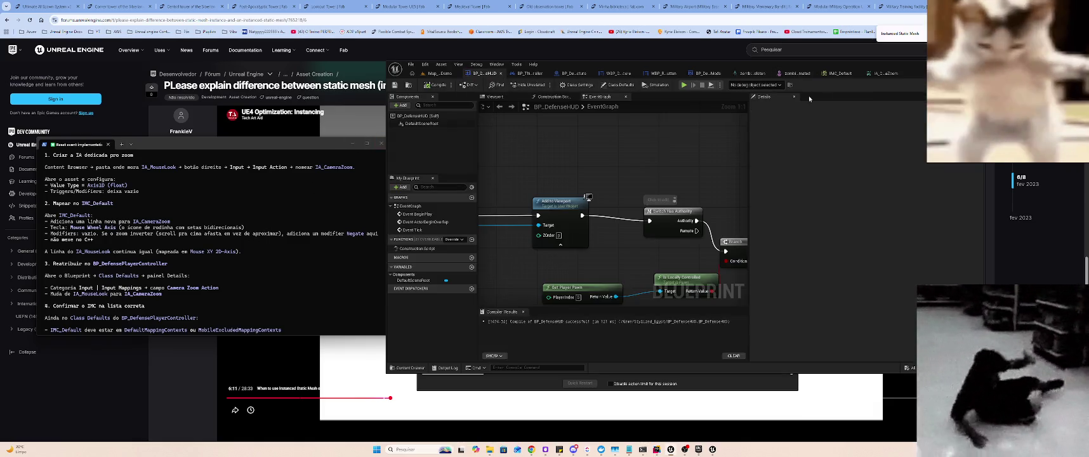
left_click(527, 75)
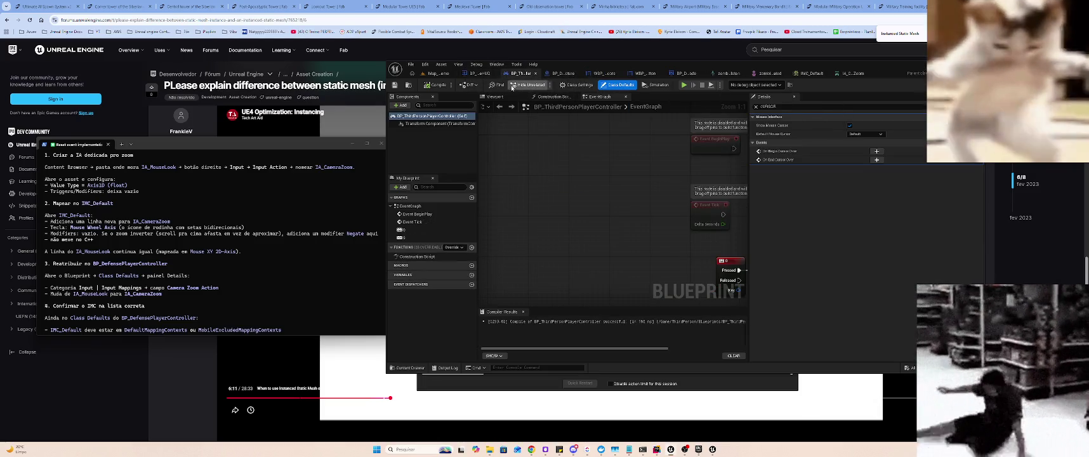
left_click(438, 74)
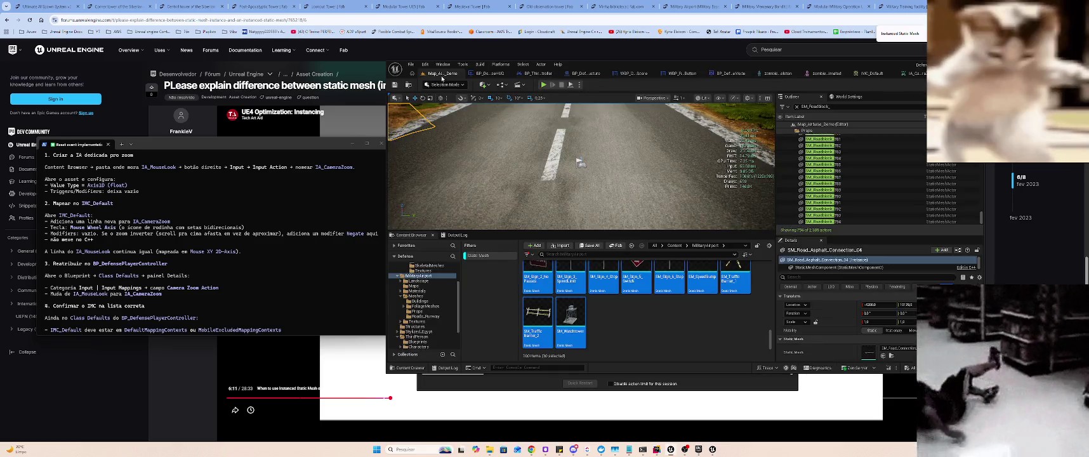
scroll(432, 299, "up", 3)
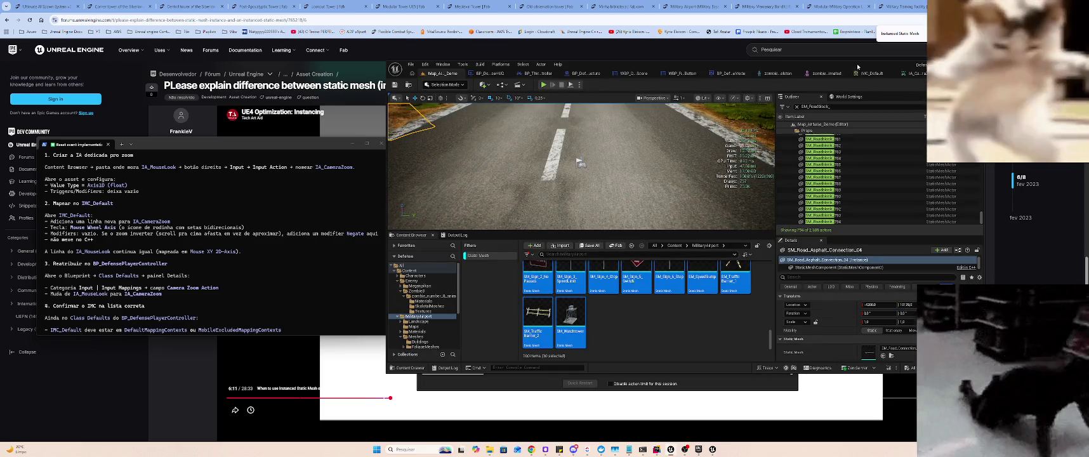
left_click(847, 97)
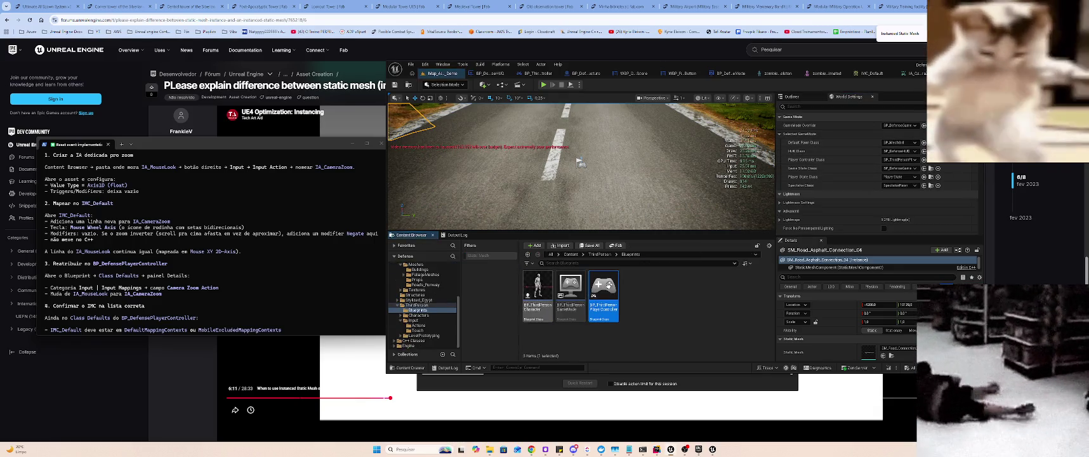
left_click(938, 160)
- Filter the controller's Class Defaults by 'Input' and set Camera Zoom Action to IA_CameraZoom
left_click(618, 84)
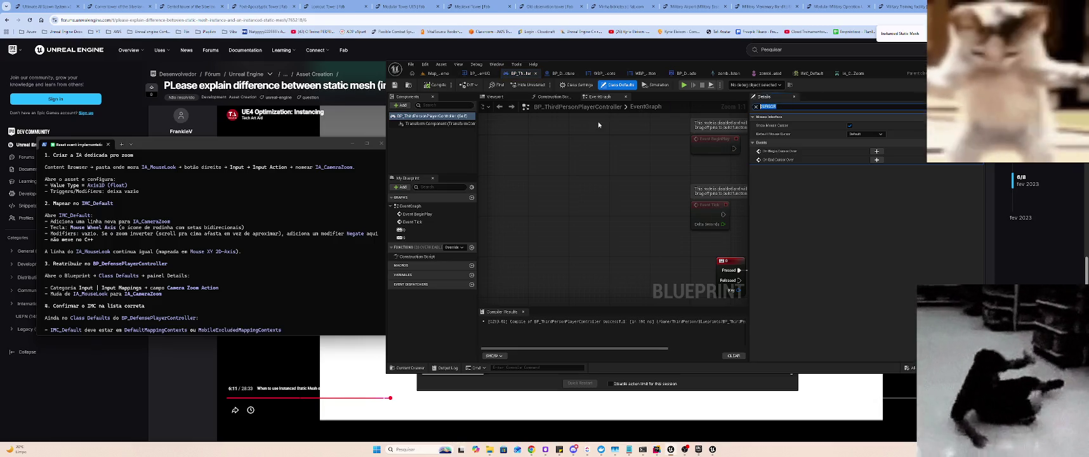
type("Gameplay co")
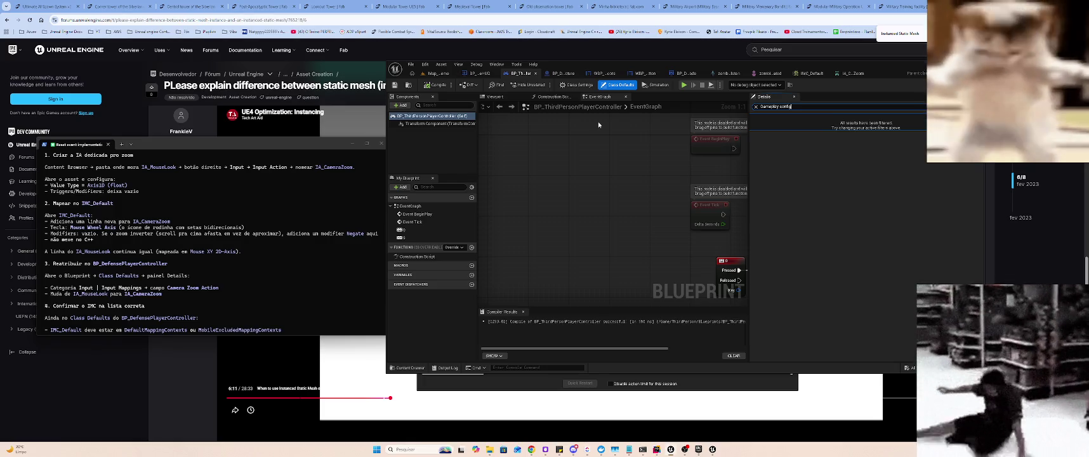
type("nfig")
key("ctrl+a")
key("BackSpace")
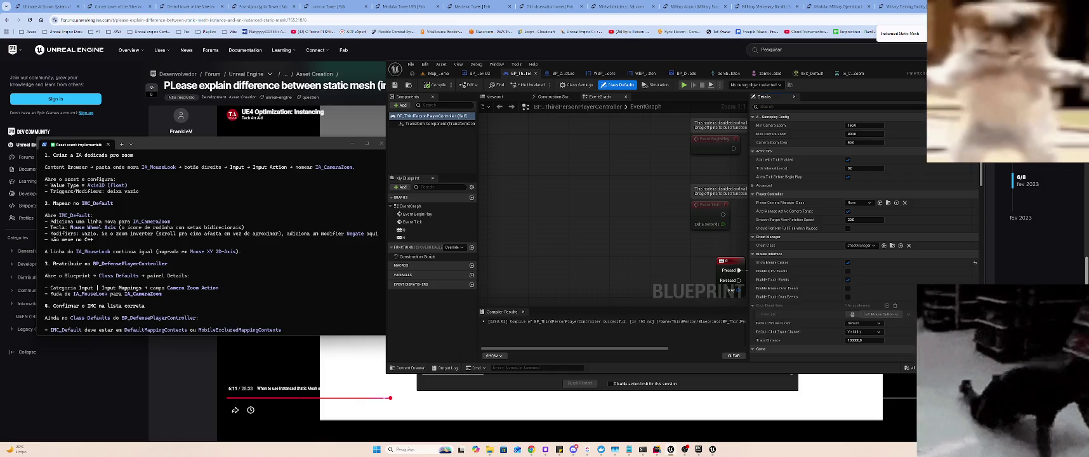
left_click(780, 108)
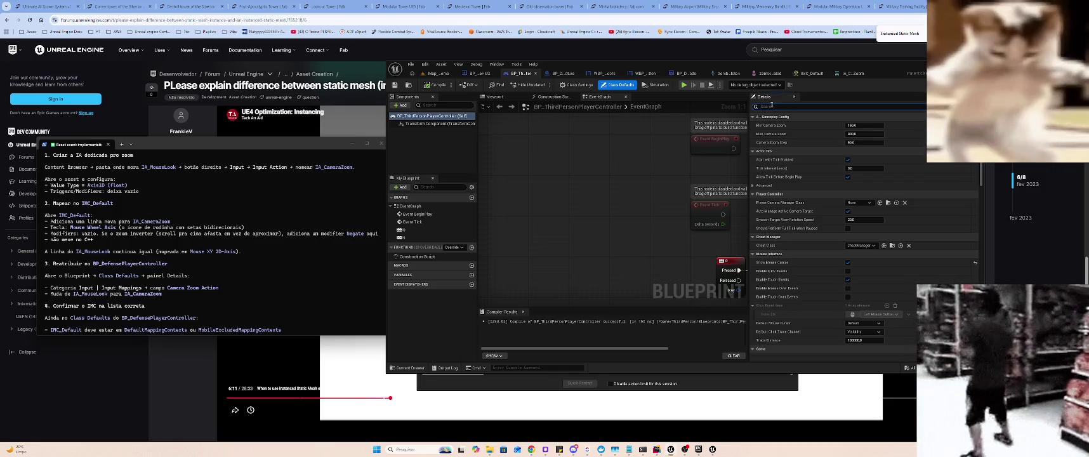
type("Input")
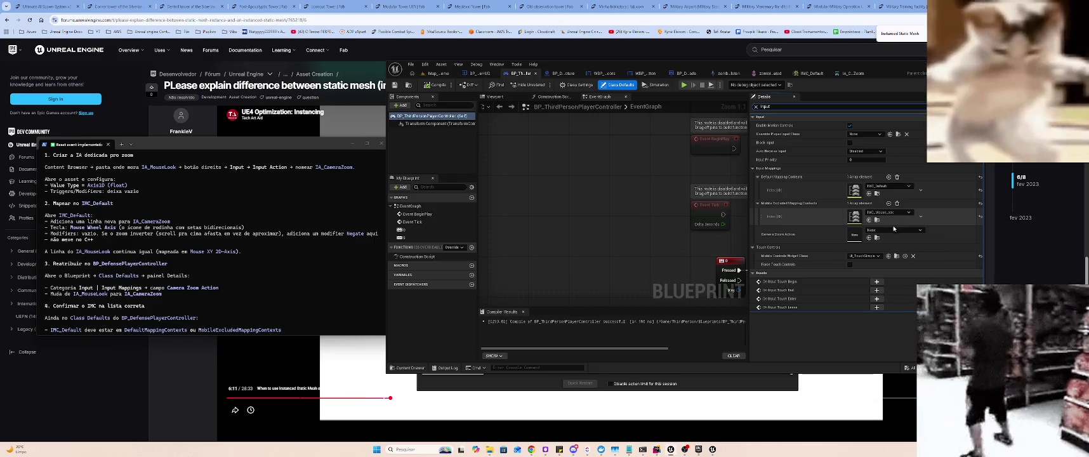
left_click(892, 230)
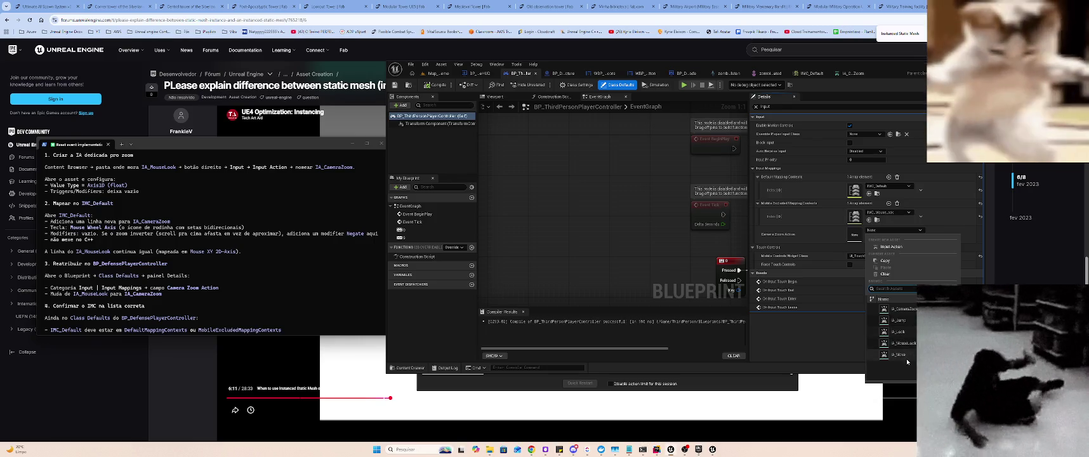
left_click(906, 308)
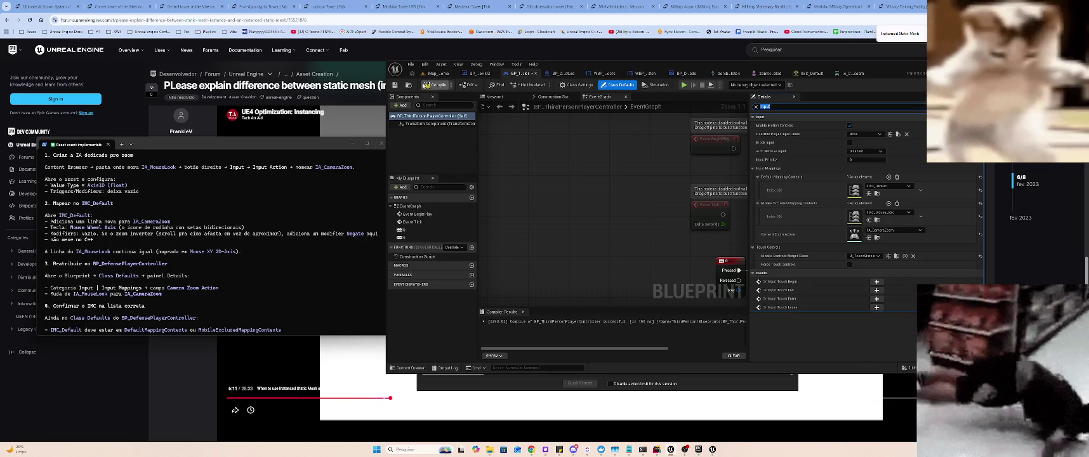
left_click(434, 74)
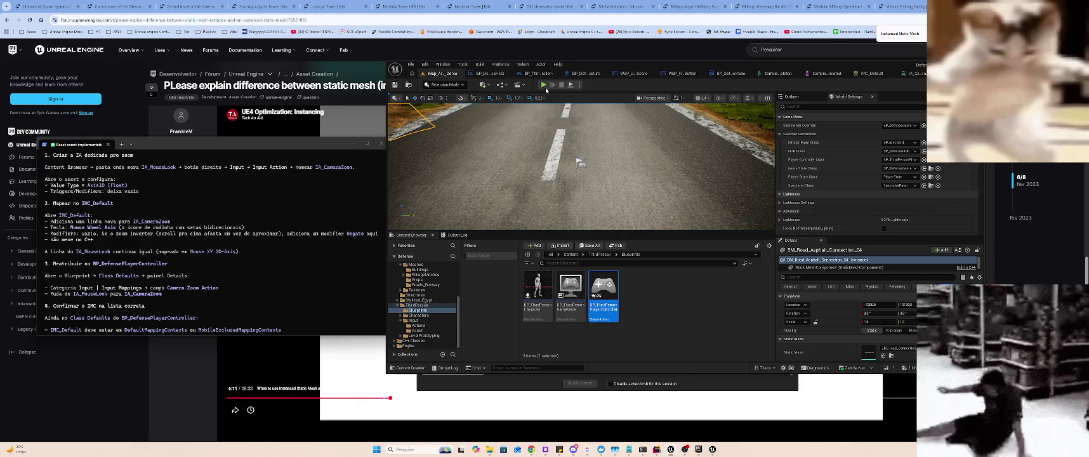
- Run and stop a Play-In-Editor test of the demo level, then open IMC_Default
left_click(543, 85)
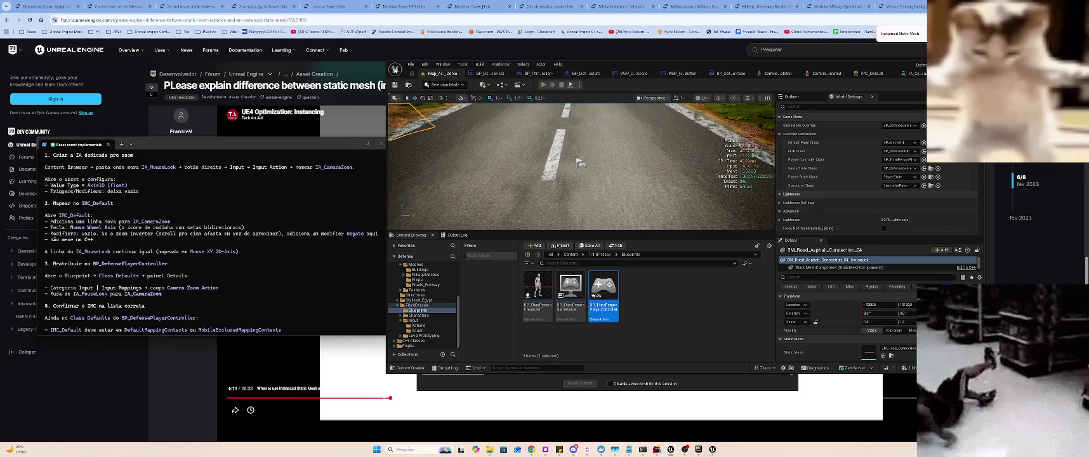
left_click(579, 176)
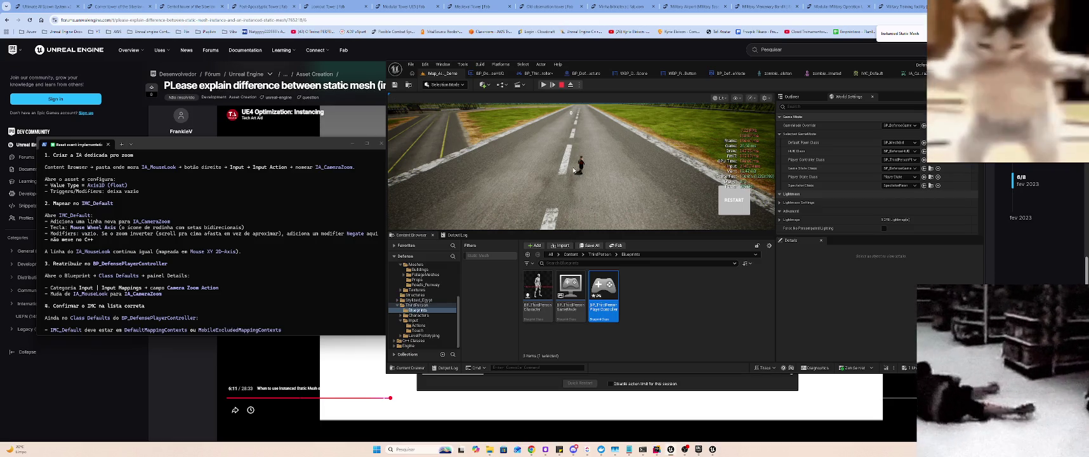
left_click(569, 160)
key("shift+F1")
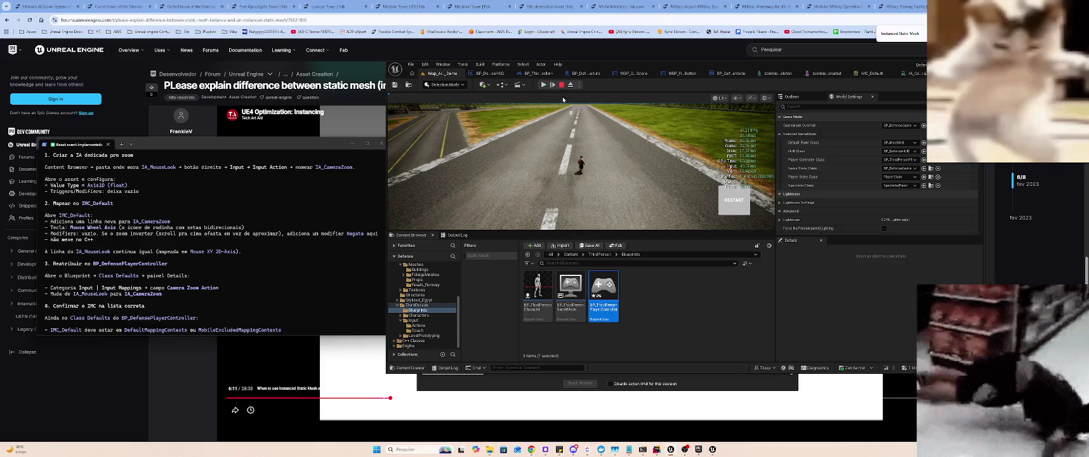
left_click(562, 87)
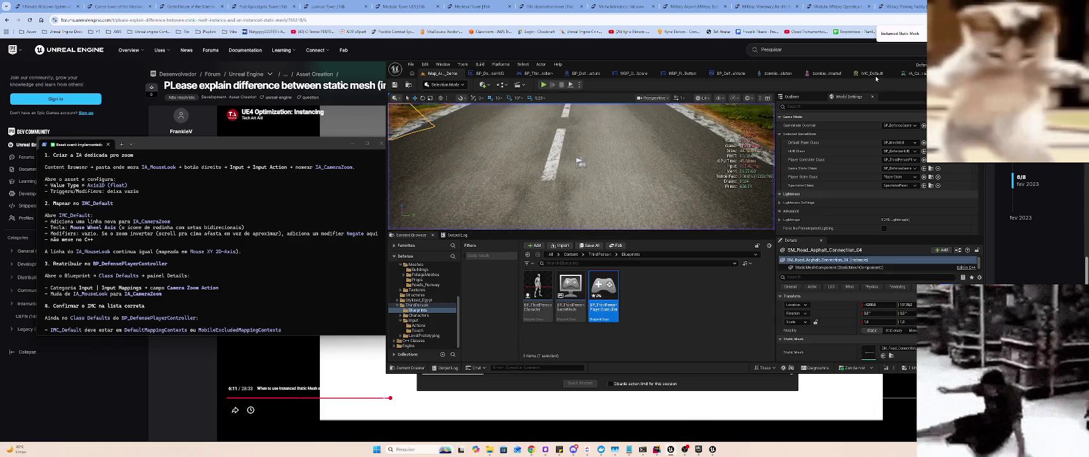
left_click(873, 77)
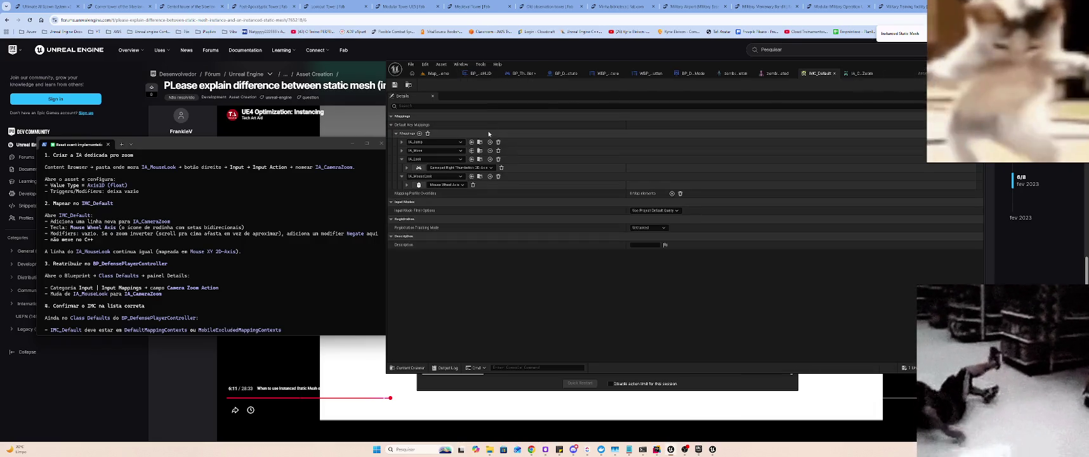
- Save all assets, open the ThirdPerson Input folder and IMC_Default, then start Play-In-Editor
left_click(436, 73)
key("ctrl+s")
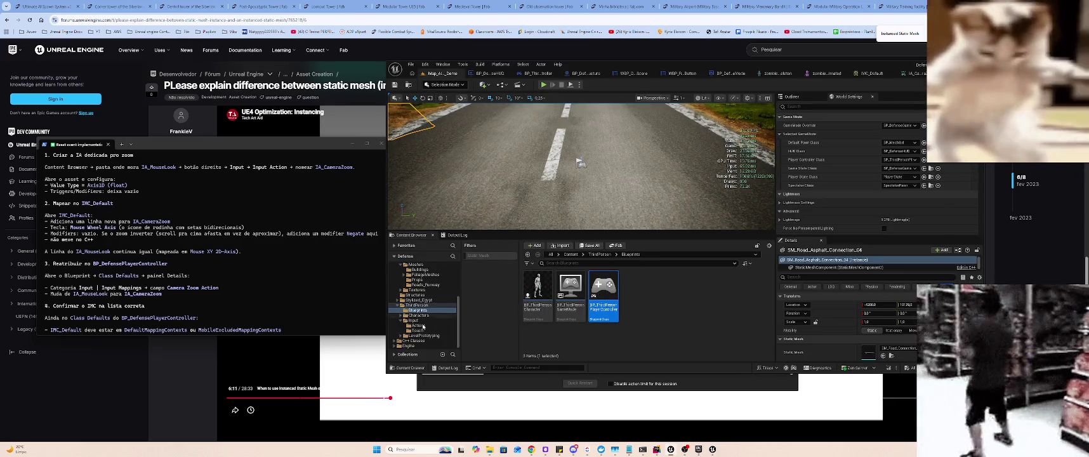
left_click(416, 320)
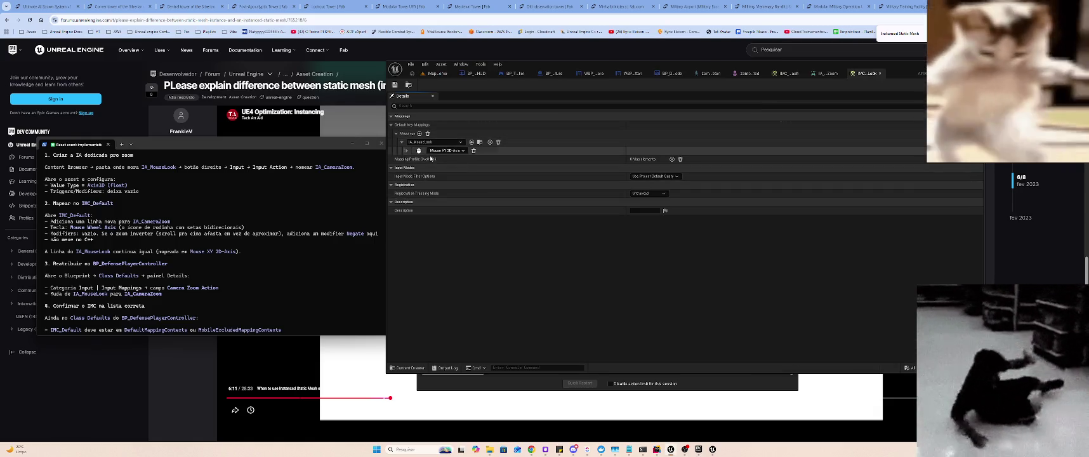
left_click(434, 73)
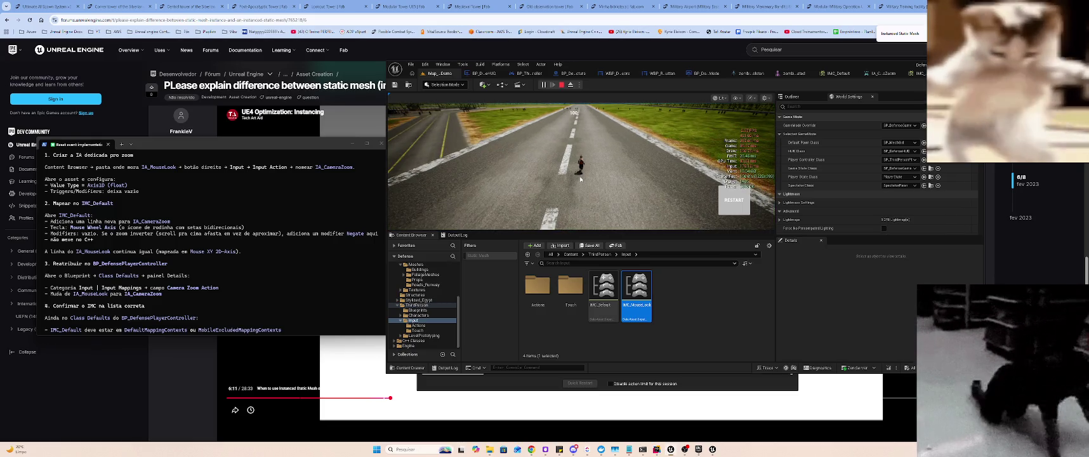
key("Escape")
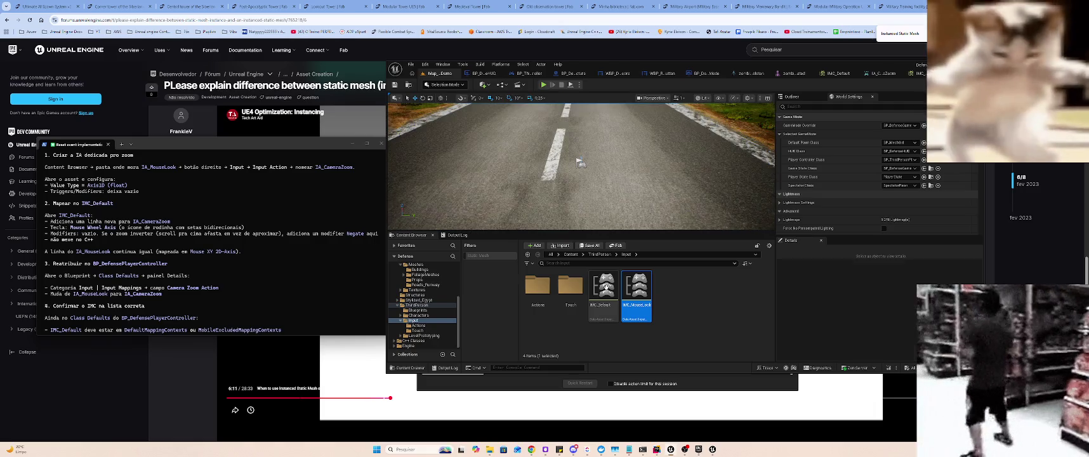
double_click(604, 289)
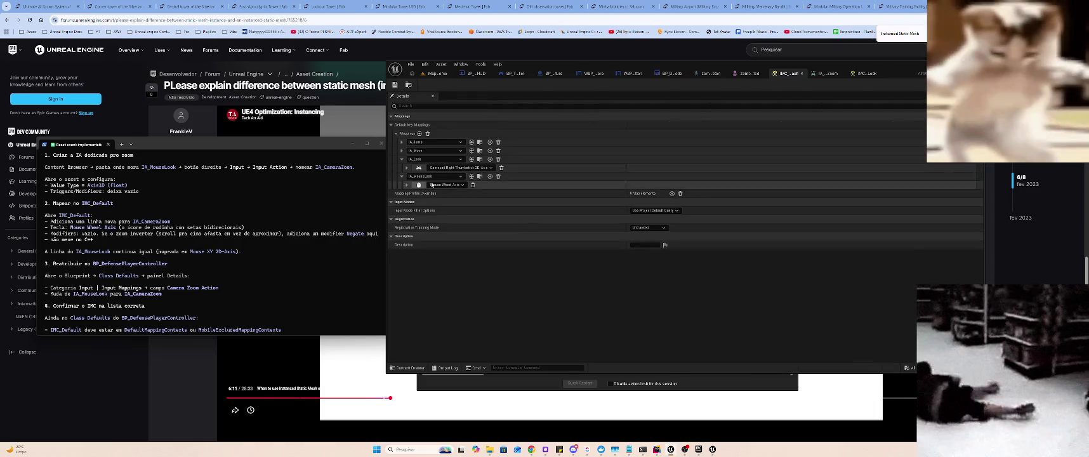
left_click(444, 73)
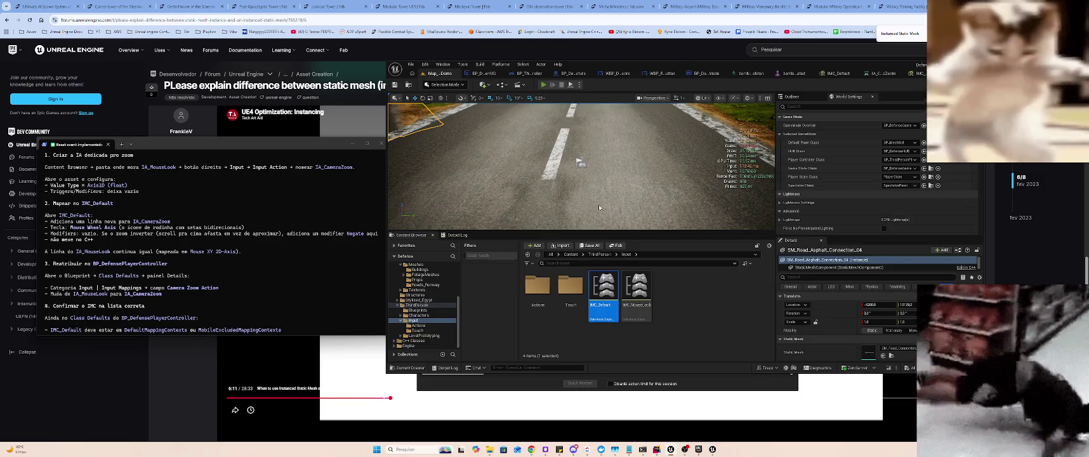
key("alt+p")
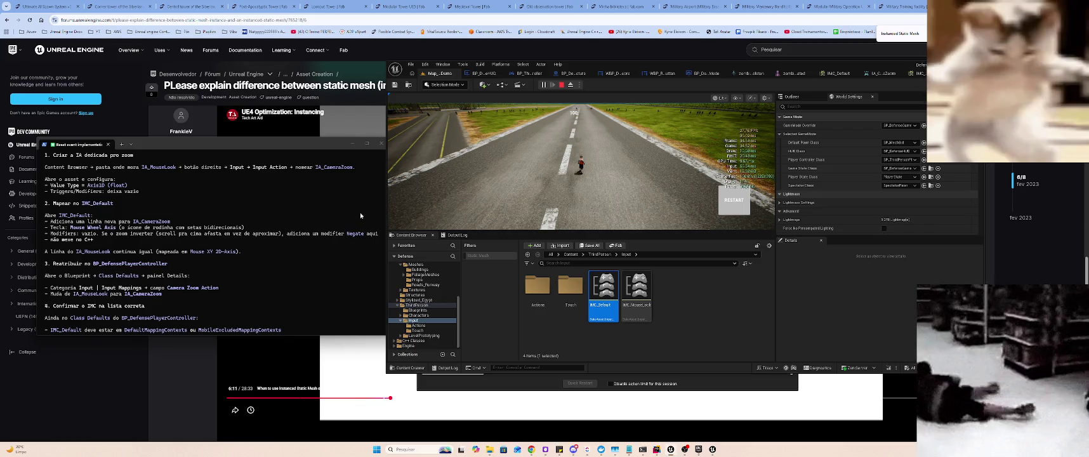
- Inspect IMC_MouseLook and IMC_Default, then return to the map and enter 'Instanced Static Mesh'
double_click(633, 289)
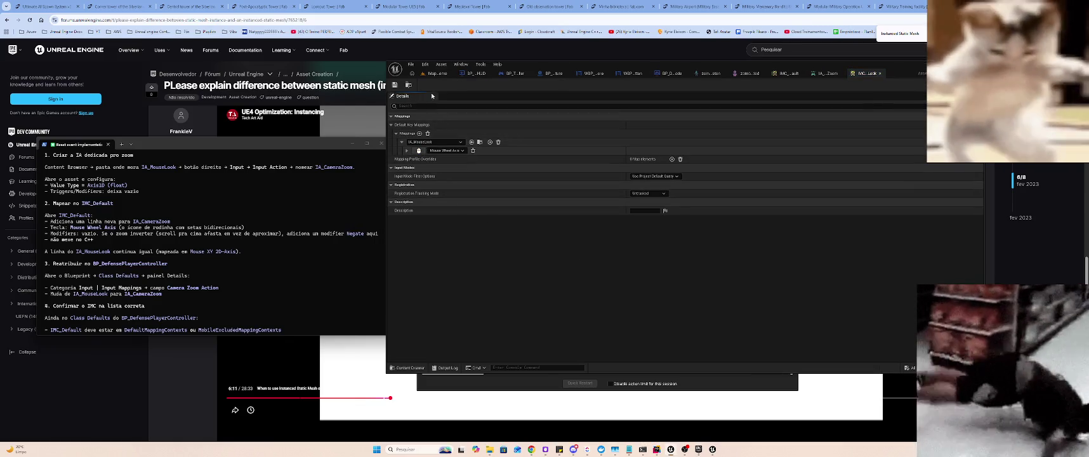
left_click(787, 73)
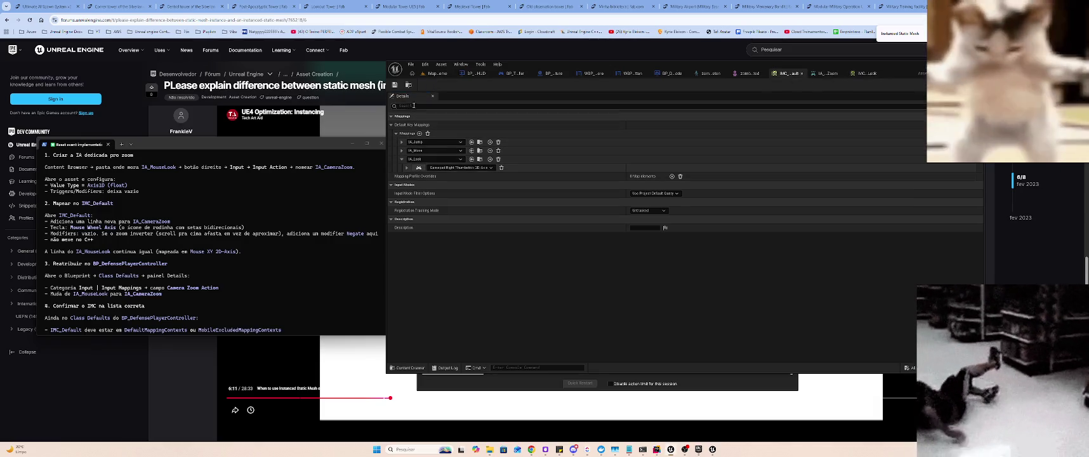
left_click(431, 74)
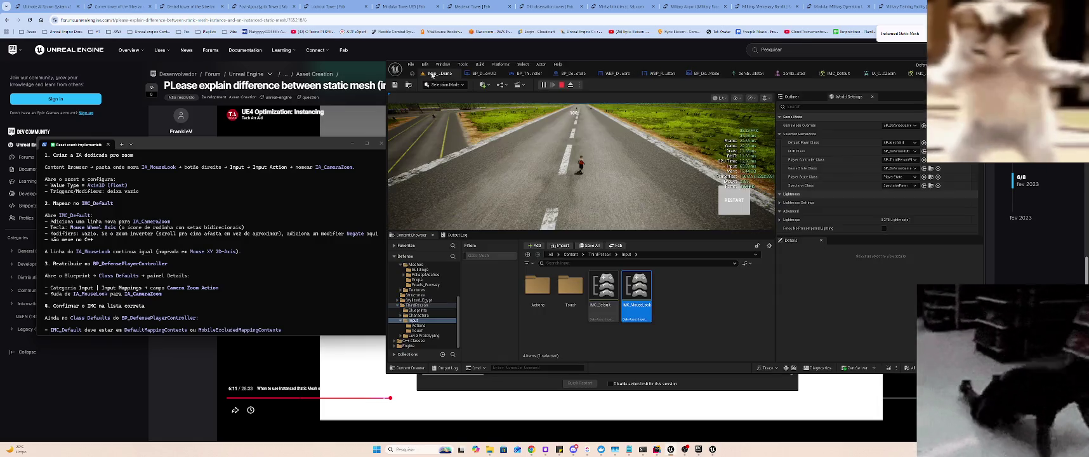
type("Instanced Static Mesh")
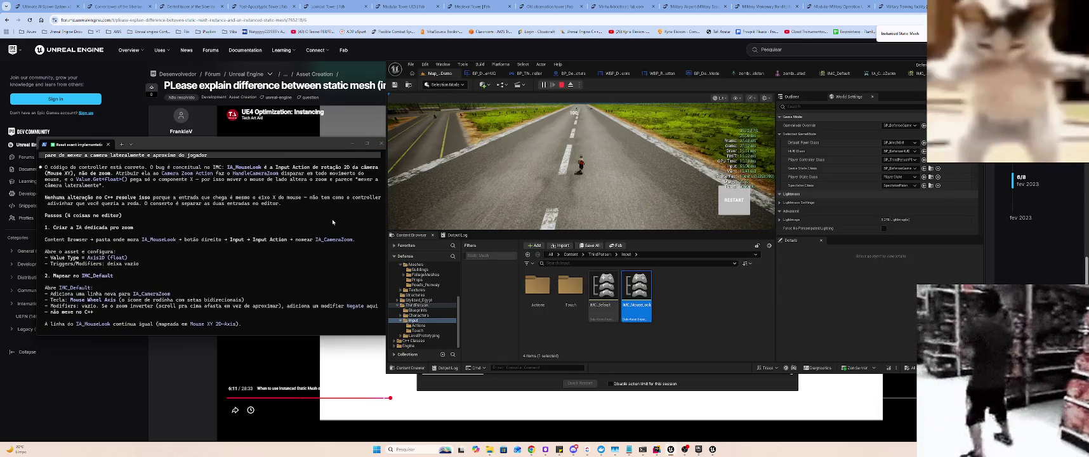
scroll(324, 222, "up", 5)
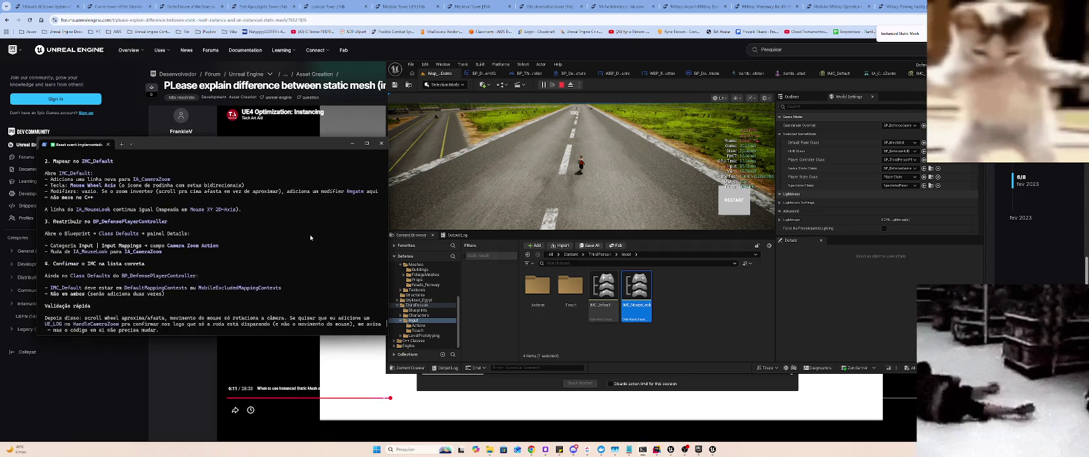
scroll(321, 230, "up", 2)
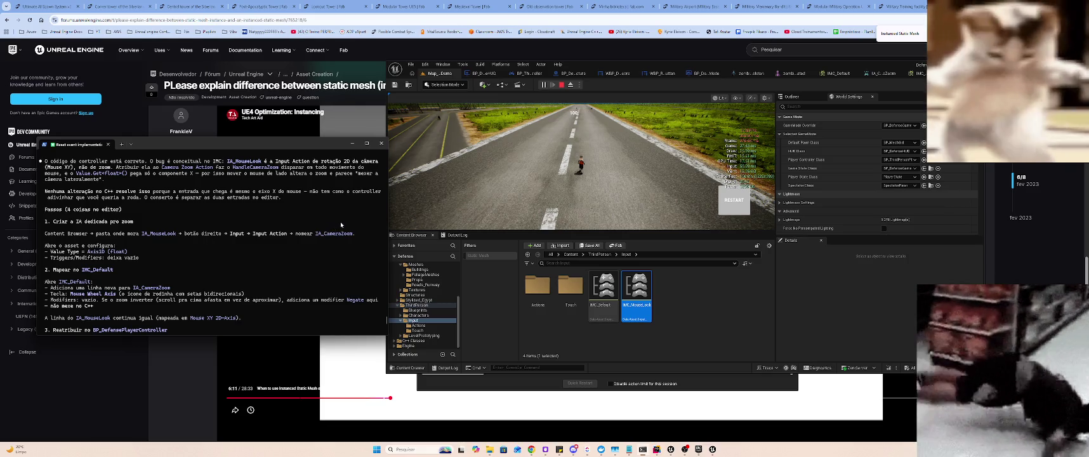
scroll(339, 222, "up", 2)
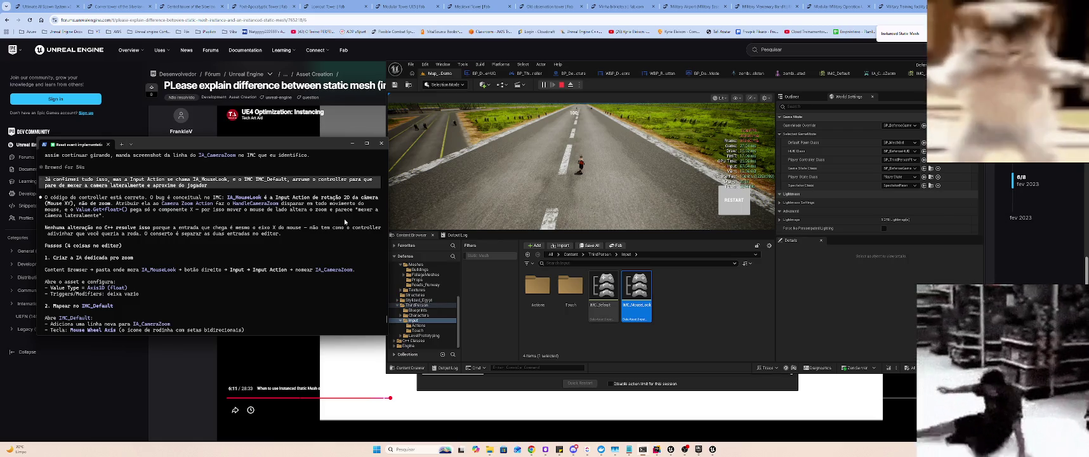
left_click(697, 293)
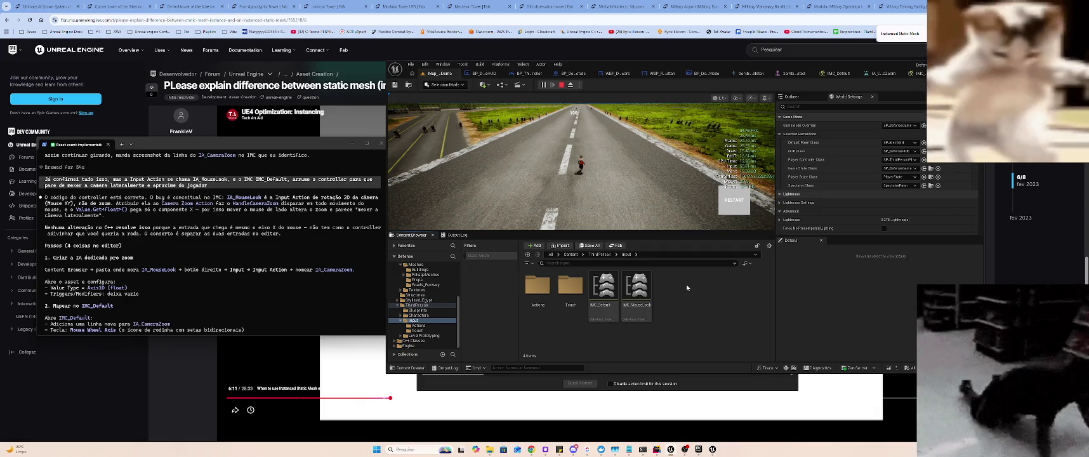
- Remap IMC_MouseLook's Mouse Wheel Axis entry from IA_MouseLook to IA_CameraZoom
double_click(538, 286)
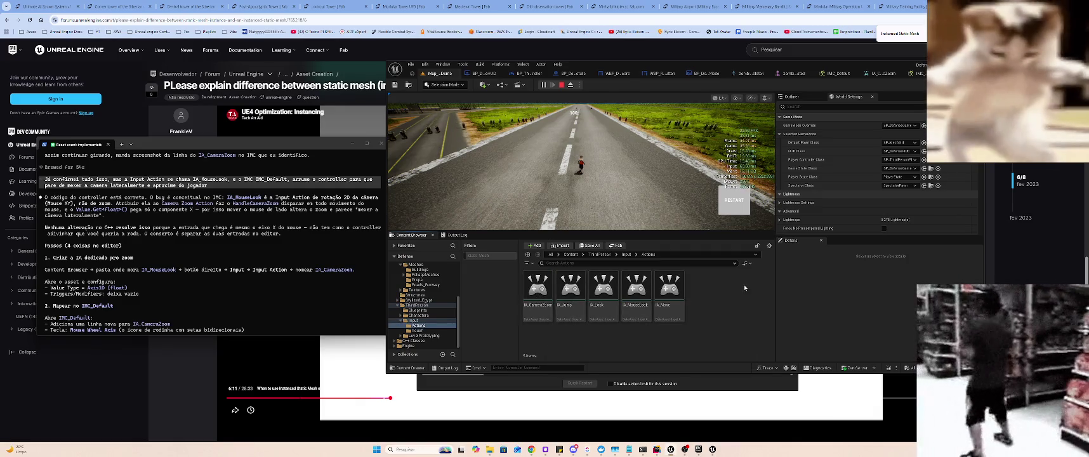
mouse_move(536, 292)
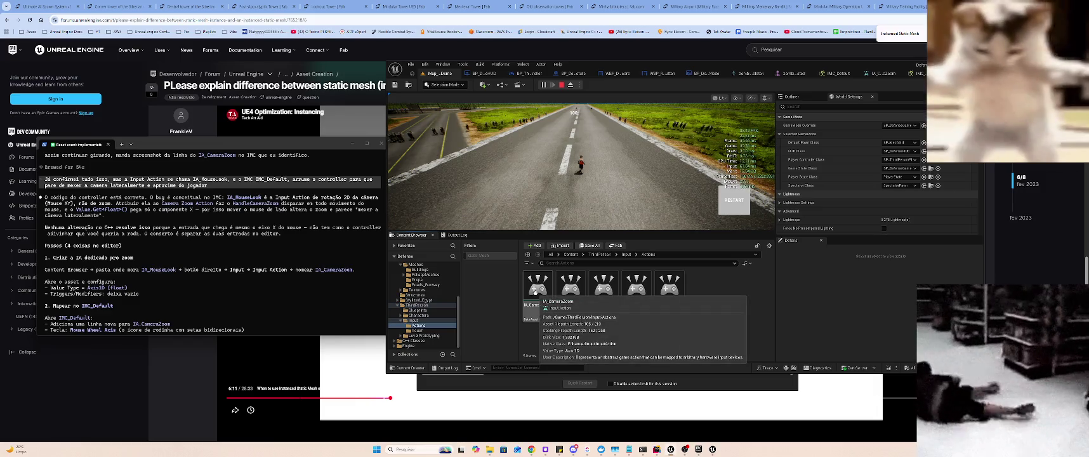
left_click(917, 73)
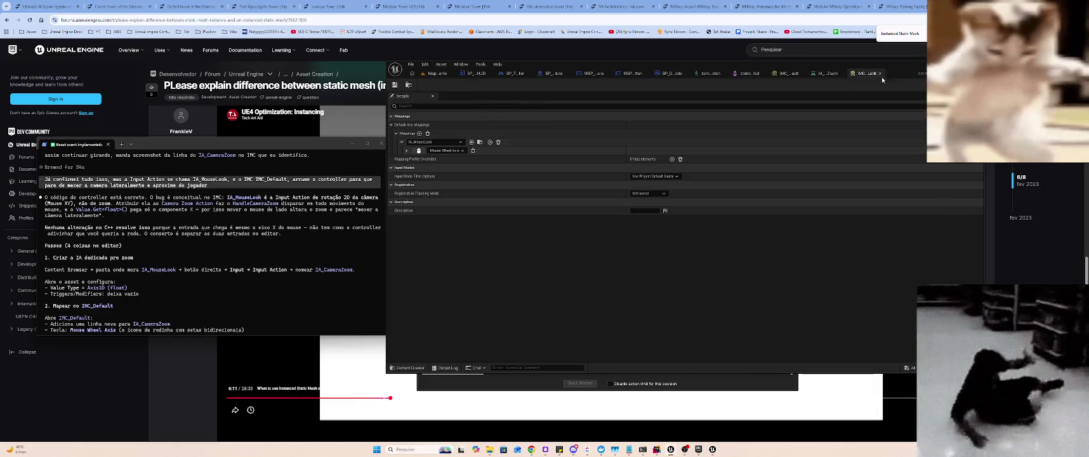
left_click(445, 141)
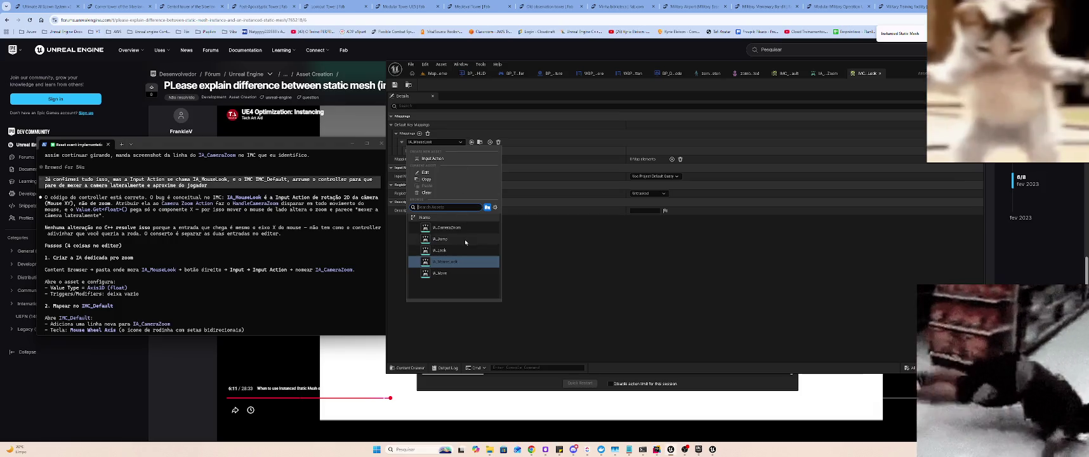
left_click(468, 227)
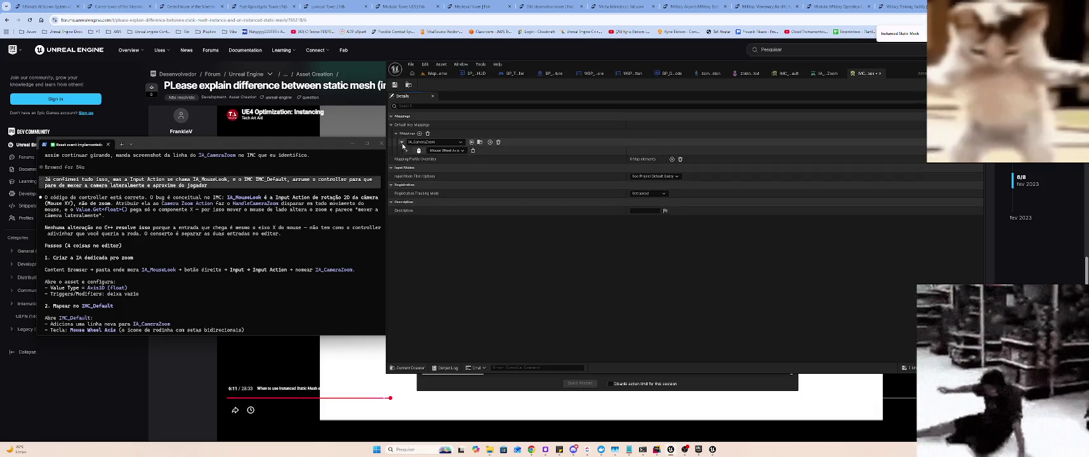
left_click(438, 73)
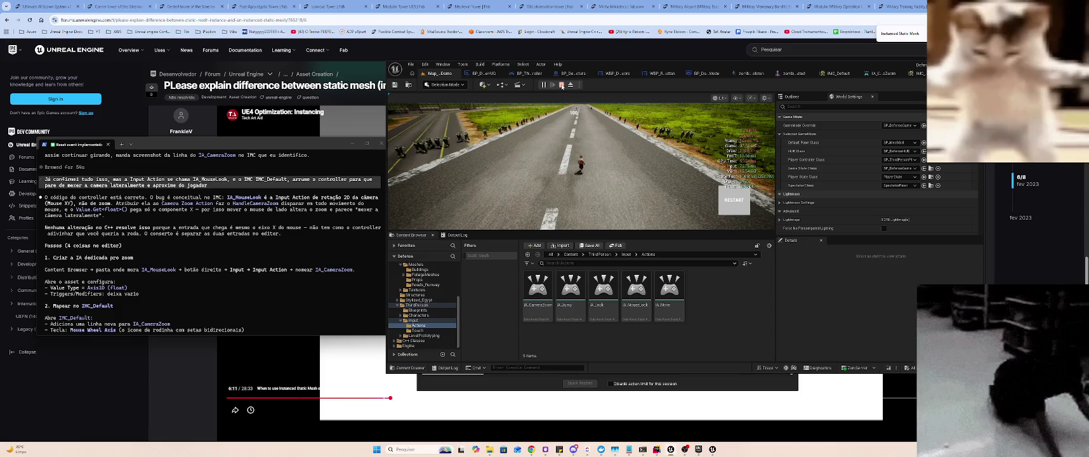
- Restart the play session to test the camera zoom, then stop it
left_click(561, 85)
left_click(543, 85)
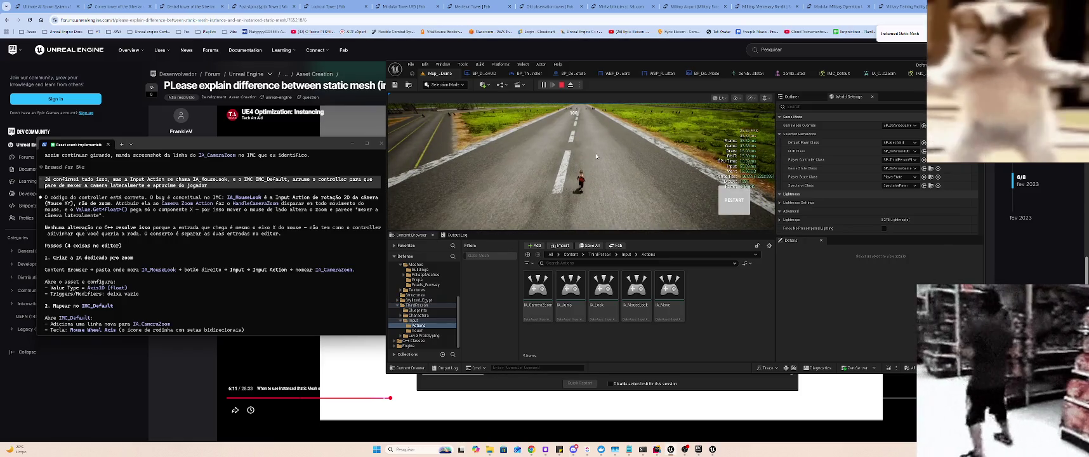
key("Escape")
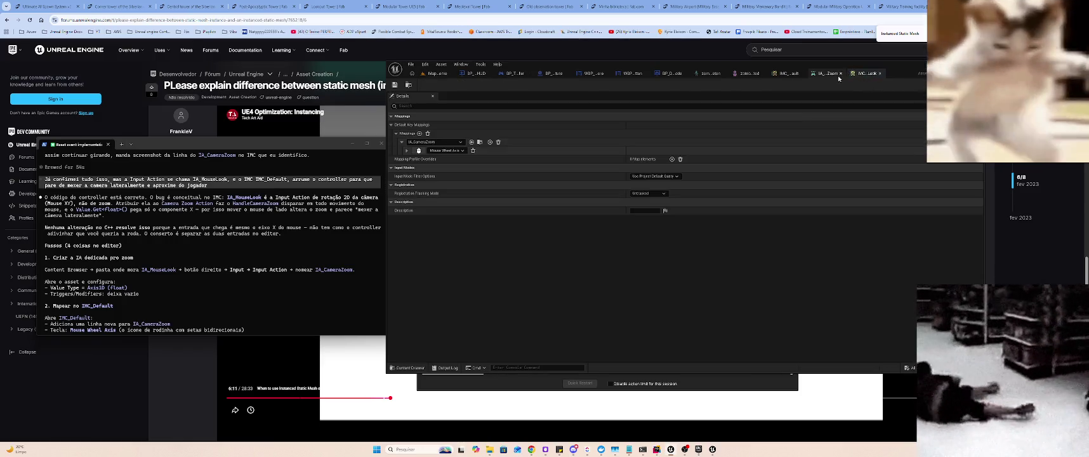
- Clear the player controller's Input filter, select Min Camera Zoom, and return to the Map_Demo level
left_click(659, 75)
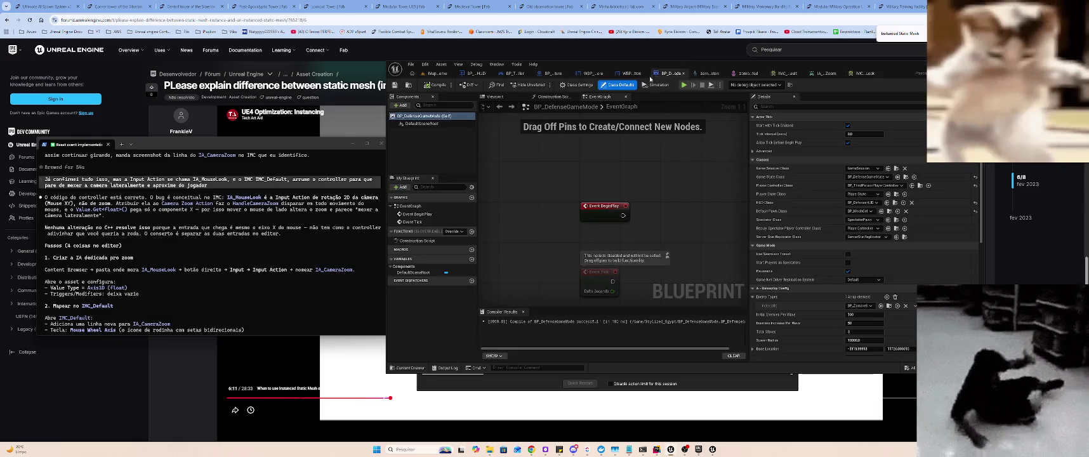
left_click(630, 73)
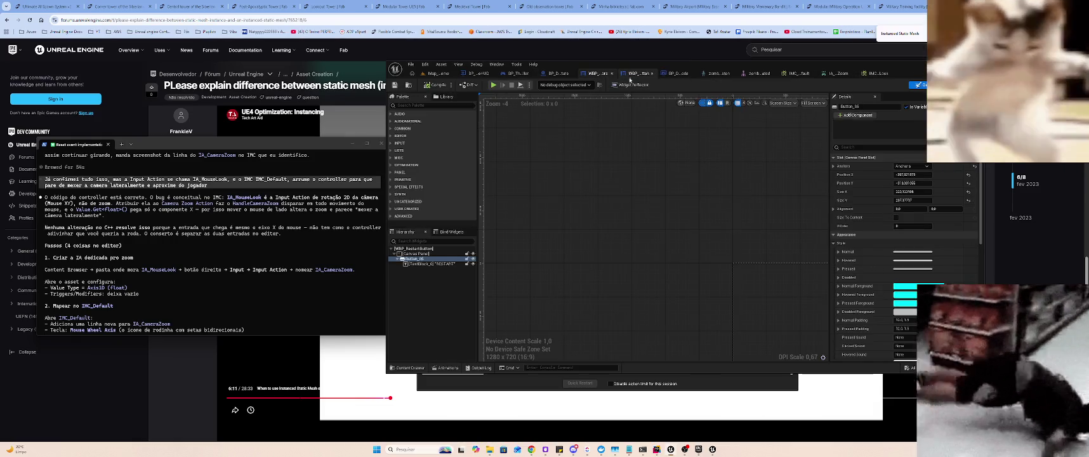
left_click(676, 74)
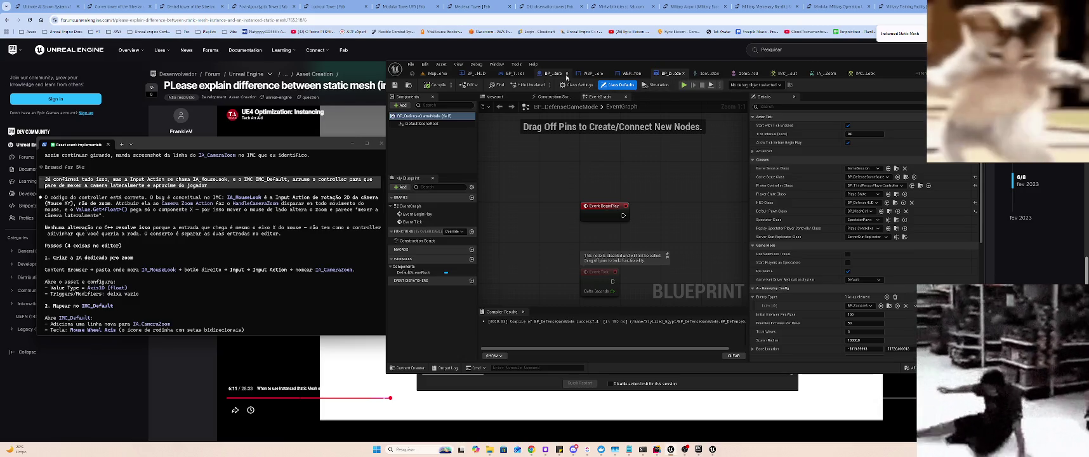
left_click(567, 74)
left_click(498, 73)
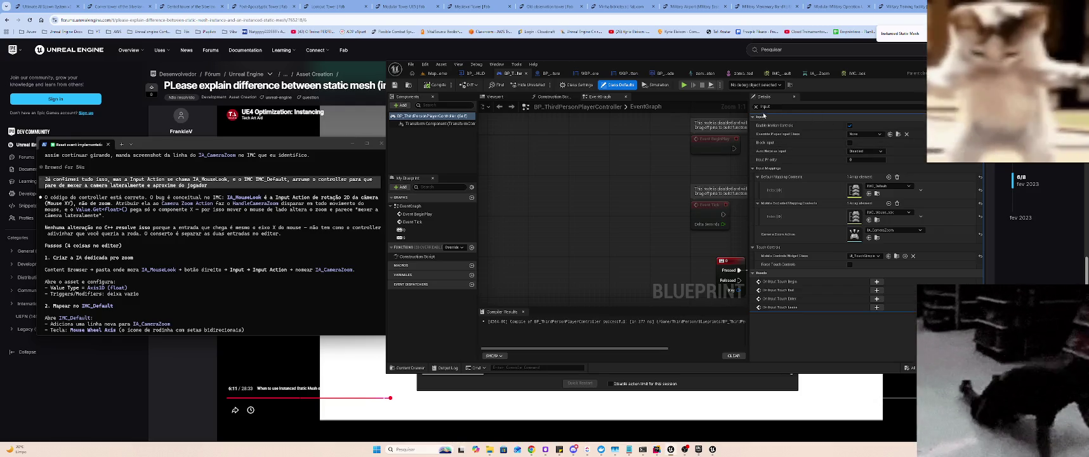
left_click(756, 107)
left_click(863, 125)
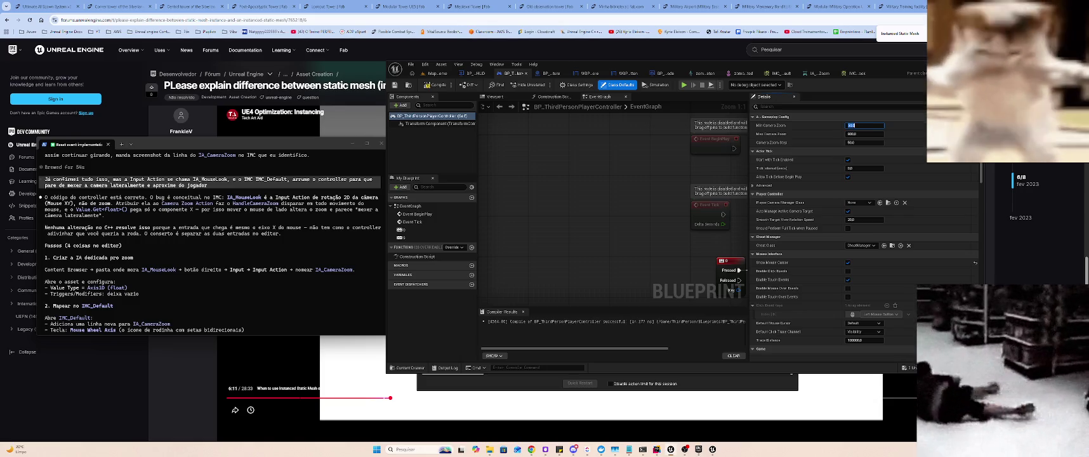
left_click(437, 73)
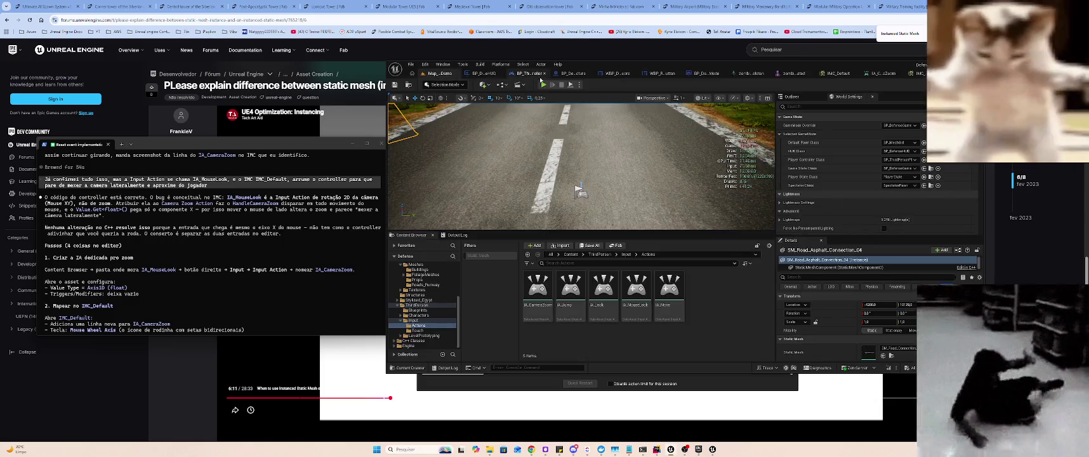
- Test-play the level, then use Browse to Asset to locate BP_MechGirl in the Content Browser
key("alt+p")
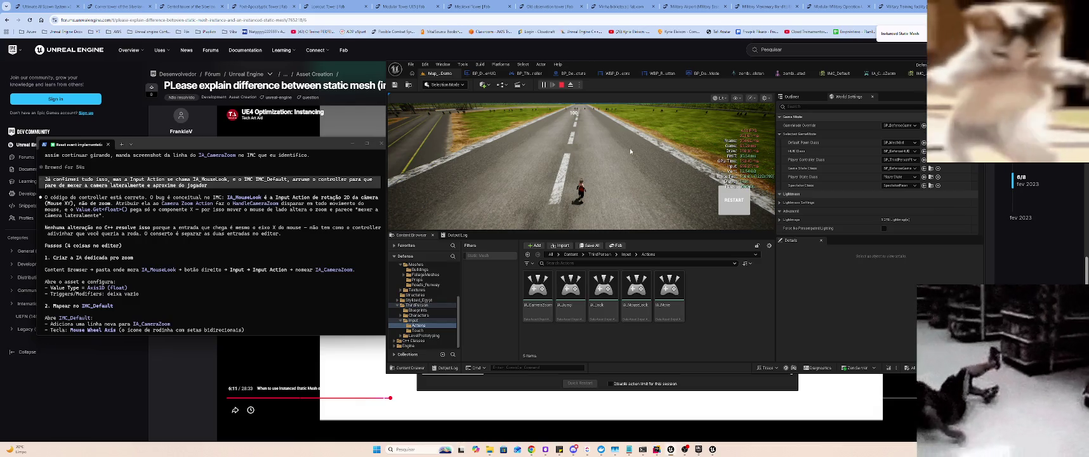
key("Escape")
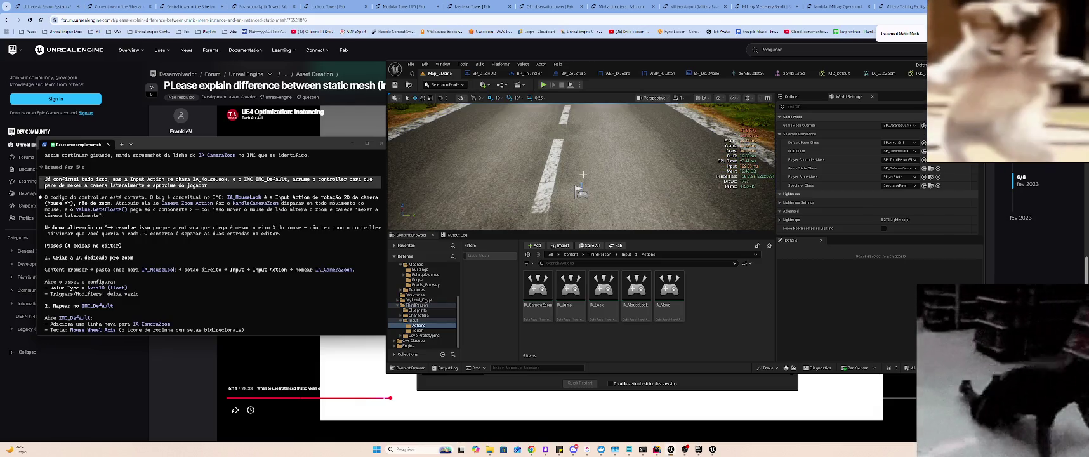
left_click(582, 173)
scroll(559, 166, "down", 10)
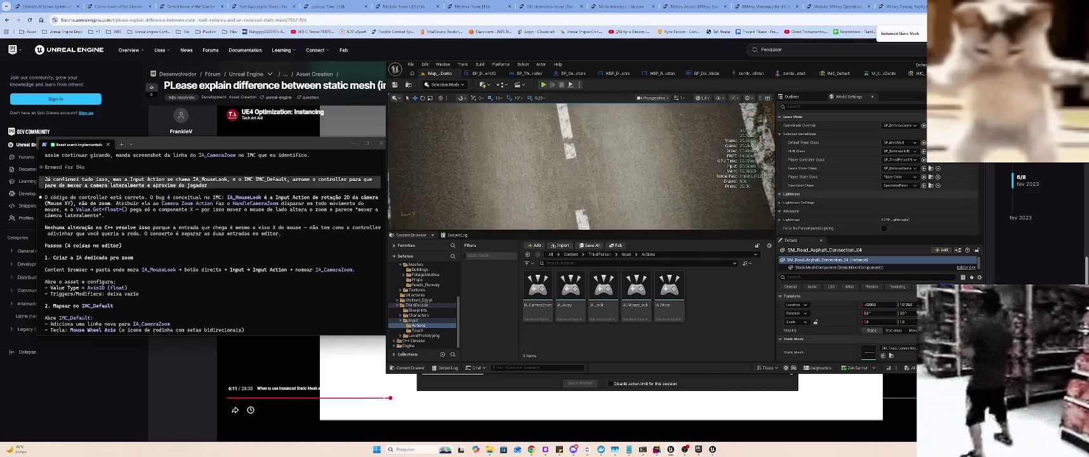
scroll(598, 152, "up", 5)
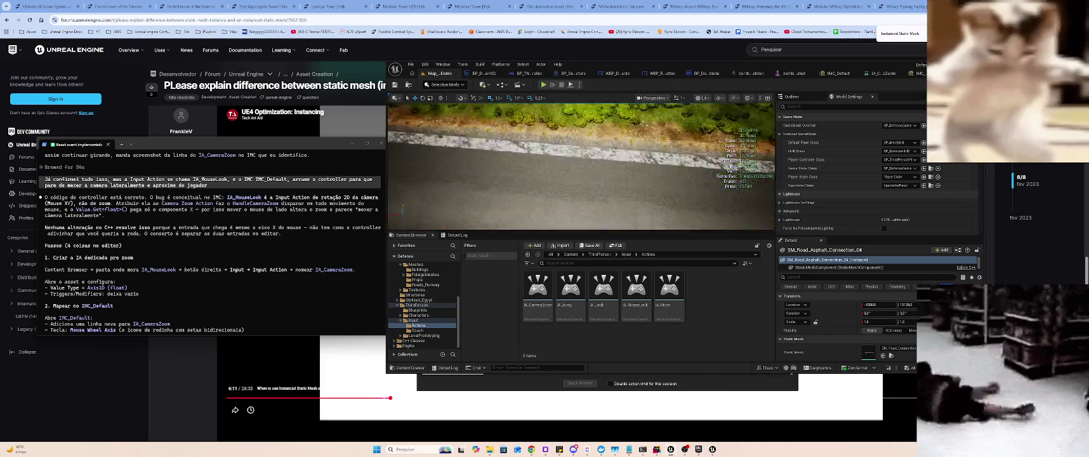
scroll(564, 141, "down", 5)
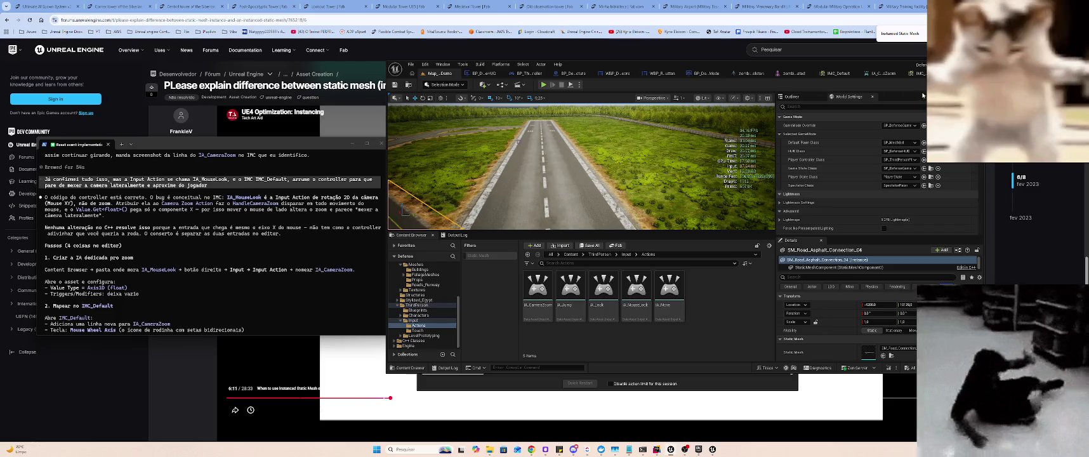
left_click(924, 142)
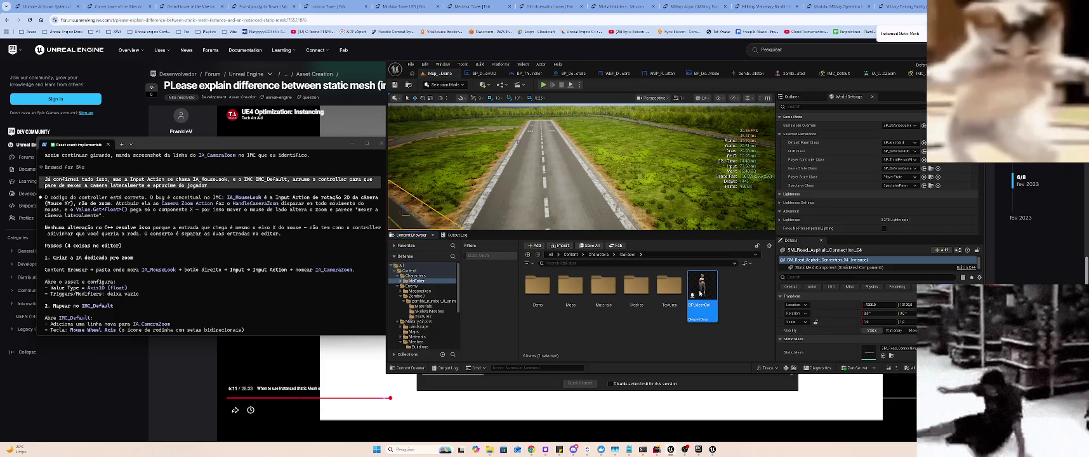
- Lower and tilt BP_MechGirl's FollowCamera in its Viewport, then compile the blueprint
key("Return")
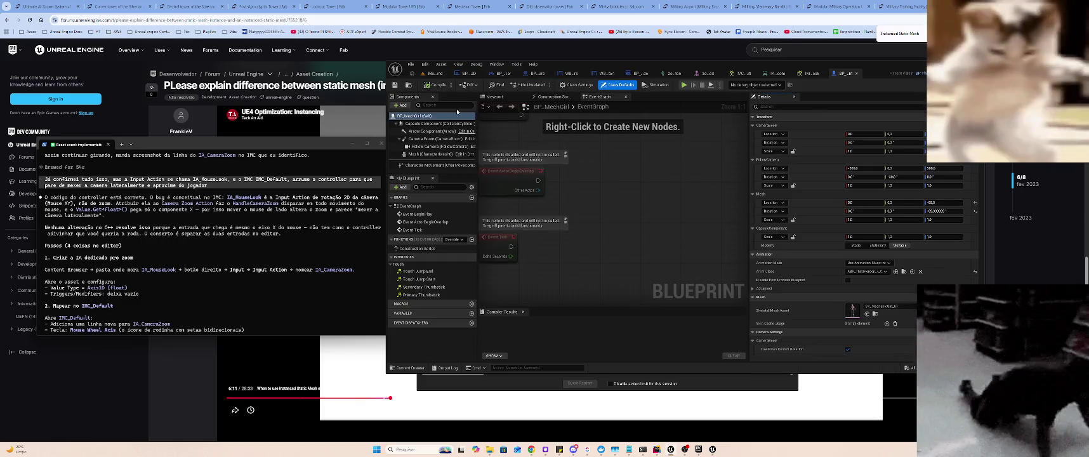
left_click(505, 97)
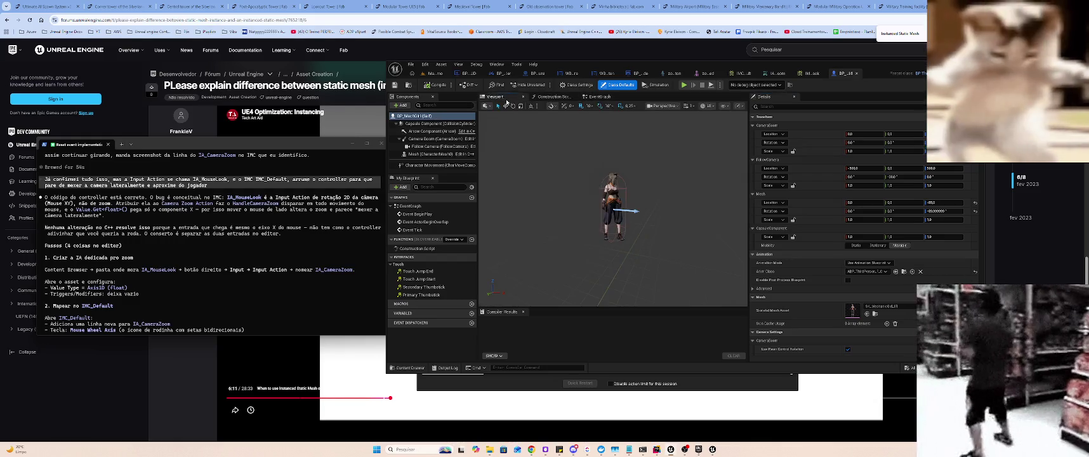
mouse_move(618, 213)
left_mouse_down()
mouse_move(528, 136)
mouse_move(550, 160)
left_mouse_up()
left_click(535, 132)
key("e")
left_click(436, 85)
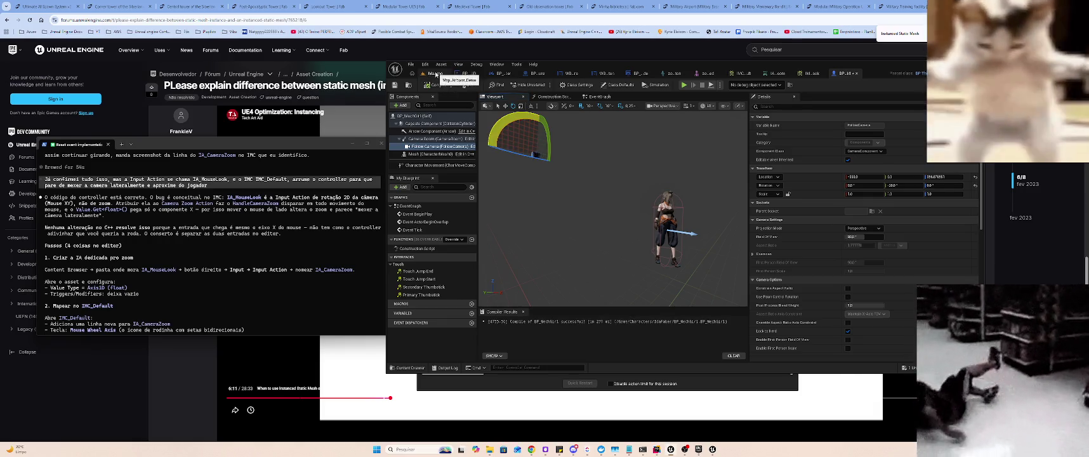
- Test-play the level with the new camera, then return to the BP_MechGirl editor
left_click(436, 74)
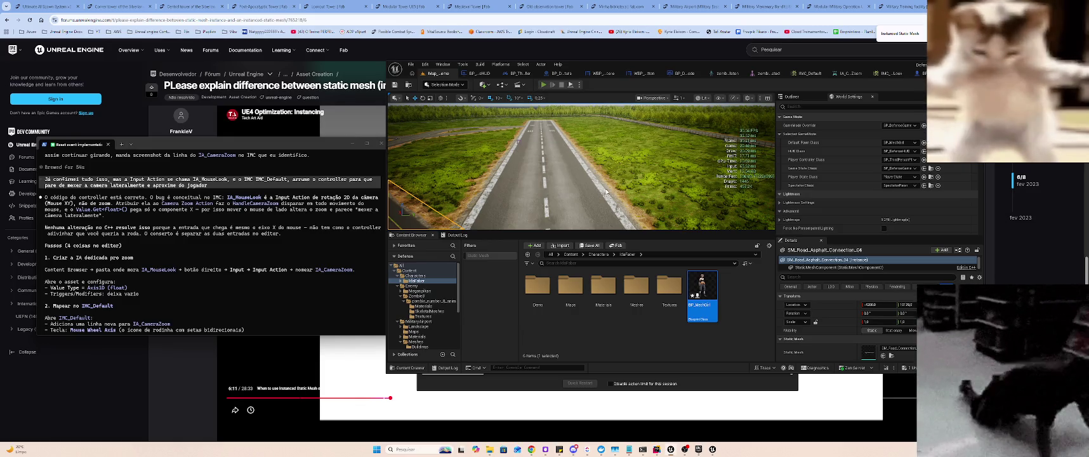
key("alt+p")
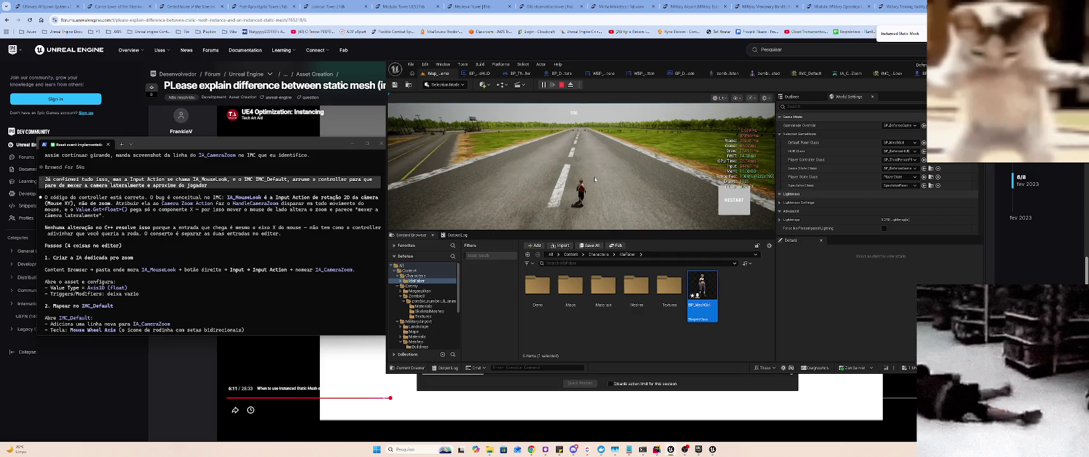
key("Escape")
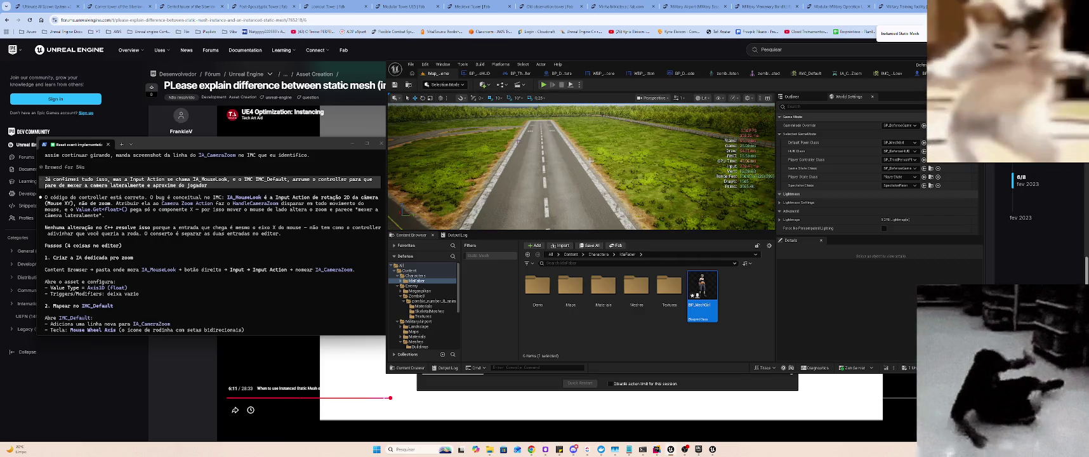
key("ctrl+Tab")
key("ctrl+Tab")
key("ctrl+Tab")
key("ctrl+Tab")
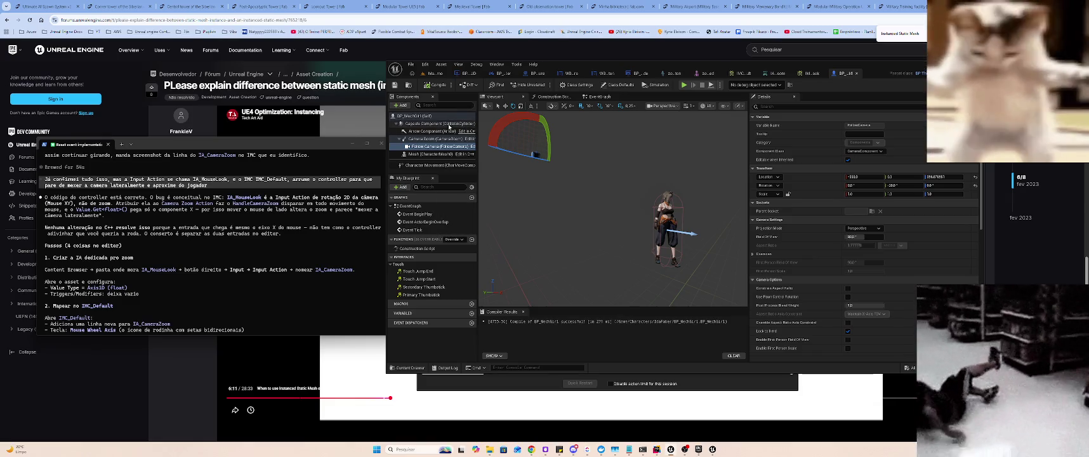
- Select the FollowCamera component, glancing at the CameraBoom's spring-arm settings along the way
left_click(443, 147)
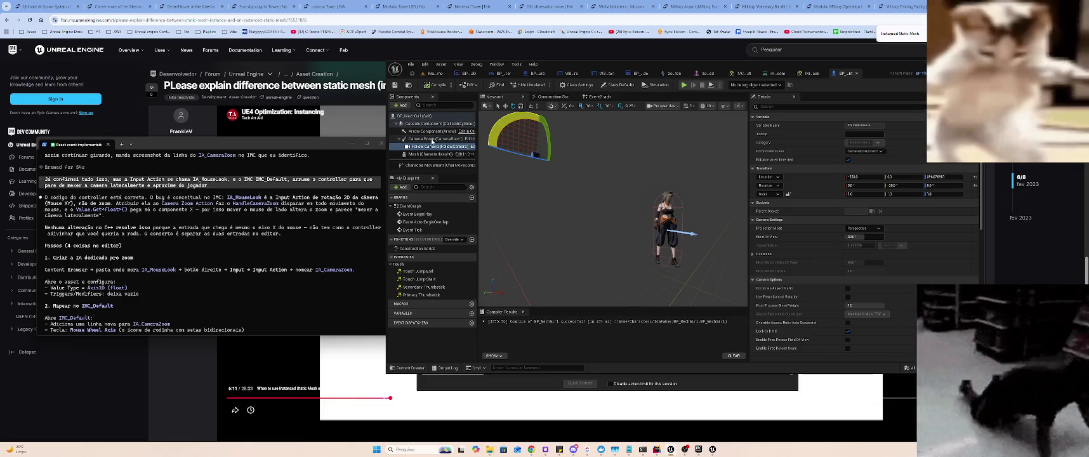
left_click(438, 138)
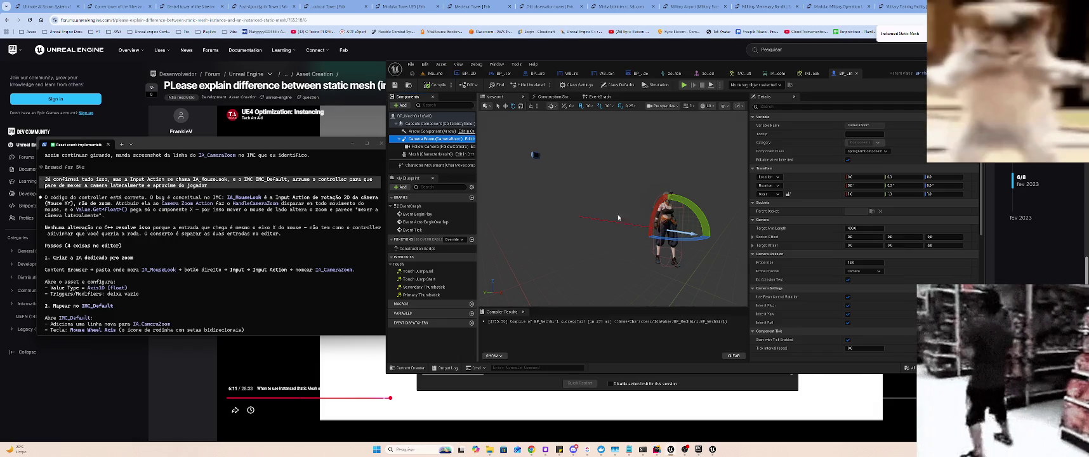
left_click(435, 147)
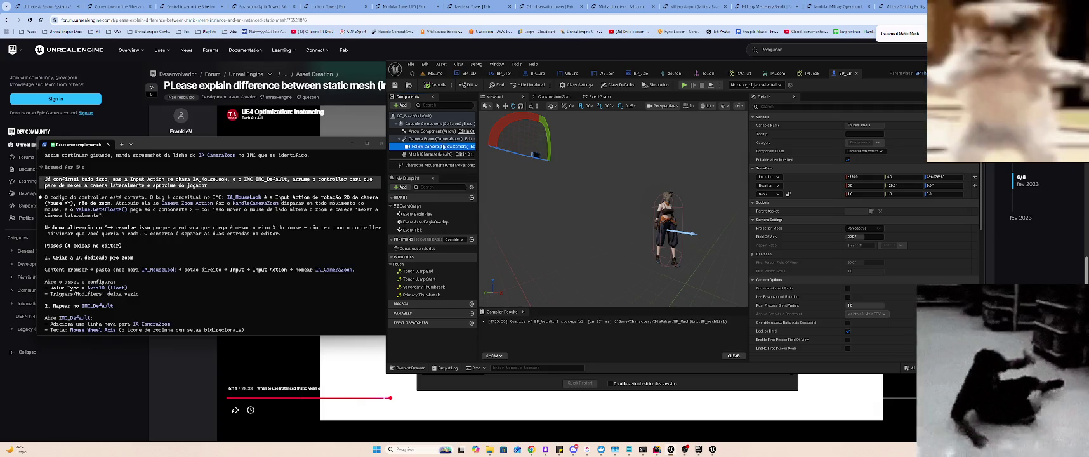
- Move the follow camera back and down-right, re-angle it, and return to the level map
left_click(550, 139)
key("w")
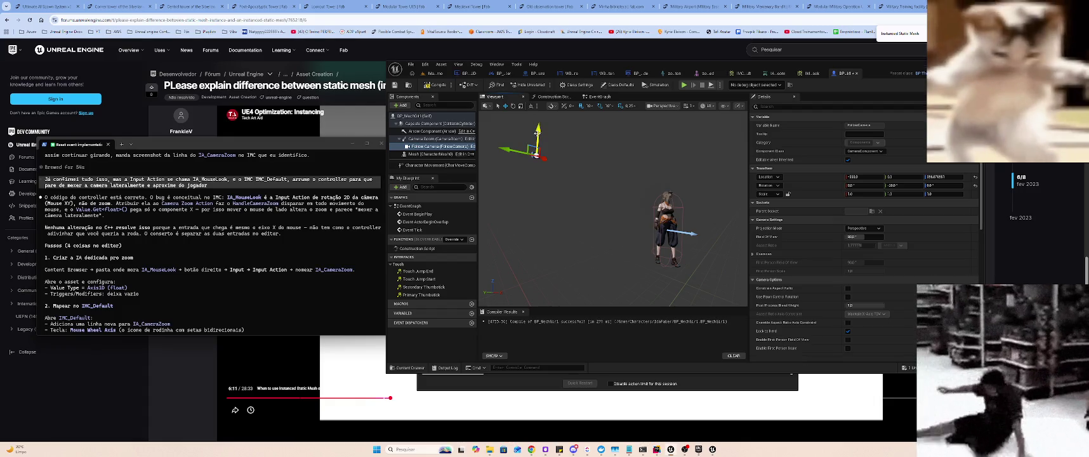
left_click_drag(537, 132, 531, 150)
mouse_move(541, 177)
left_mouse_down()
mouse_move(597, 197)
mouse_move(587, 188)
mouse_move(588, 204)
mouse_move(587, 193)
mouse_move(619, 188)
mouse_move(606, 184)
mouse_move(596, 210)
mouse_move(539, 188)
mouse_move(558, 187)
left_mouse_up()
key("e")
key("w")
scroll(608, 187, "down", 2)
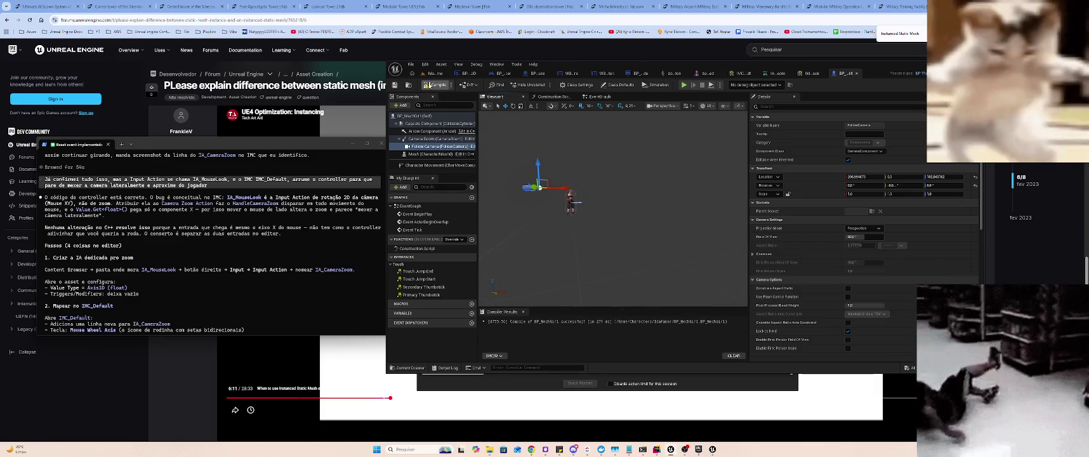
left_click(436, 74)
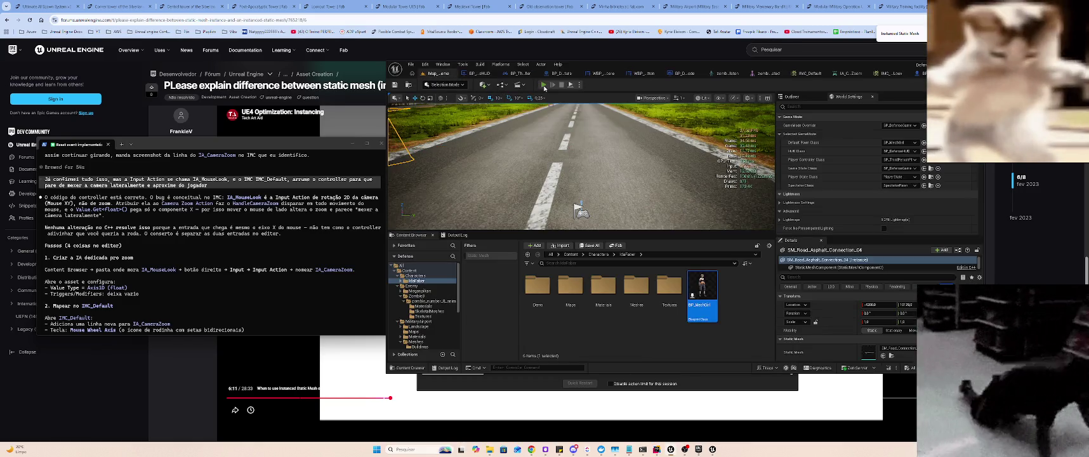
left_click(544, 85)
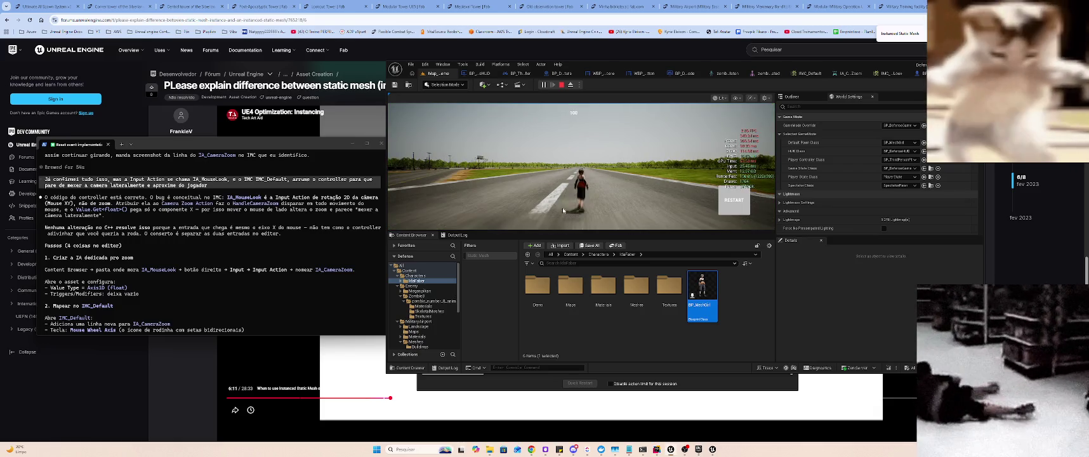
left_click(611, 185)
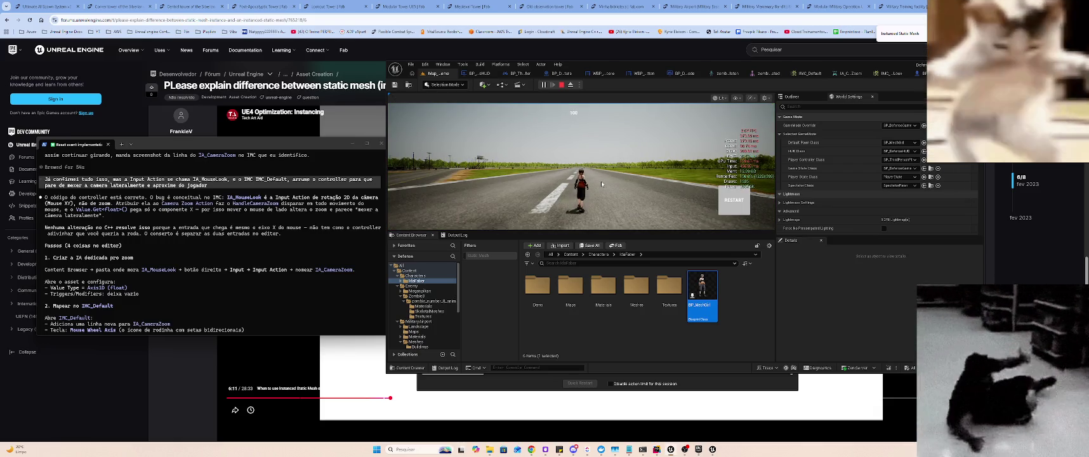
scroll(601, 181, "up", 3)
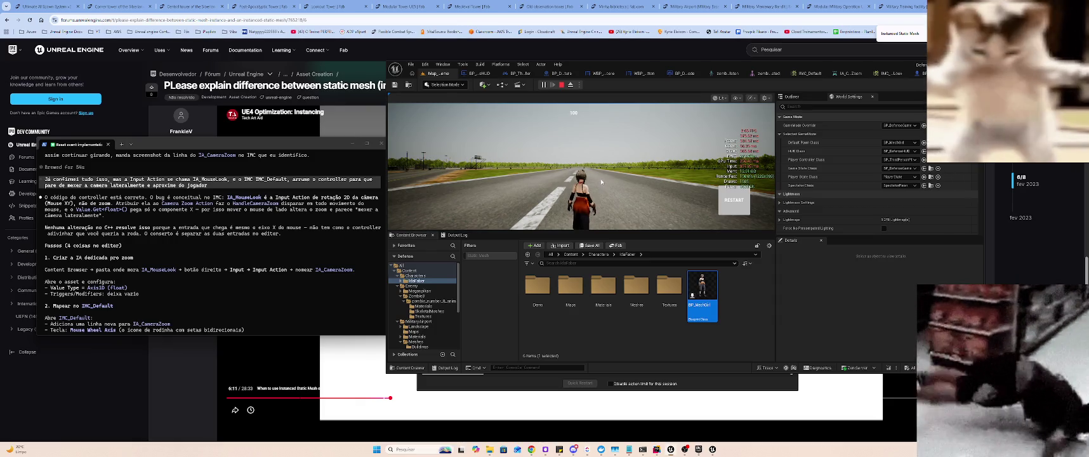
key("Escape")
left_click(600, 178)
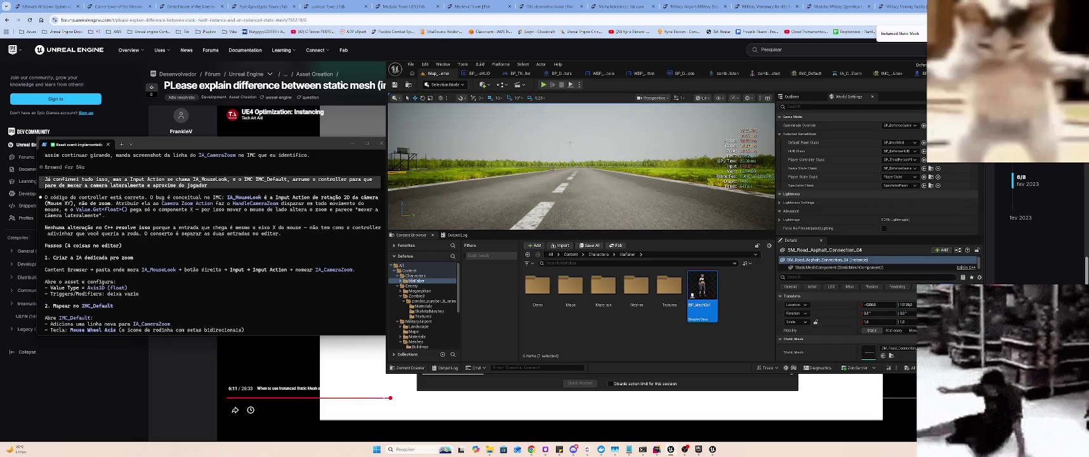
key("alt+p")
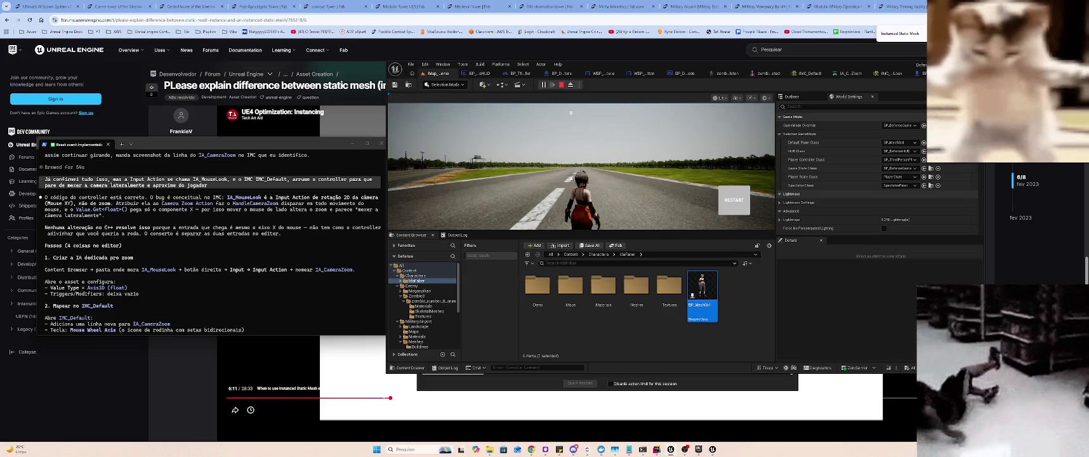
scroll(564, 187, "down", 3)
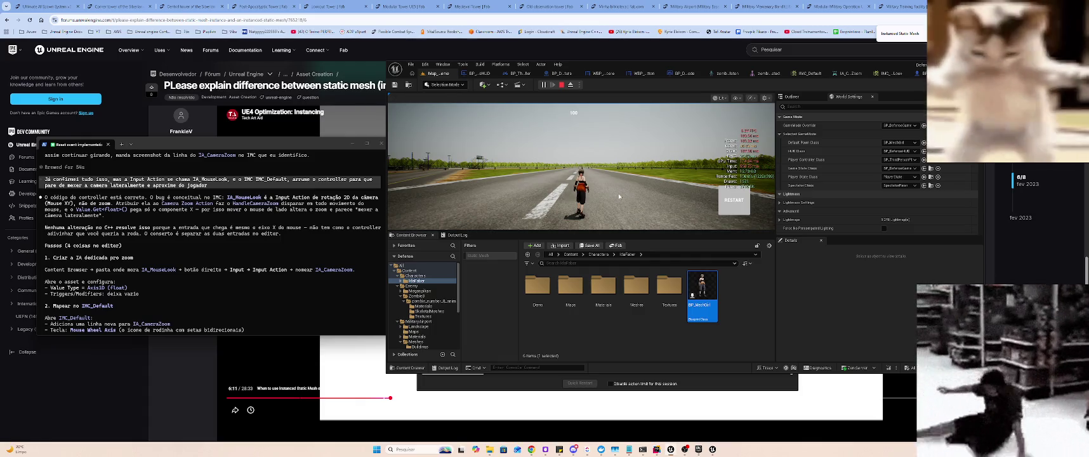
key("Escape")
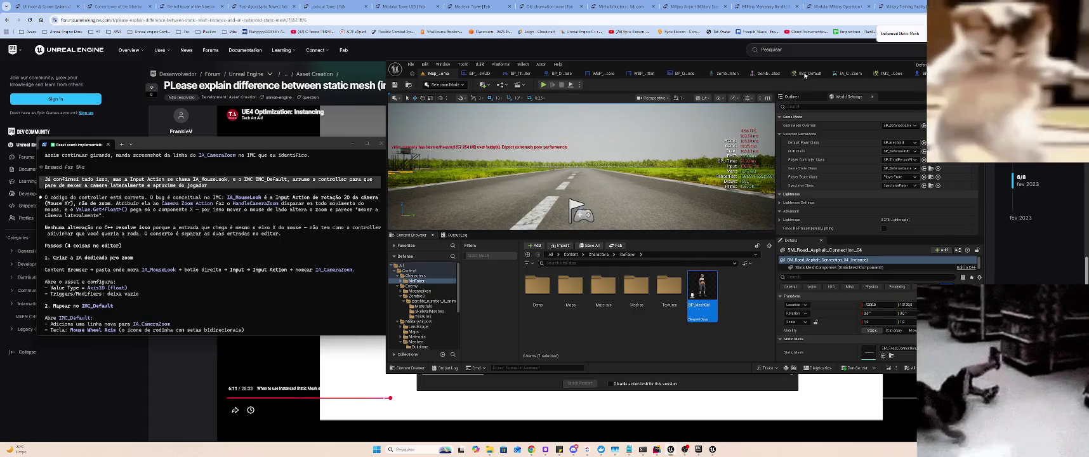
- In IMC_Default, add a mapping binding IA_MouseLook to Left Mouse Button, then return to the map
left_click(809, 71)
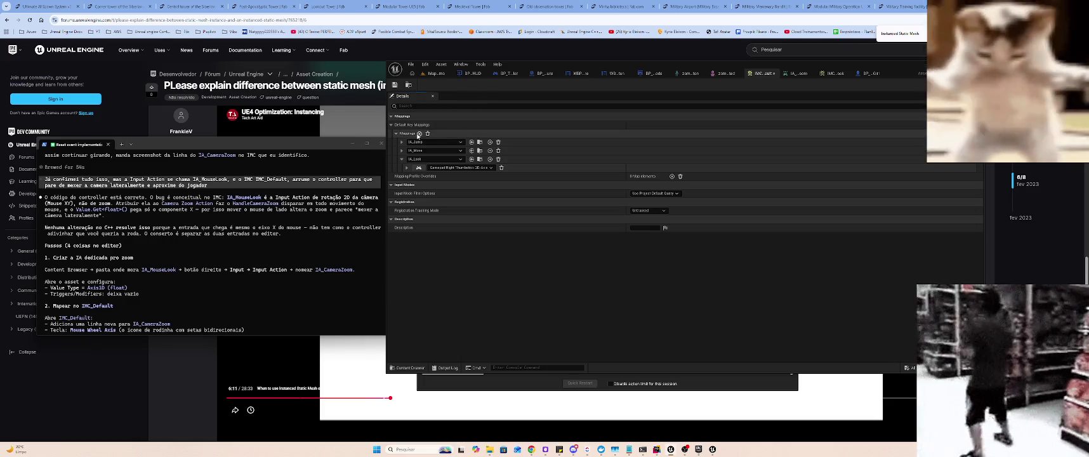
left_click(419, 134)
left_click(436, 176)
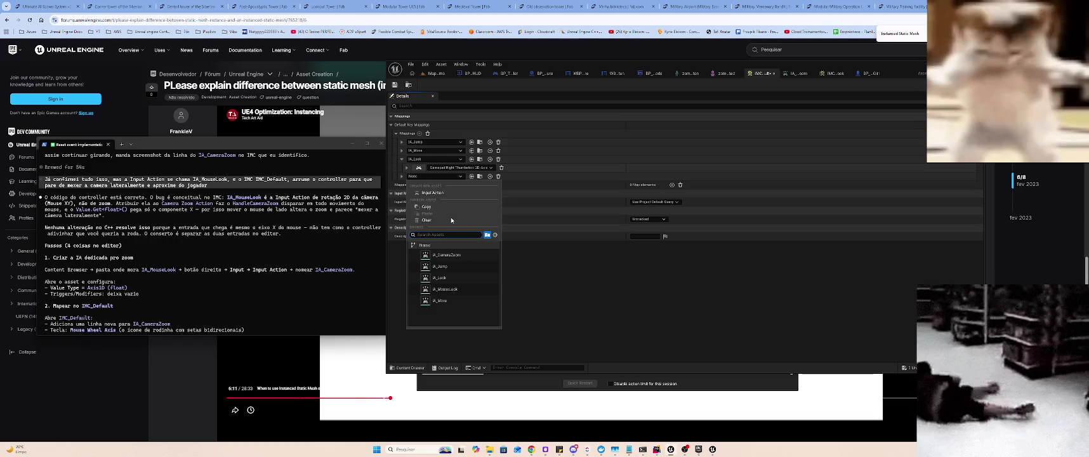
left_click(448, 289)
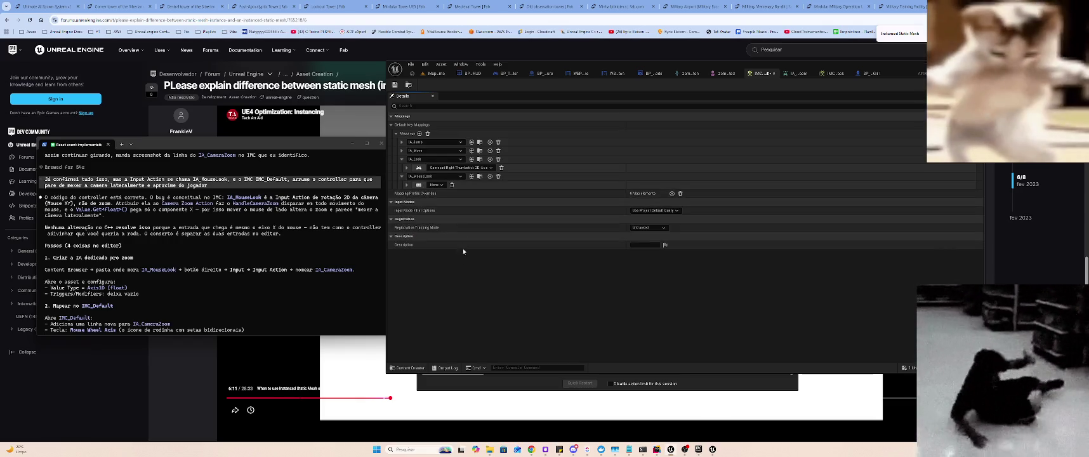
left_click(419, 185)
left_click(419, 184)
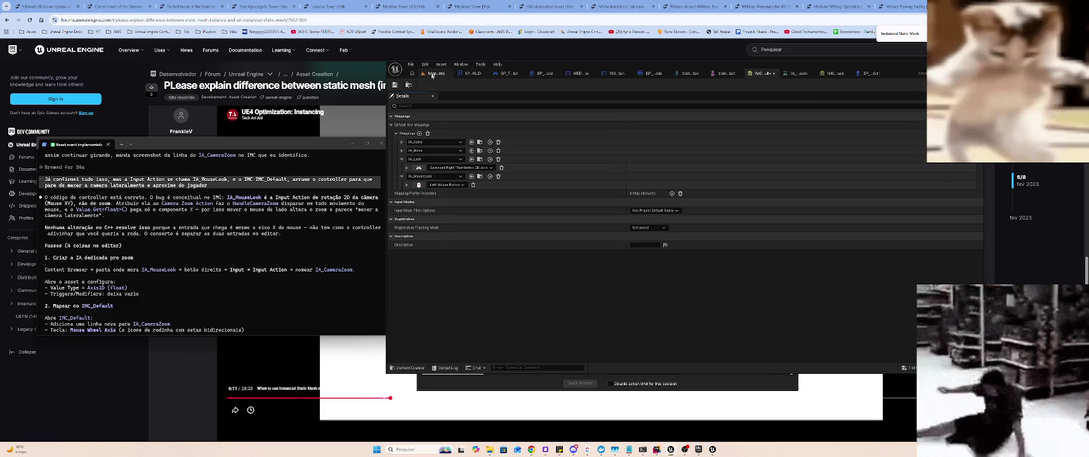
left_click(432, 75)
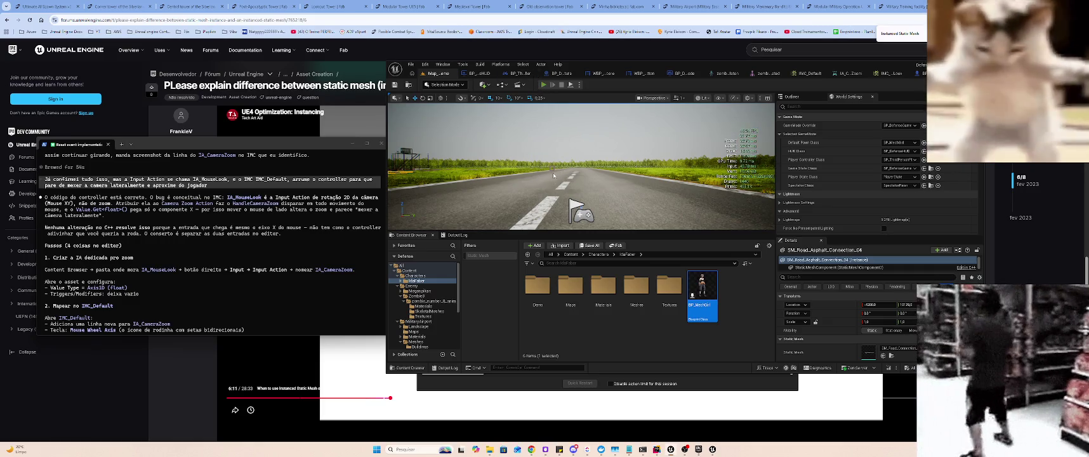
- Play-test the level, walking with W and testing mouse look, then stop the session
key("alt+p")
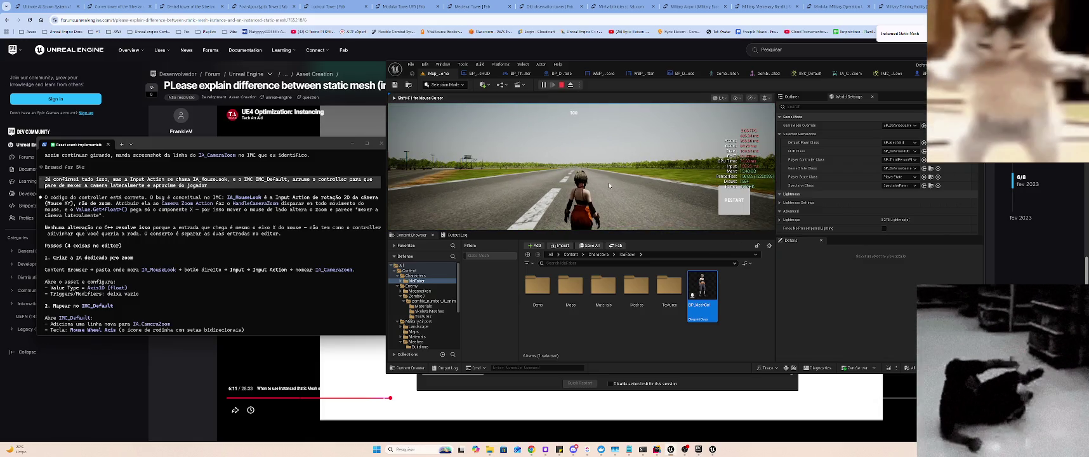
left_click(578, 179)
key("w")
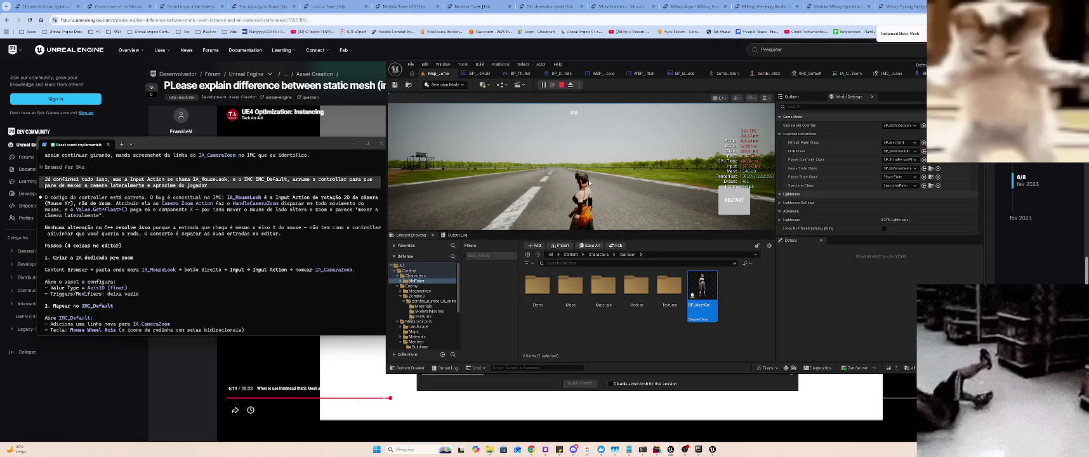
left_click(628, 173)
key("shift+F1")
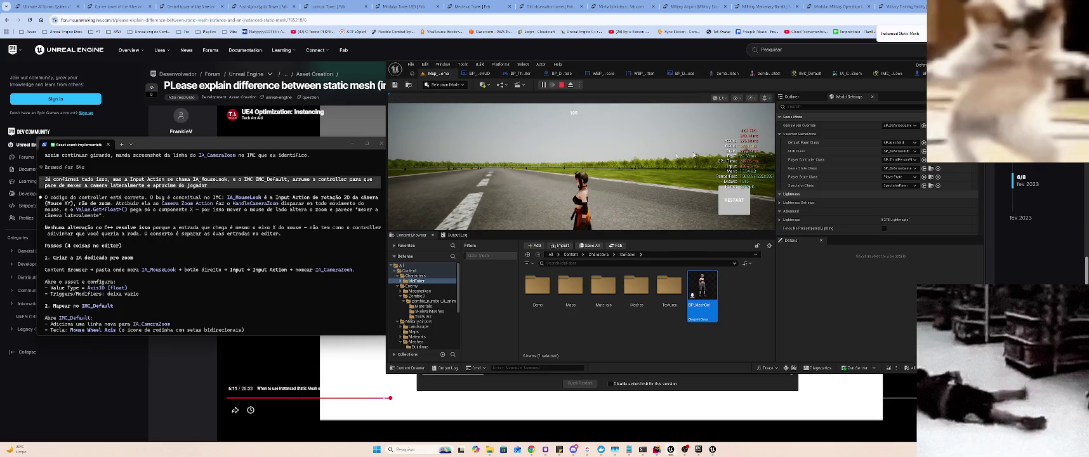
left_click(456, 171)
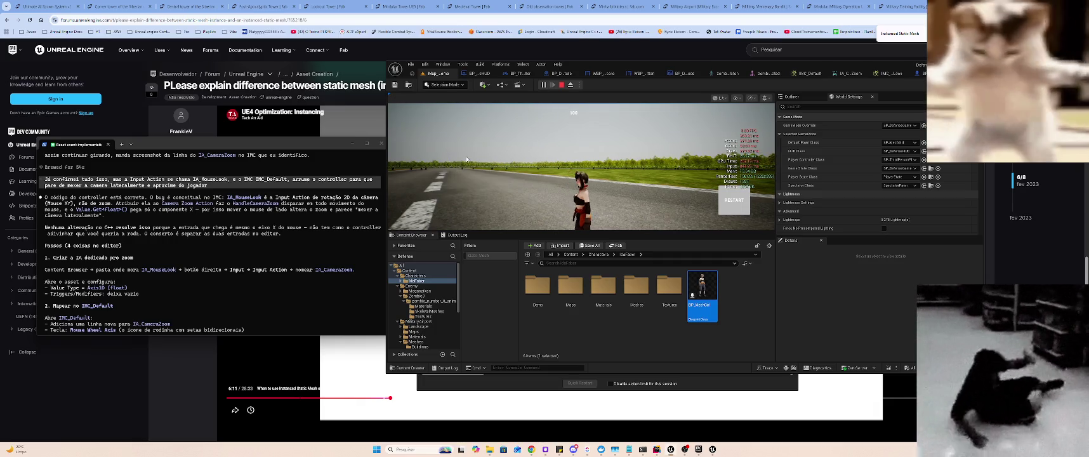
key("Escape")
left_click(879, 77)
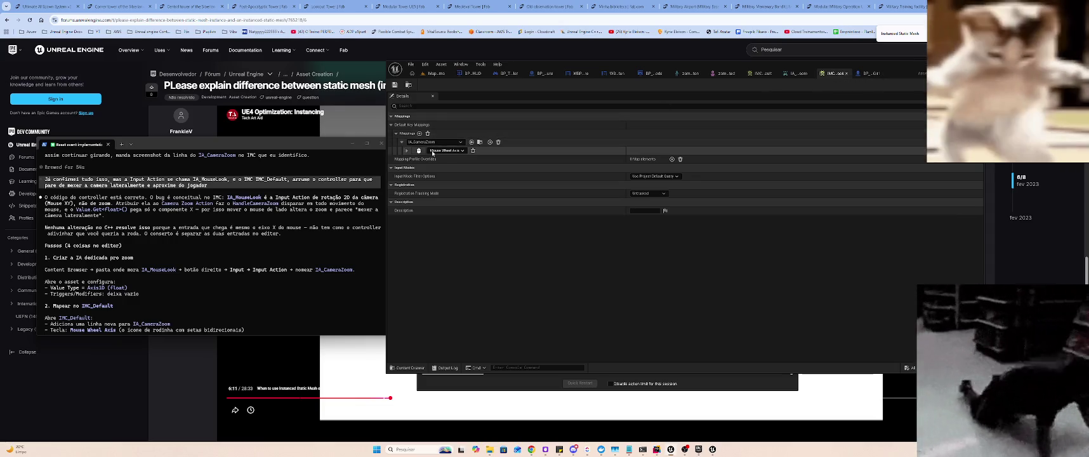
- Rebind the mouse-look context's mapping from Mouse Wheel Axis to Left Mouse Button with action IA_MouseLook
left_click(420, 153)
left_click(420, 153)
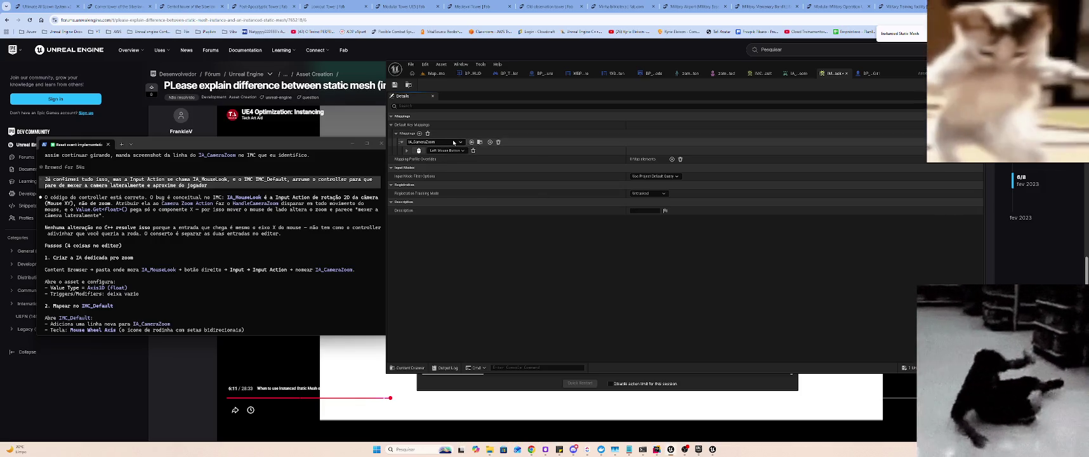
left_click(453, 142)
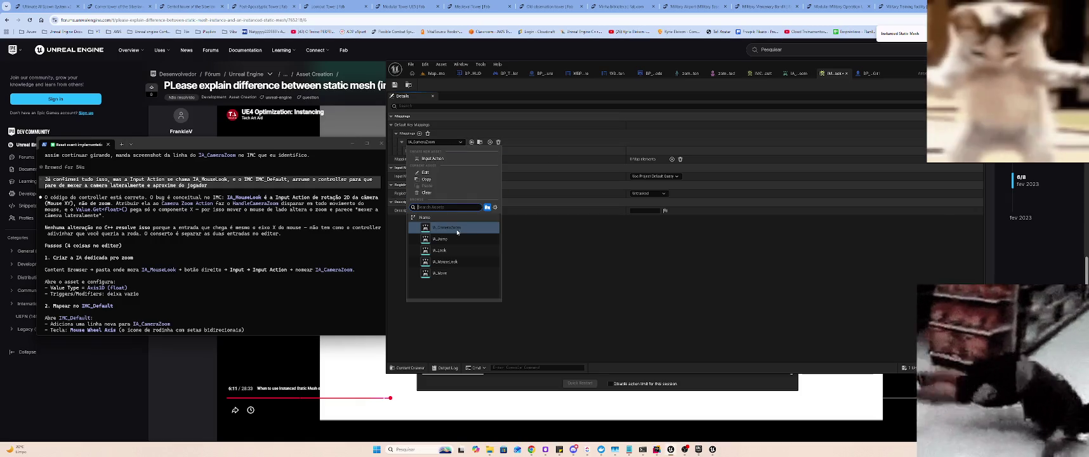
left_click(445, 261)
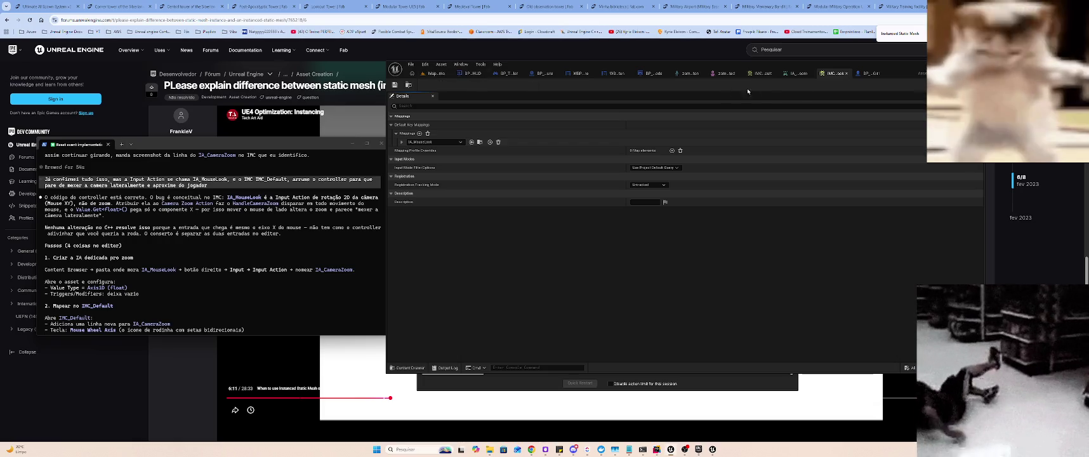
left_click(766, 74)
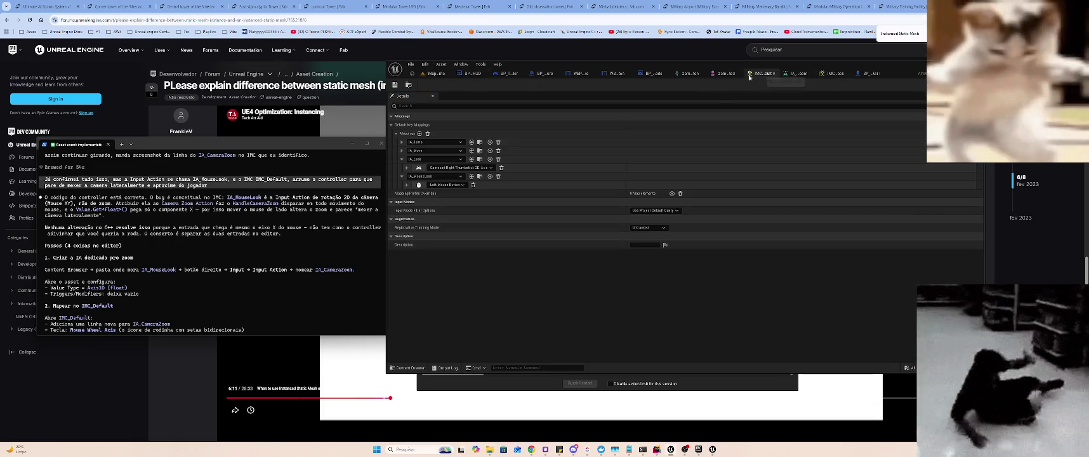
- Add an IMC_Default mapping binding IA_CameraZoom to Mouse Wheel Axis
left_click(402, 160)
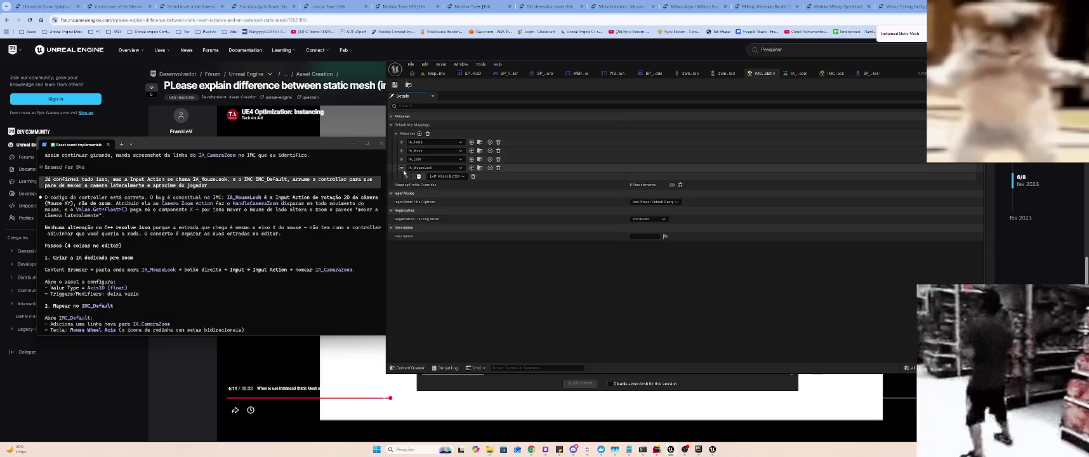
left_click(402, 167)
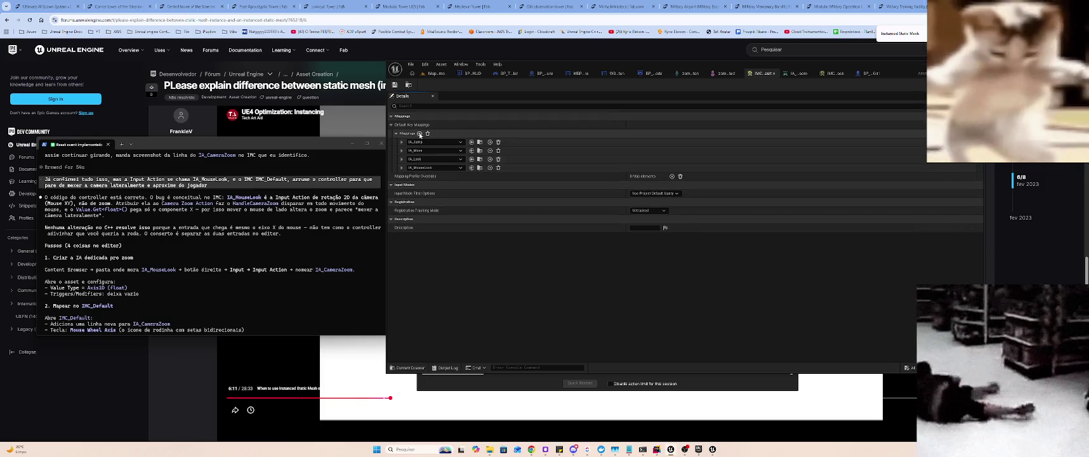
left_click(419, 134)
left_click(411, 159)
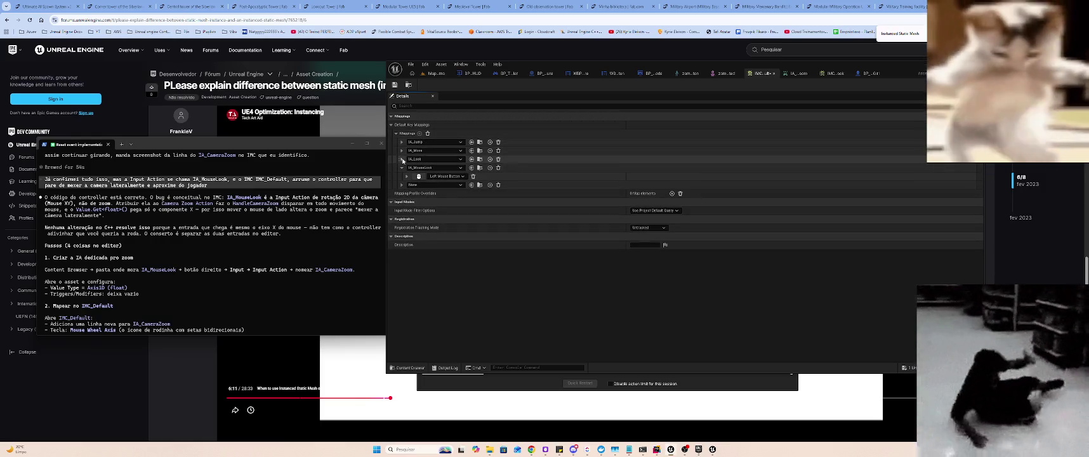
left_click(416, 167)
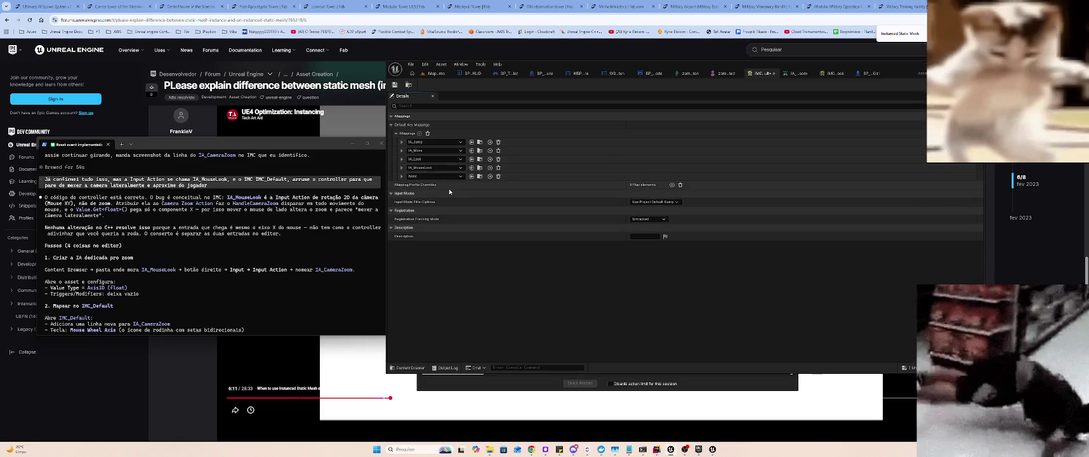
left_click(432, 176)
left_click(458, 255)
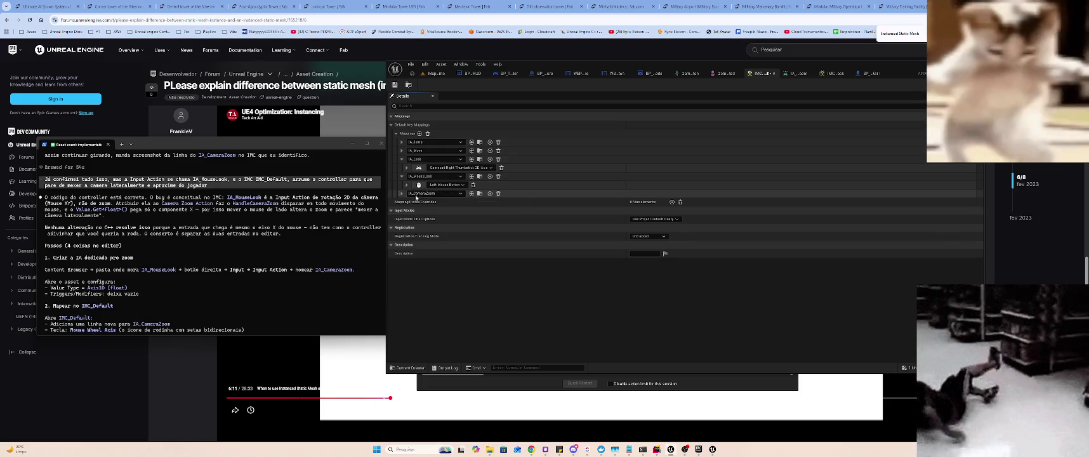
left_click(401, 194)
left_click(419, 202)
scroll(437, 226, "down", 1)
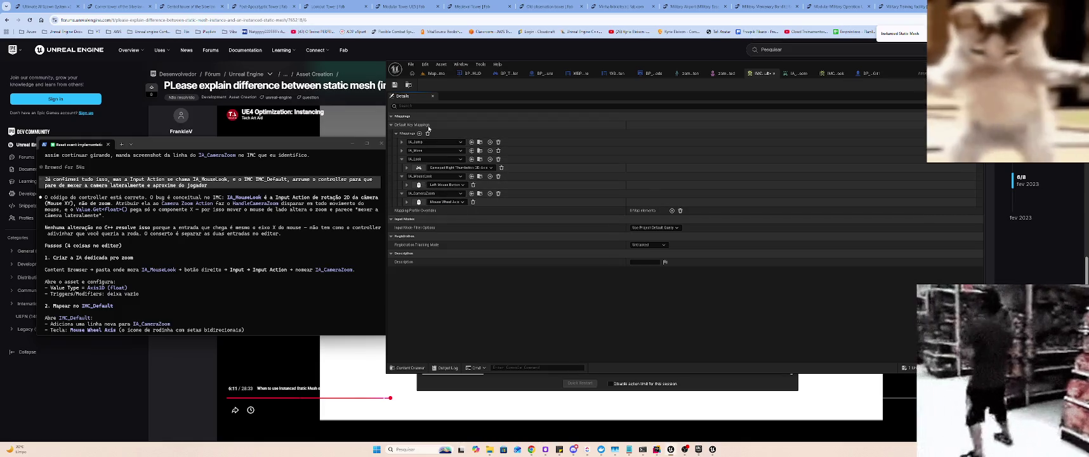
- Change IA_MouseLook's key to a thumbstick 2D-Axis by searching '2d', then return to the map
left_click(444, 186)
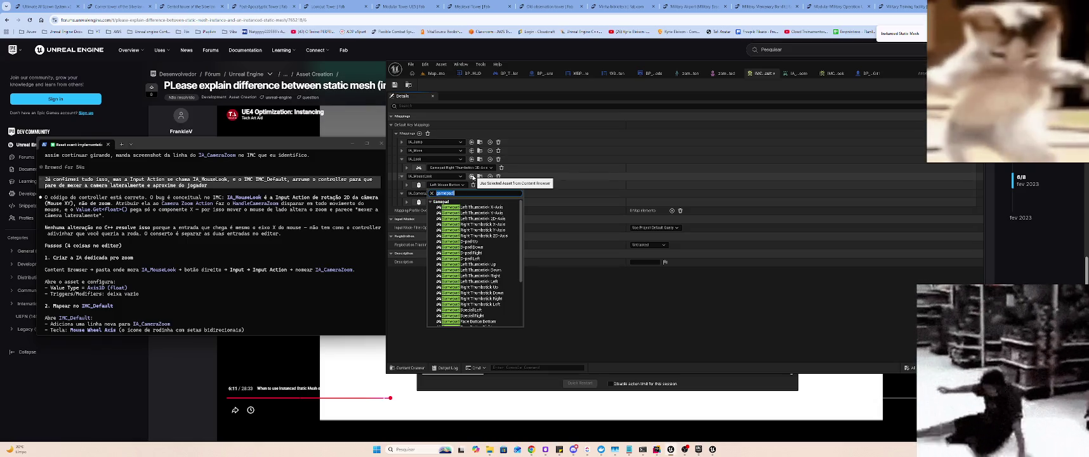
type("2d-axis")
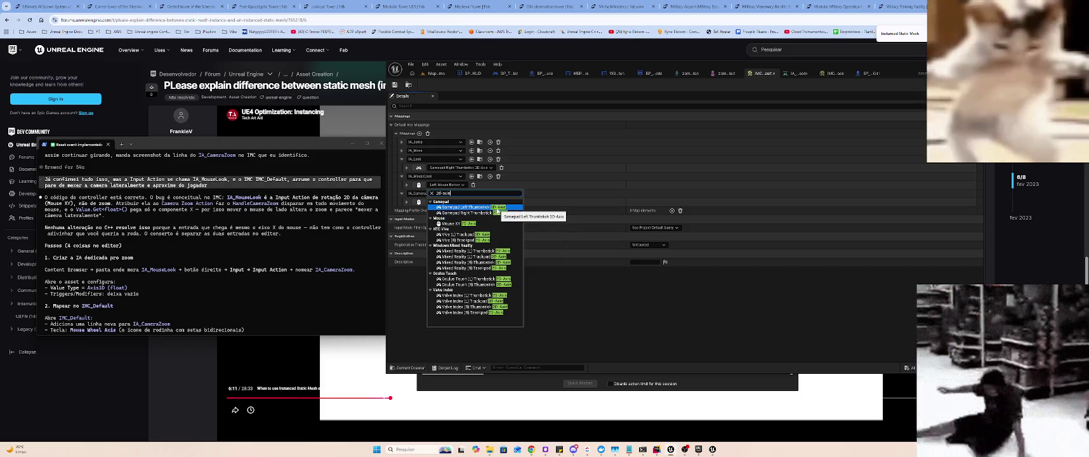
left_click(493, 210)
left_click(429, 74)
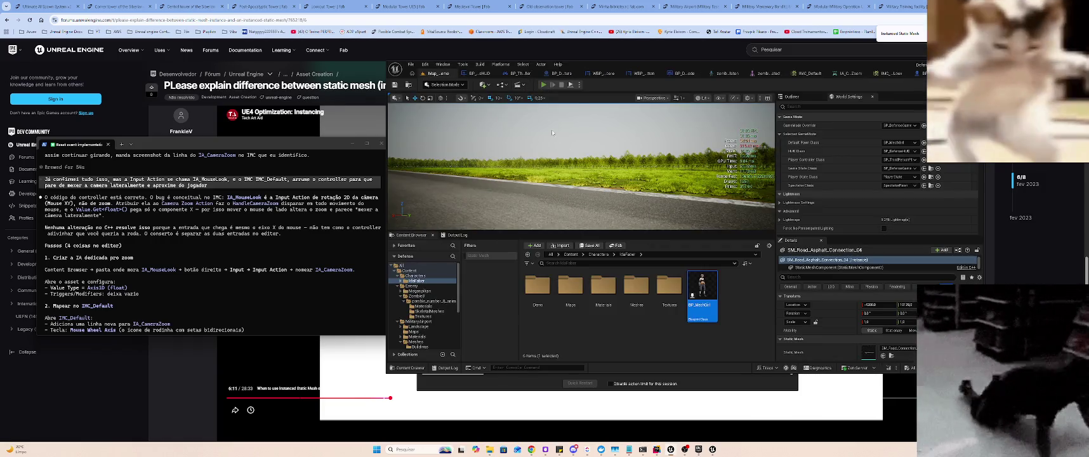
- Play-test the level again to check camera look, then stop the session
key("alt+p")
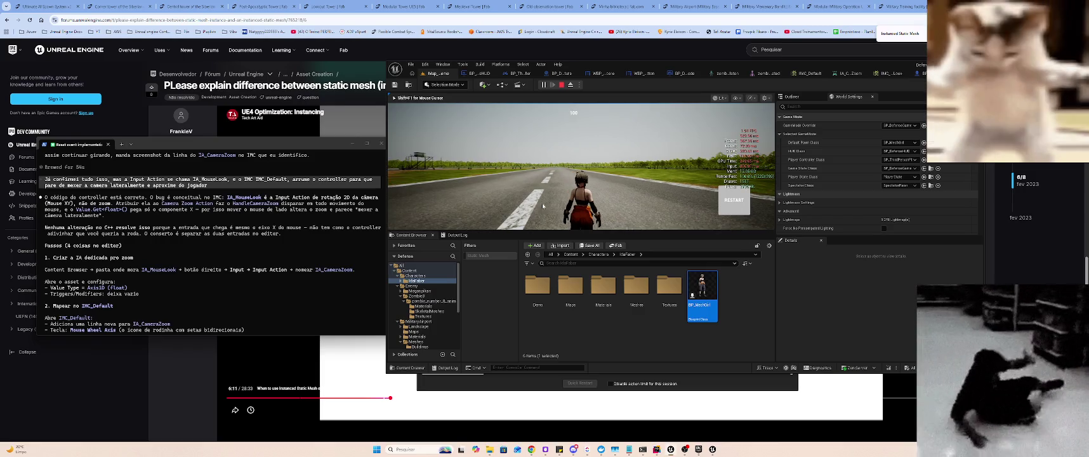
left_click(493, 208)
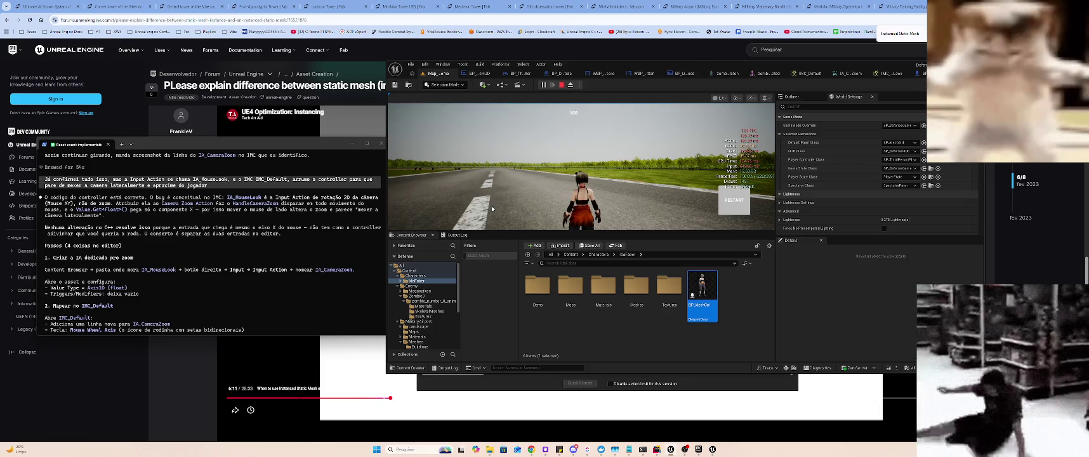
key("shift+F1")
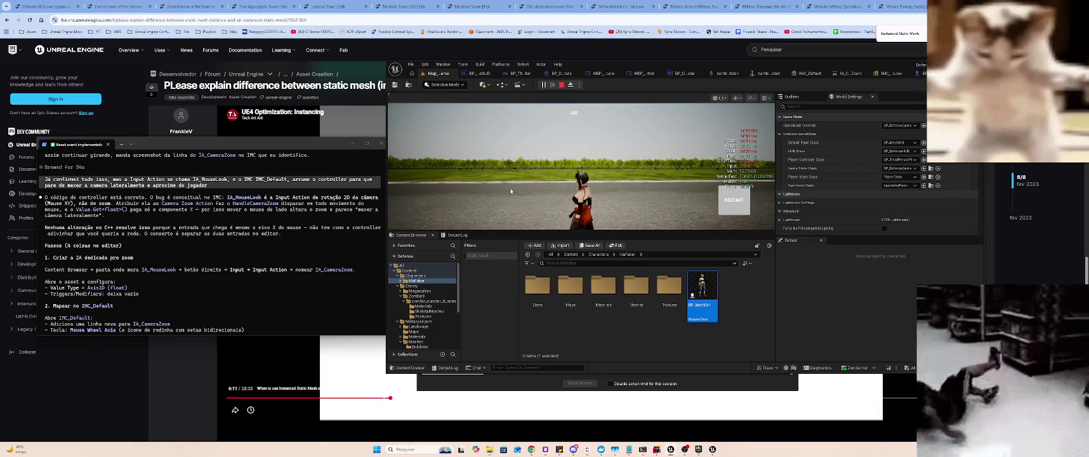
key("Escape")
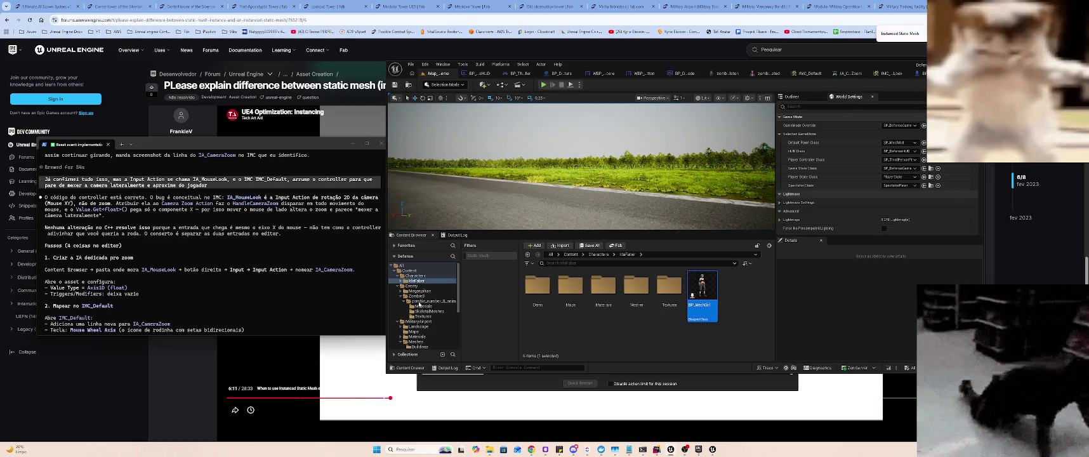
left_click(891, 73)
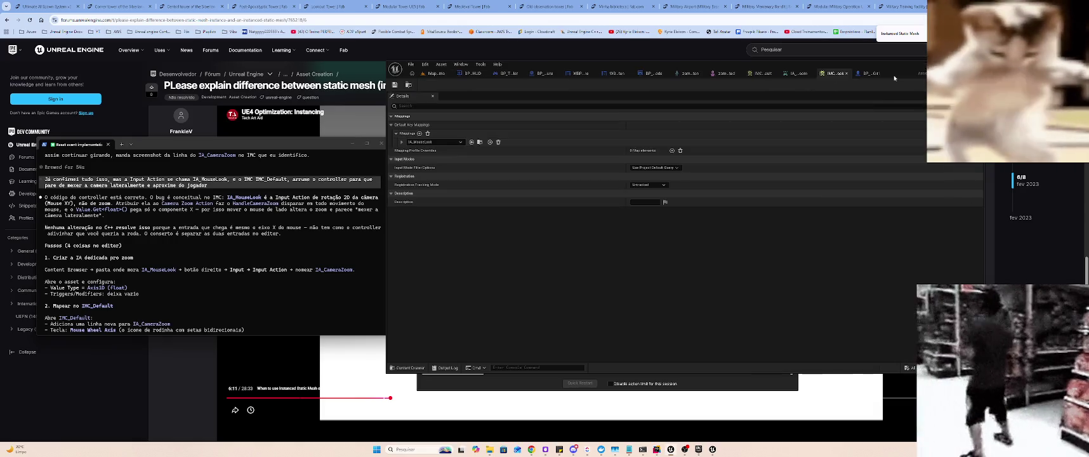
- Undo the IA_MouseLook and IA_CameraZoom mappings in IMC_Default, leaving IA_Jump, IA_Move and IA_Look
left_click(760, 73)
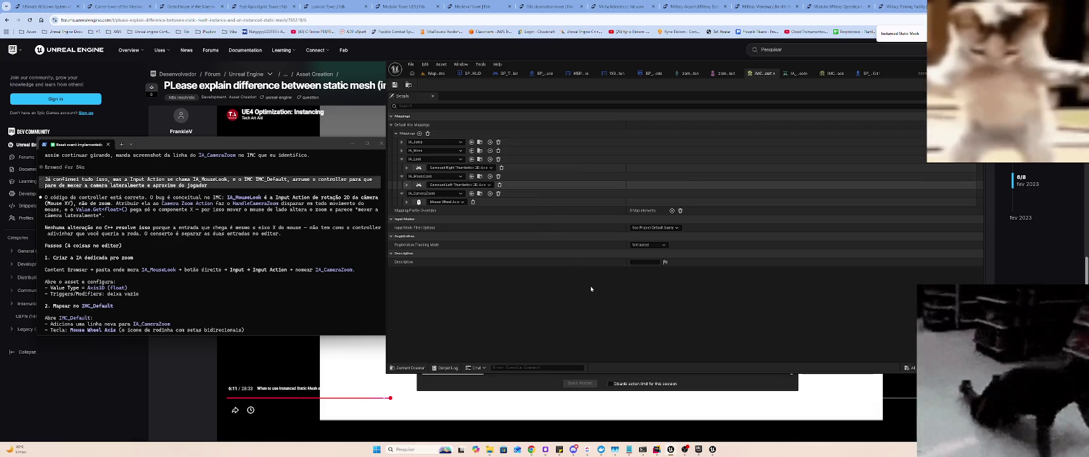
key("ctrl+z")
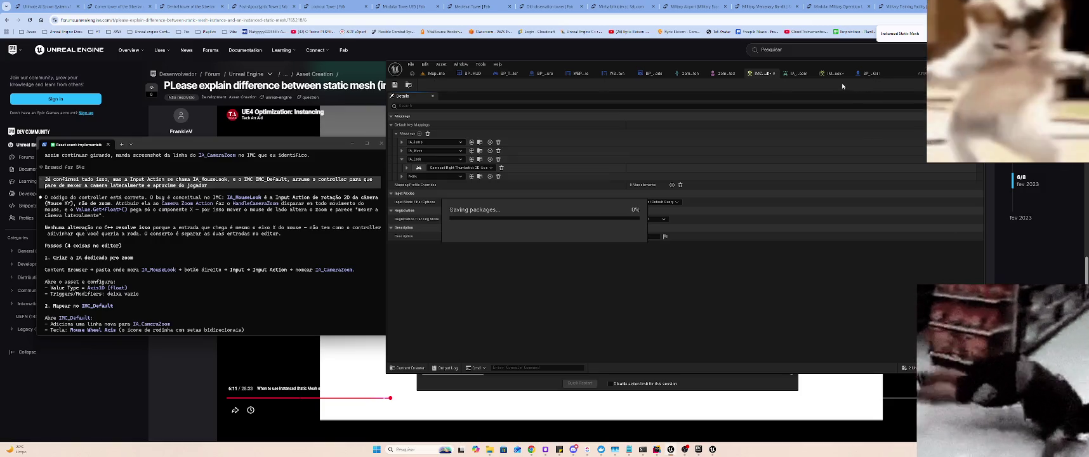
key("ctrl+z")
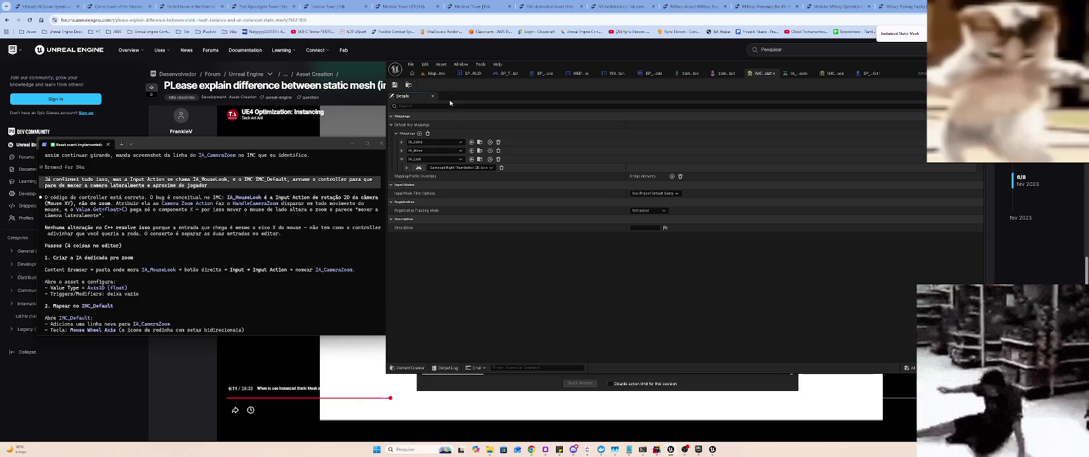
- Review IA_Look's thumbstick settings and IA_MouseLook's Mouse XY 2D-Axis key, then return to the level
left_click(406, 167)
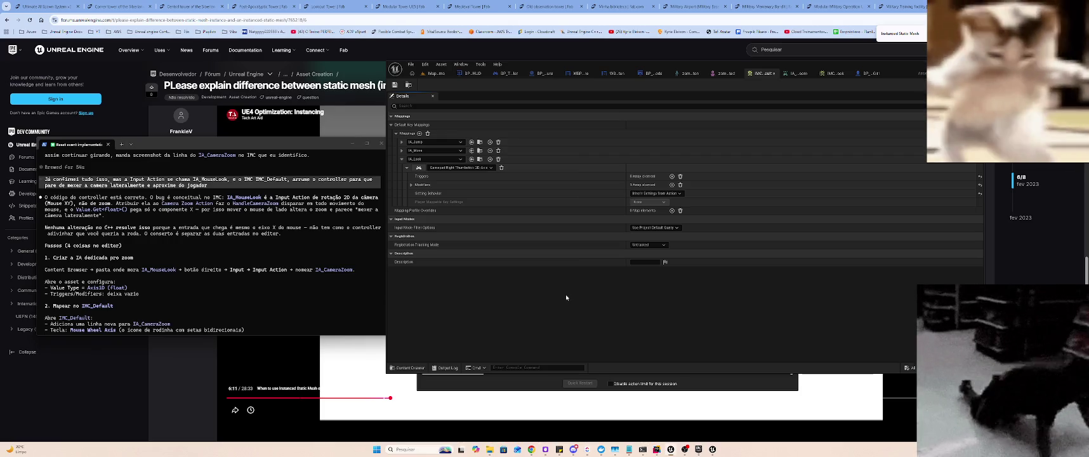
left_click(830, 74)
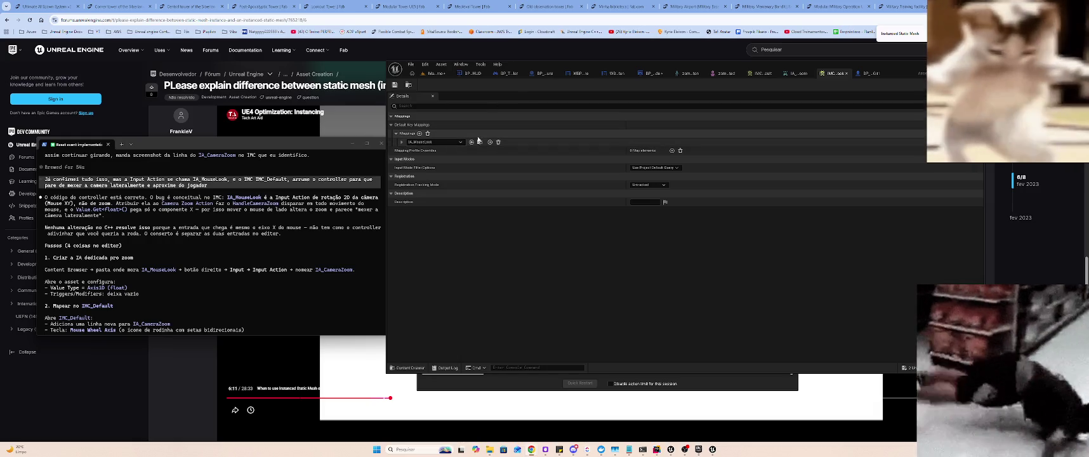
left_click(401, 142)
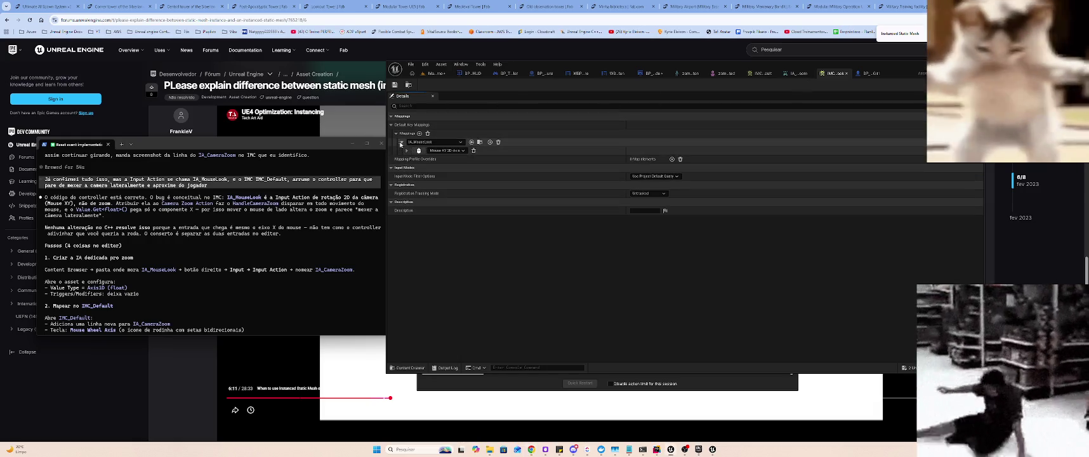
left_click(748, 75)
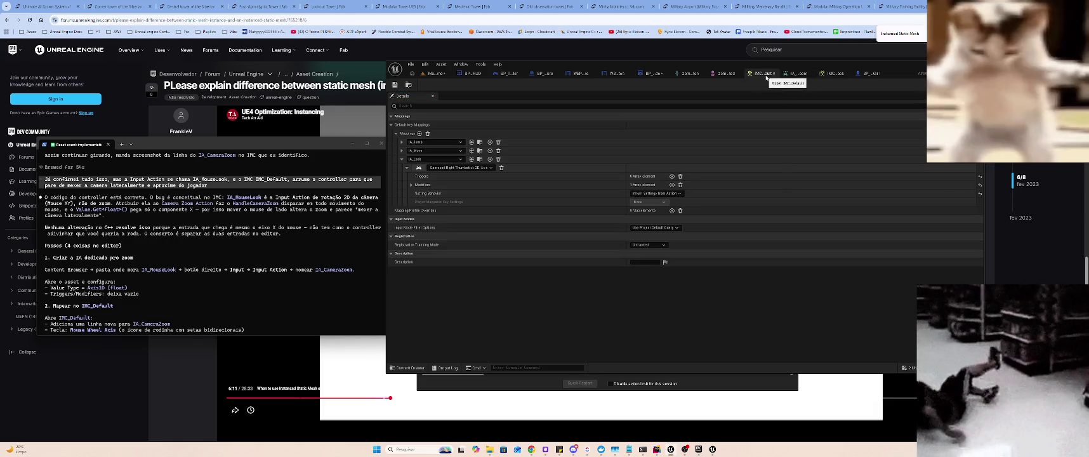
left_click(427, 74)
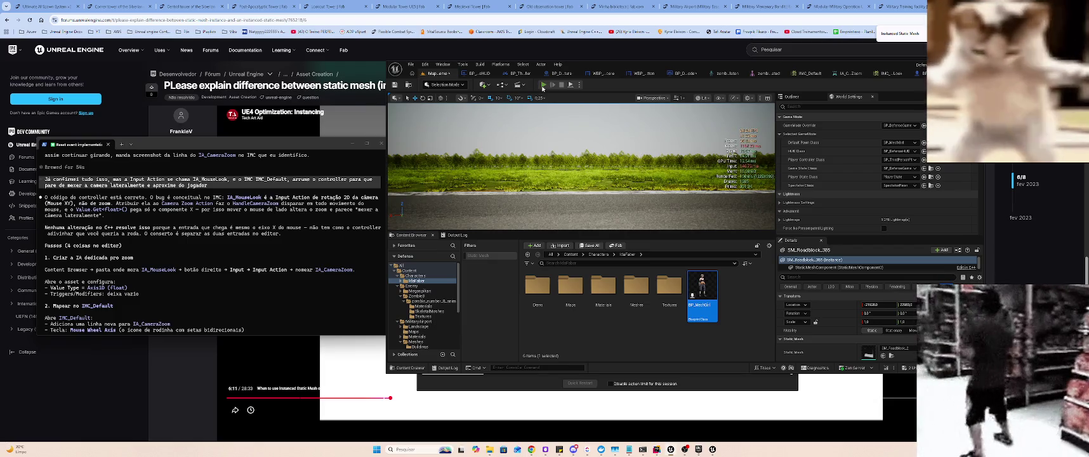
- Run a quick play test, stop it, and save Map_Airbase_Demo
left_click(543, 86)
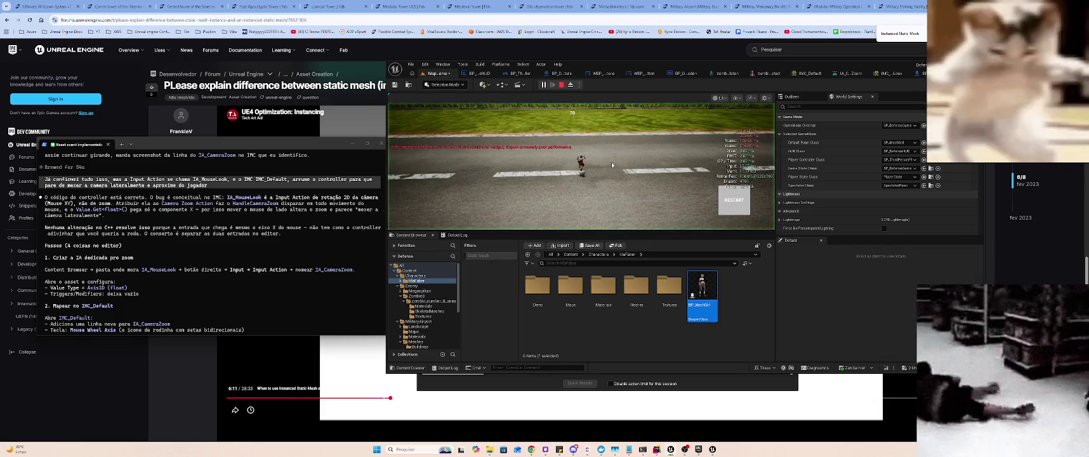
left_click(610, 163)
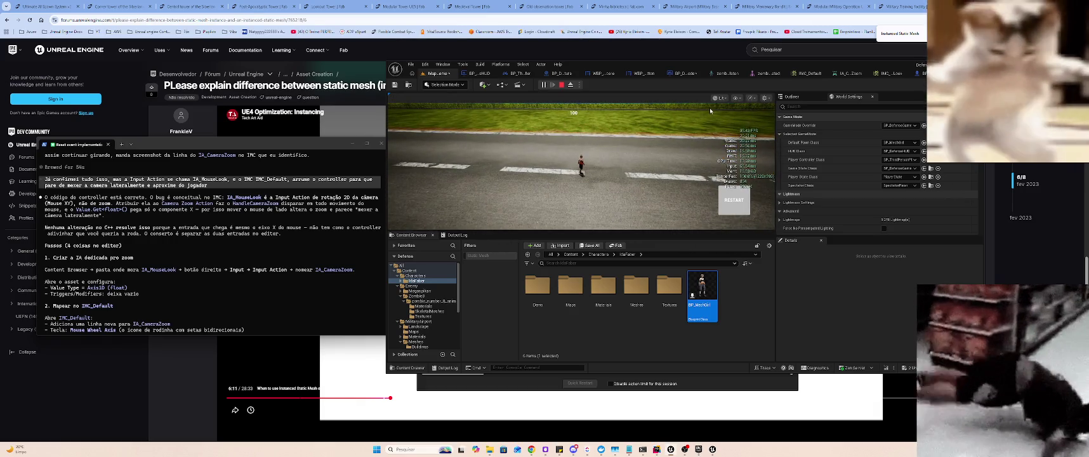
key("Escape")
key("ctrl+s")
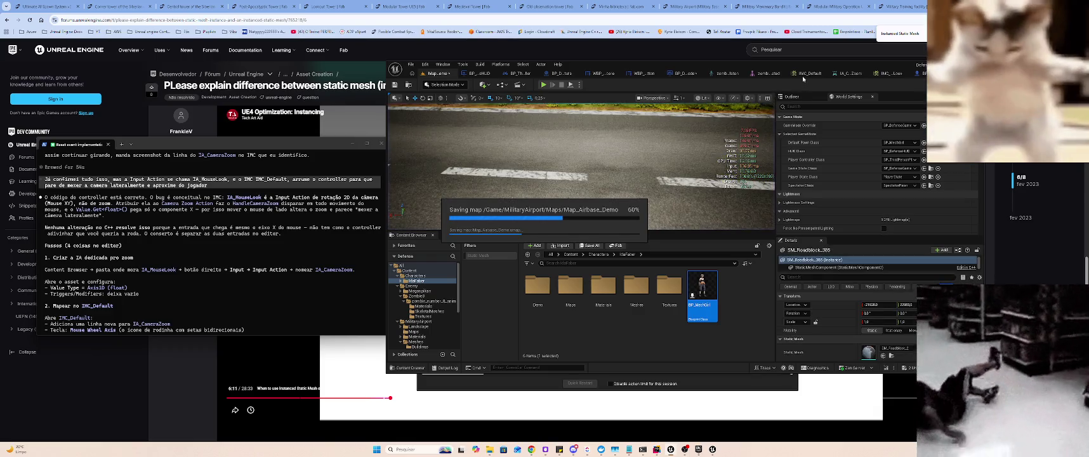
- Assign IA_CameraZoom to the new empty IMC_Default mapping, then return to the level editor
left_click(803, 74)
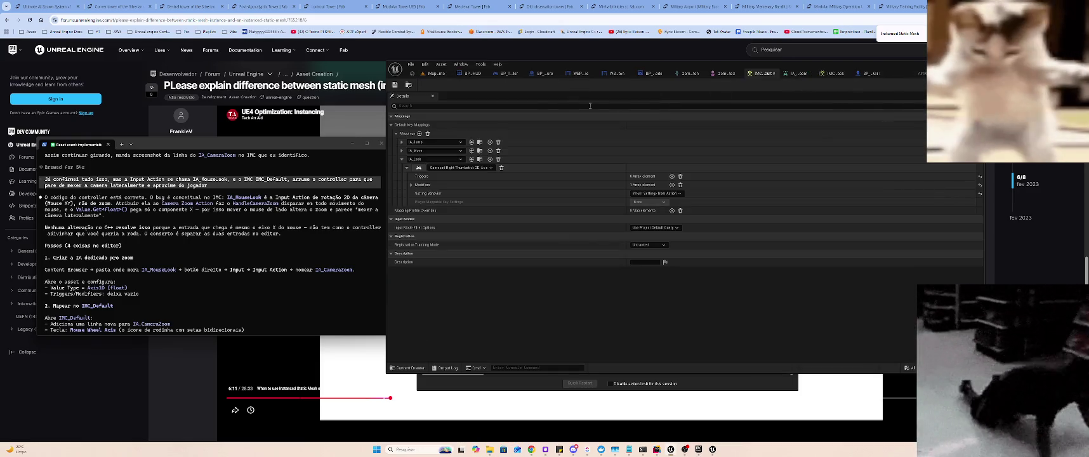
left_click(401, 158)
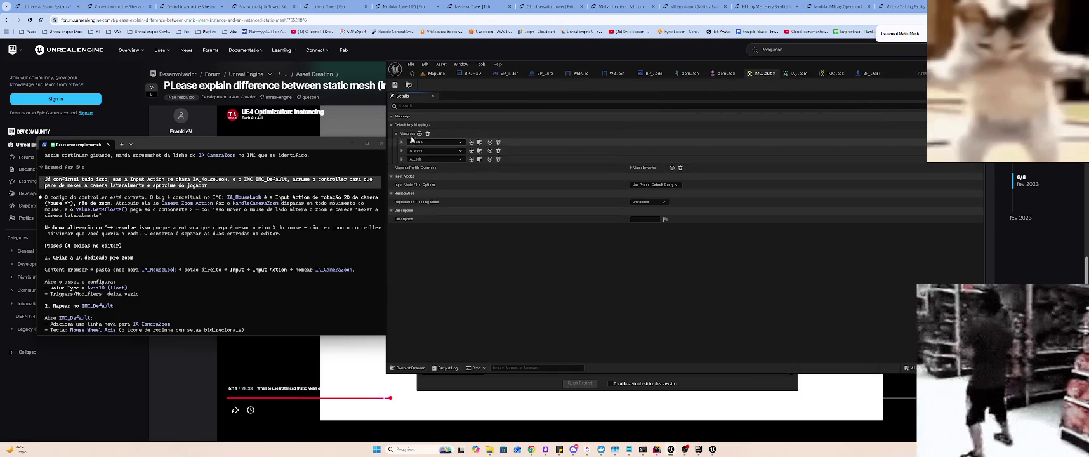
left_click(399, 158)
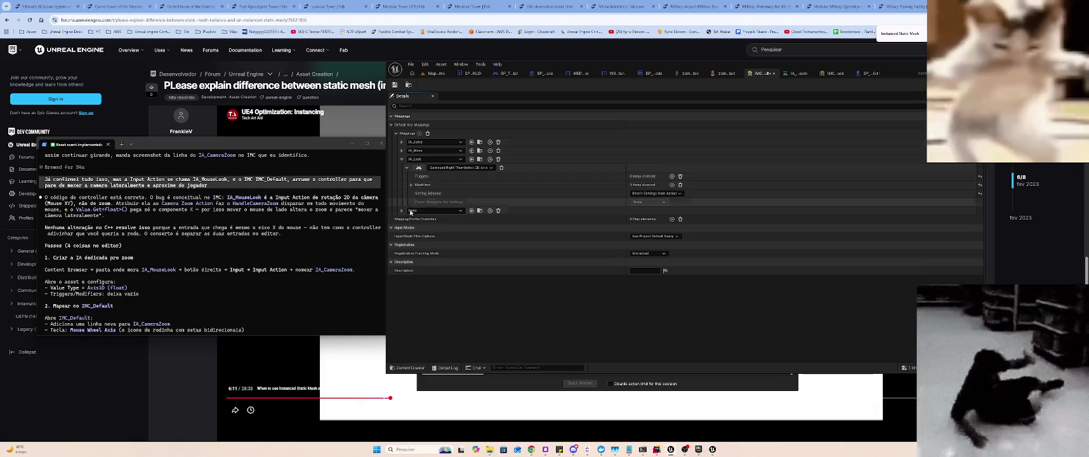
left_click(401, 210)
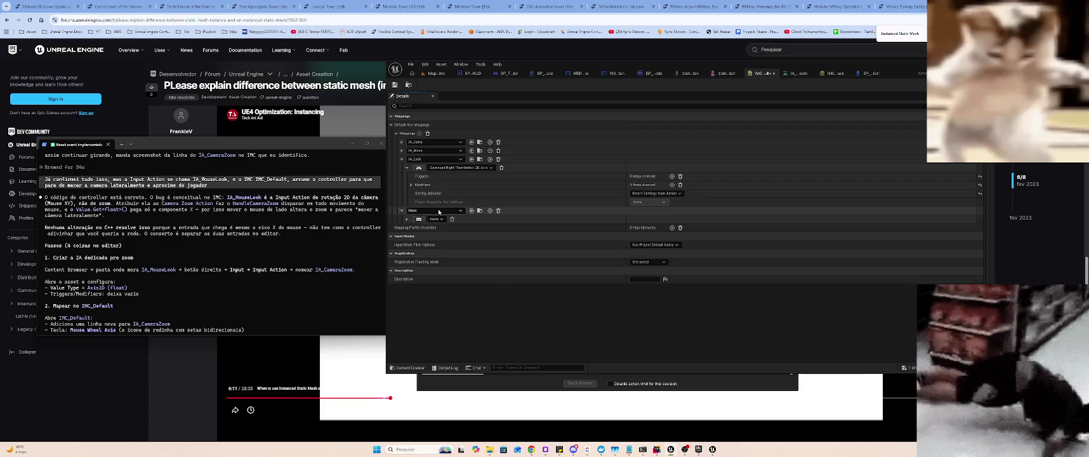
left_click(460, 211)
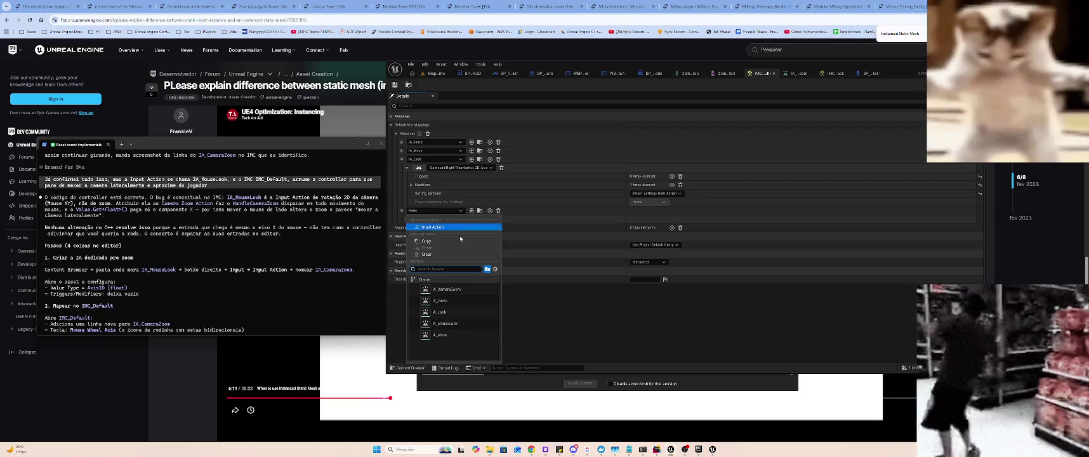
left_click(473, 290)
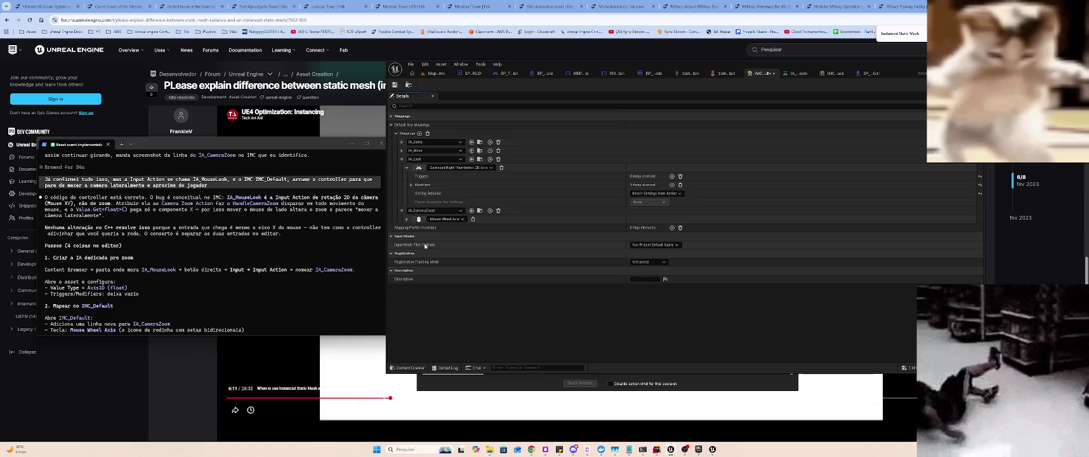
left_click(437, 73)
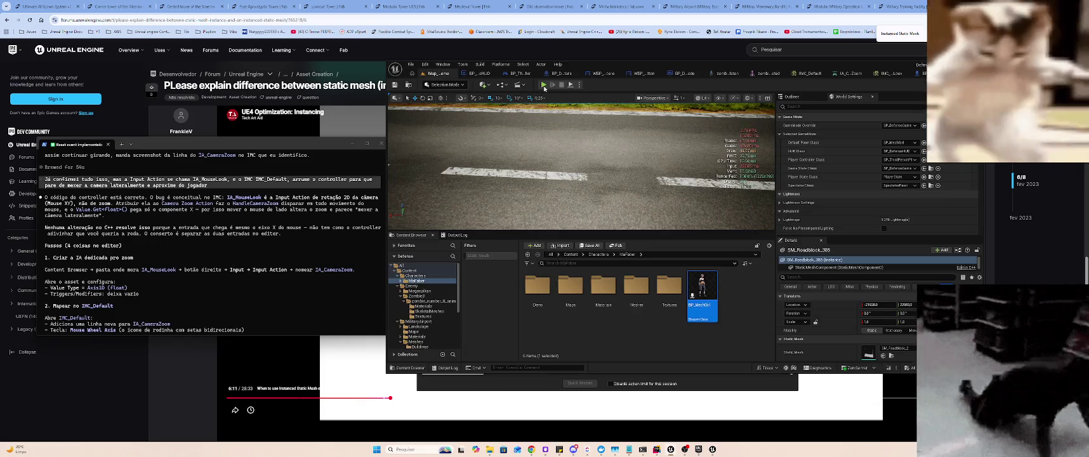
key("alt+p")
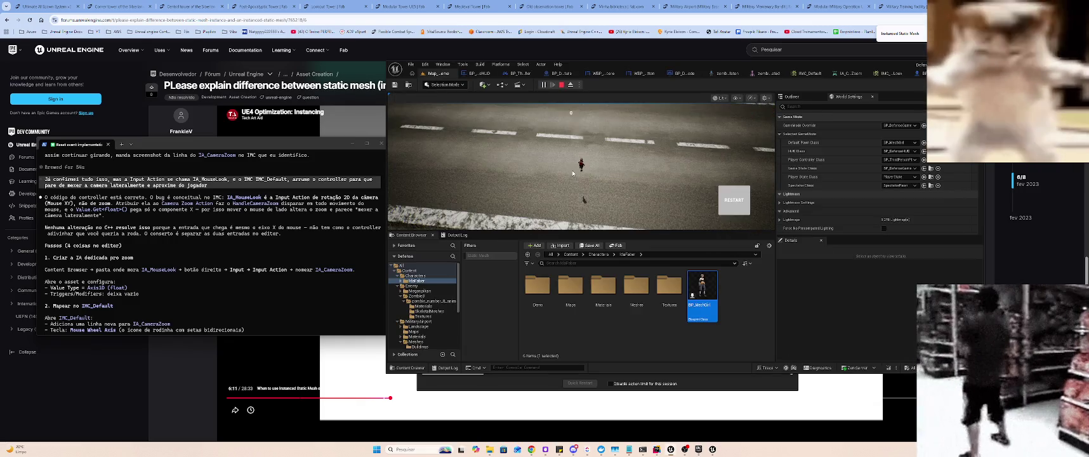
scroll(510, 133, "down", 3)
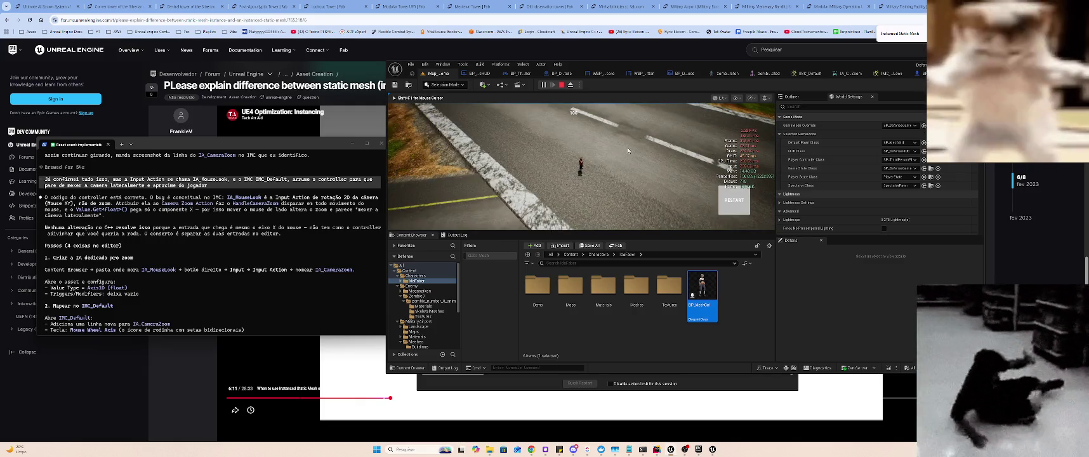
mouse_move(649, 115)
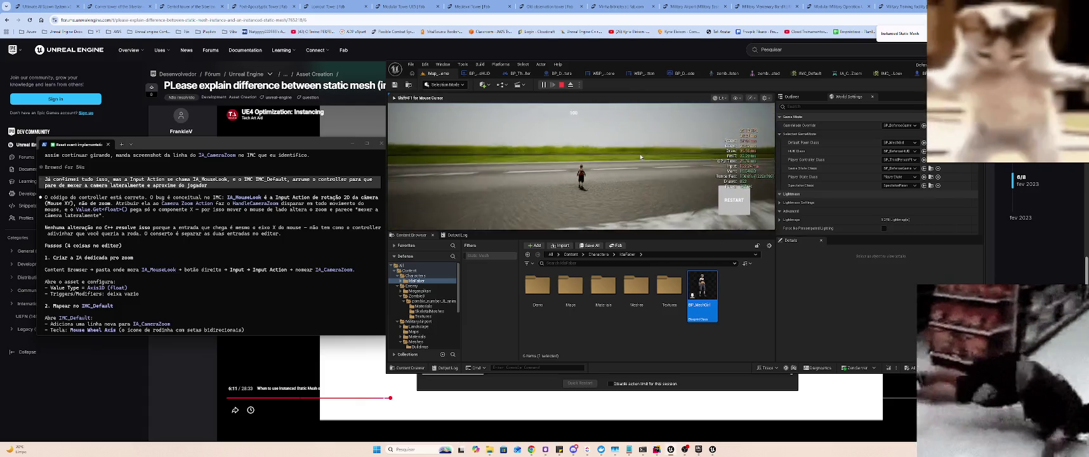
mouse_move(621, 170)
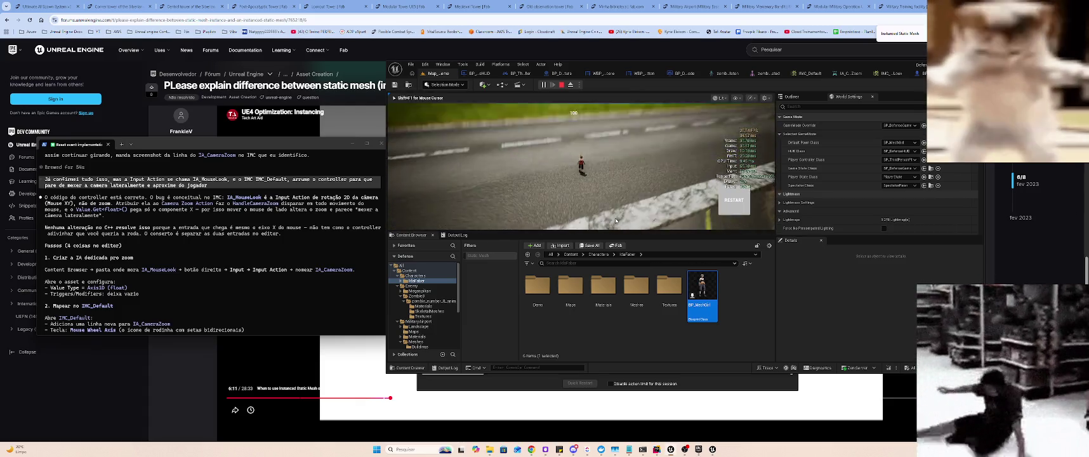
mouse_move(591, 191)
mouse_move(560, 186)
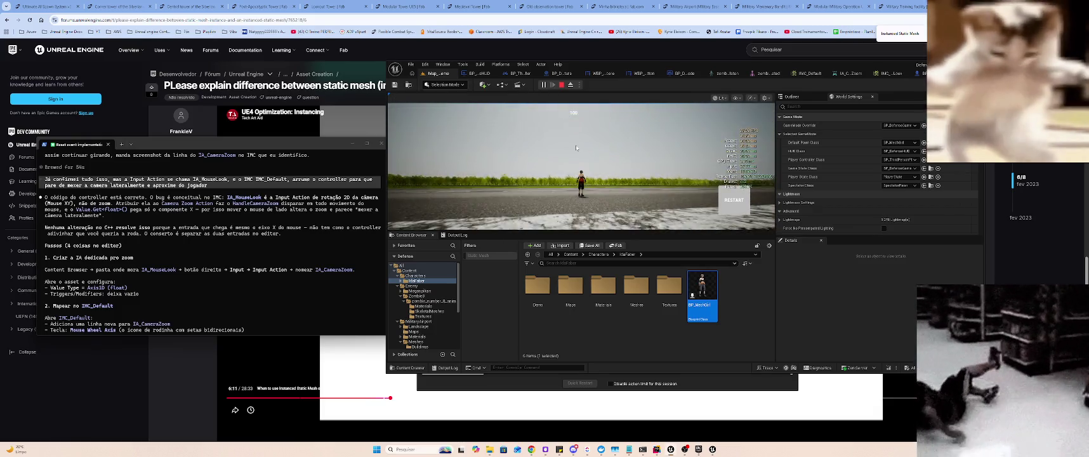
key("Escape")
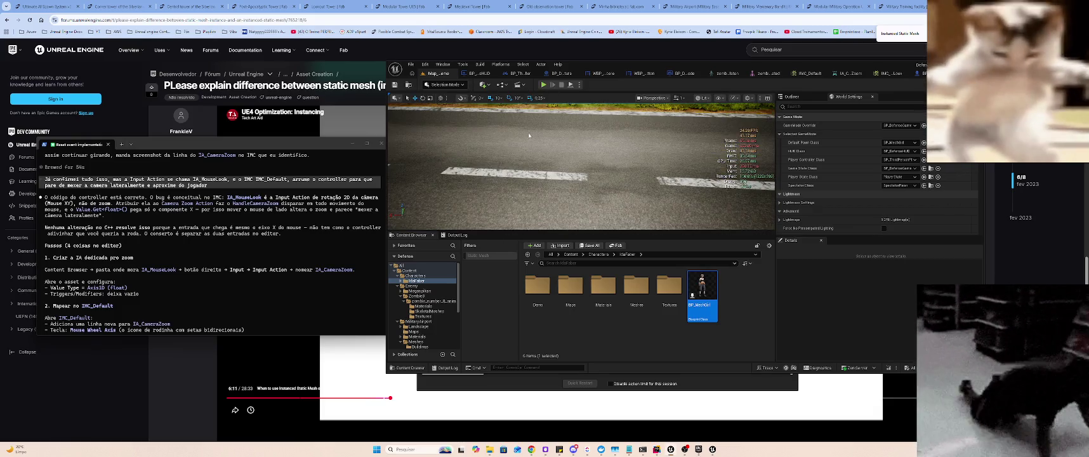
scroll(439, 314, "down", 3)
scroll(436, 314, "down", 3)
left_click(415, 320)
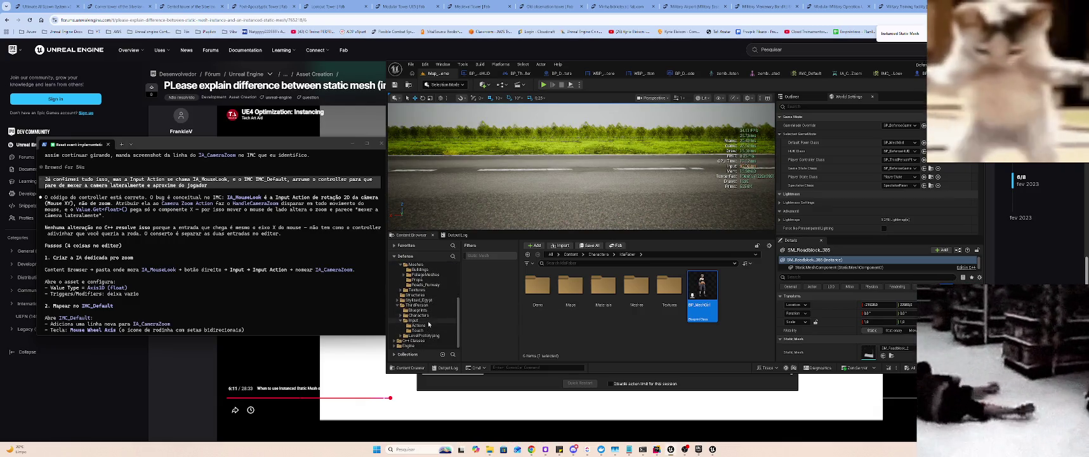
- Set IA_CameraZoom's Value Type to Axis1D (Float)
double_click(538, 285)
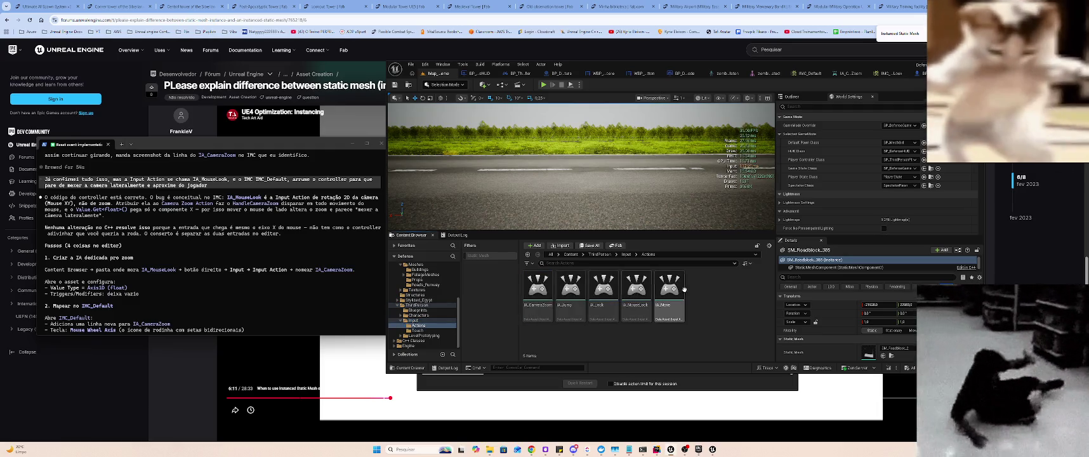
double_click(537, 287)
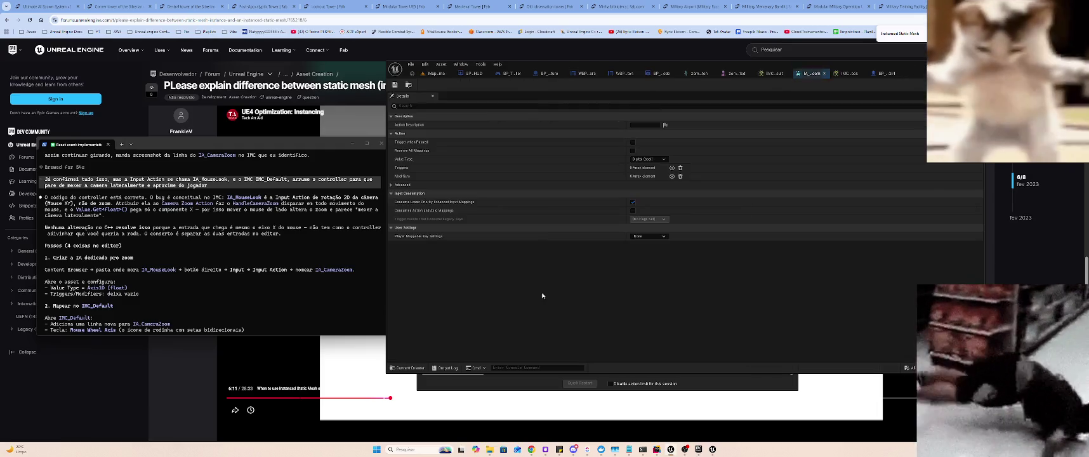
left_click(647, 158)
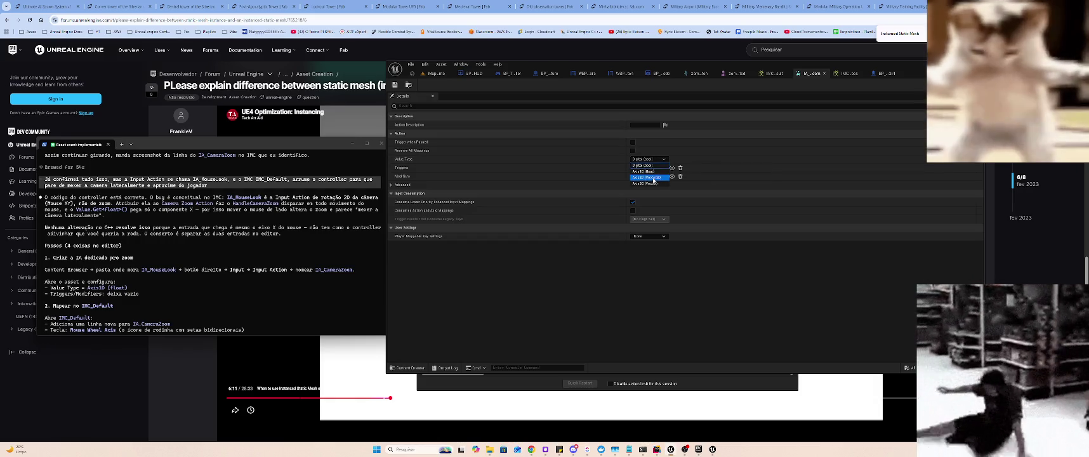
left_click(654, 172)
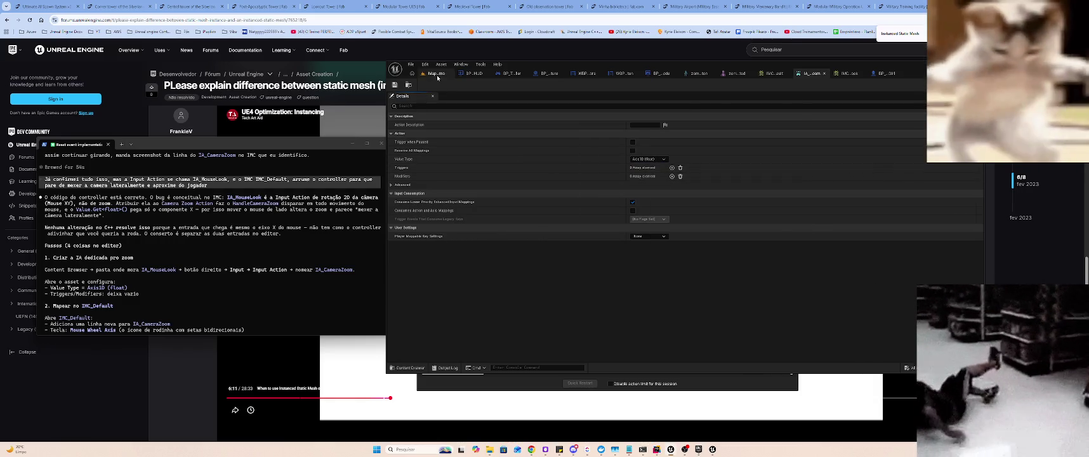
- Back in the map, run a quick play test of the level and stop it
left_click(437, 74)
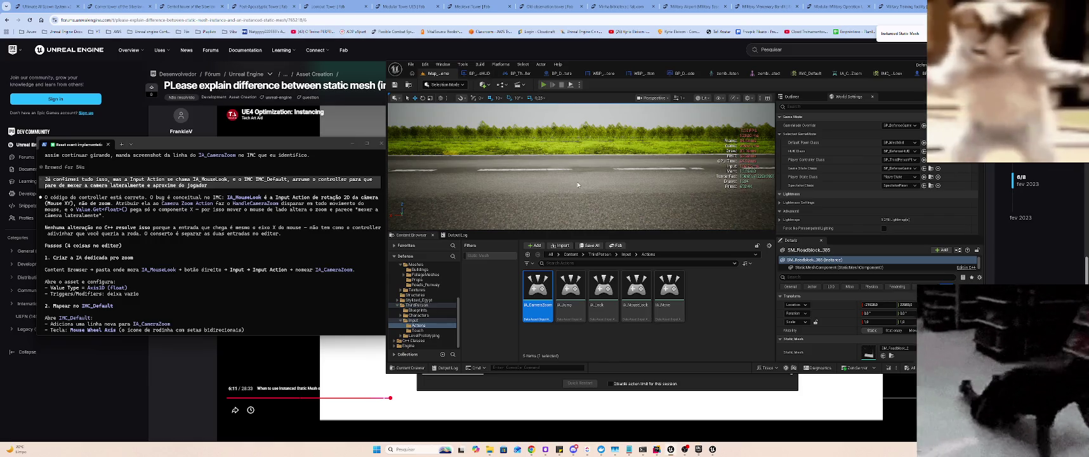
key("alt+p")
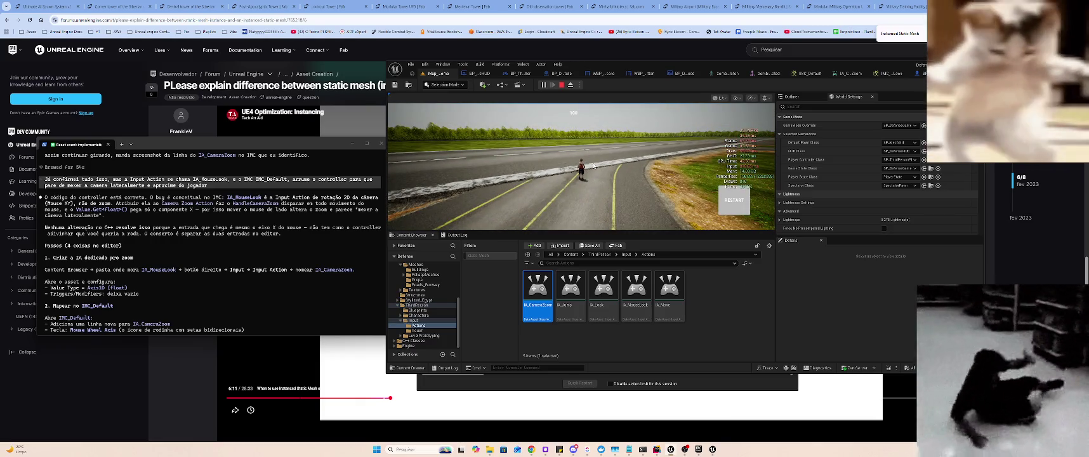
key("Escape")
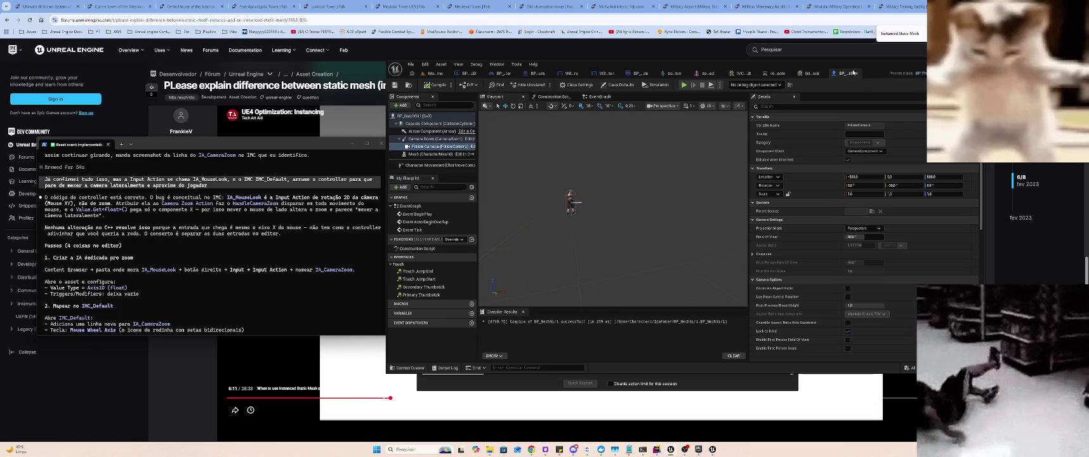
- Close BP_MechGirl1 and look through the game mode, widget, structure, controller and HUD tabs
middle_click(847, 74)
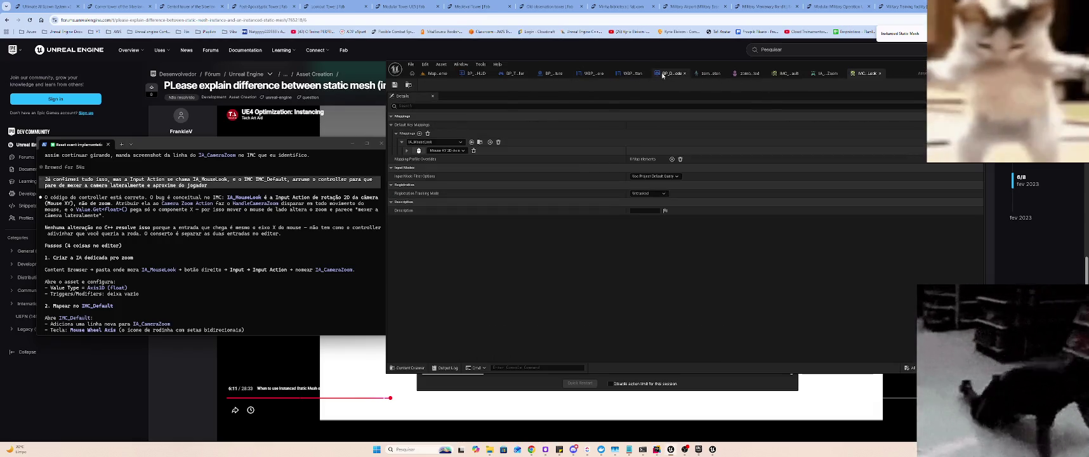
left_click(663, 74)
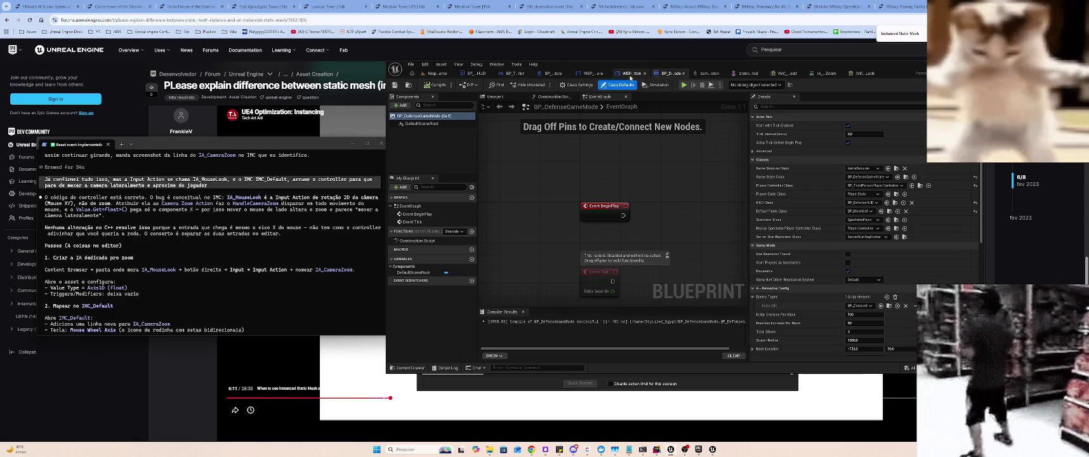
left_click(629, 76)
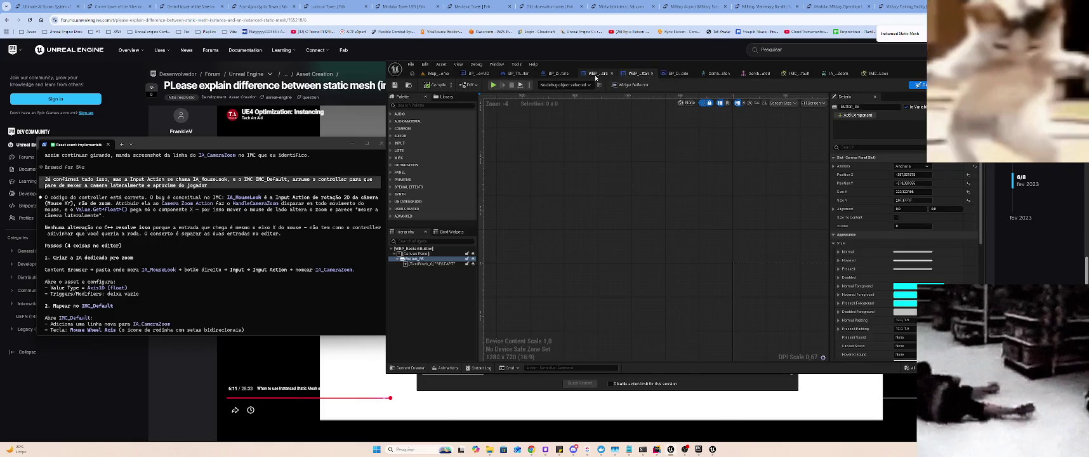
left_click(557, 74)
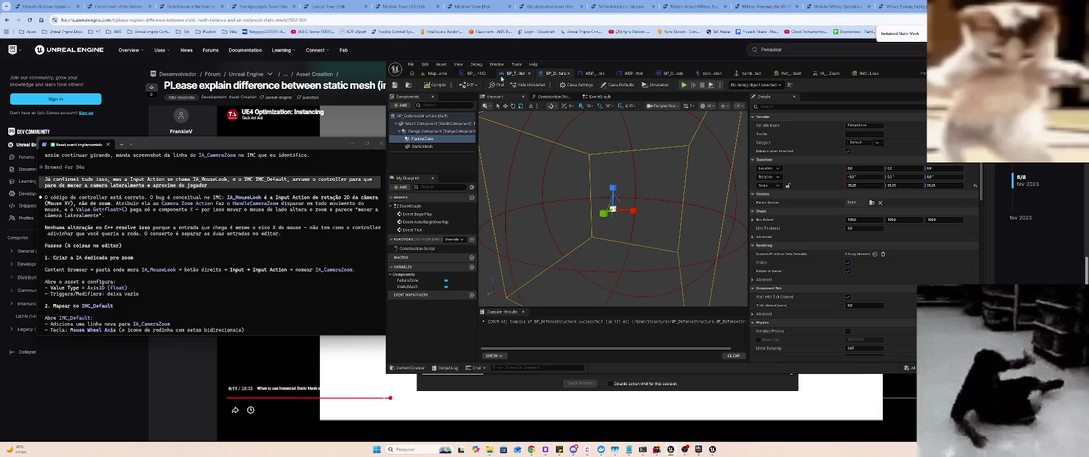
left_click(504, 75)
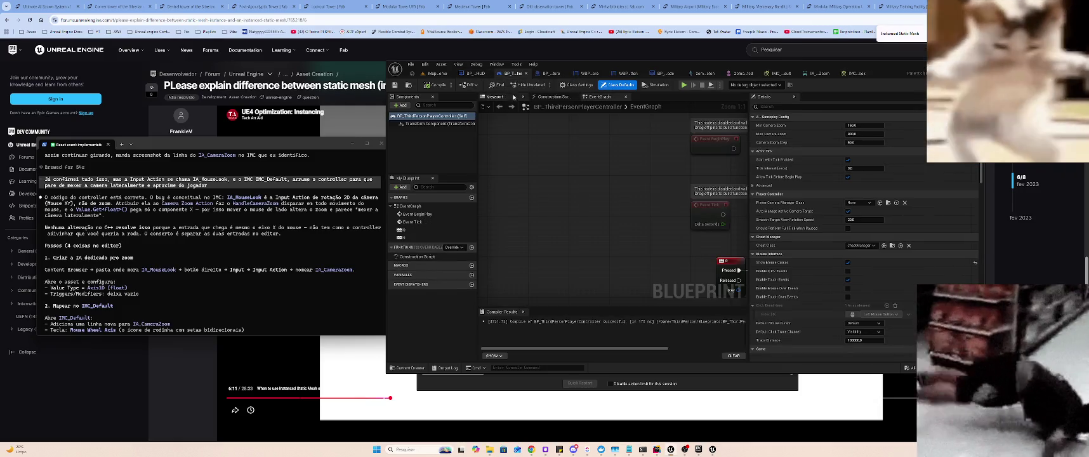
left_click(470, 74)
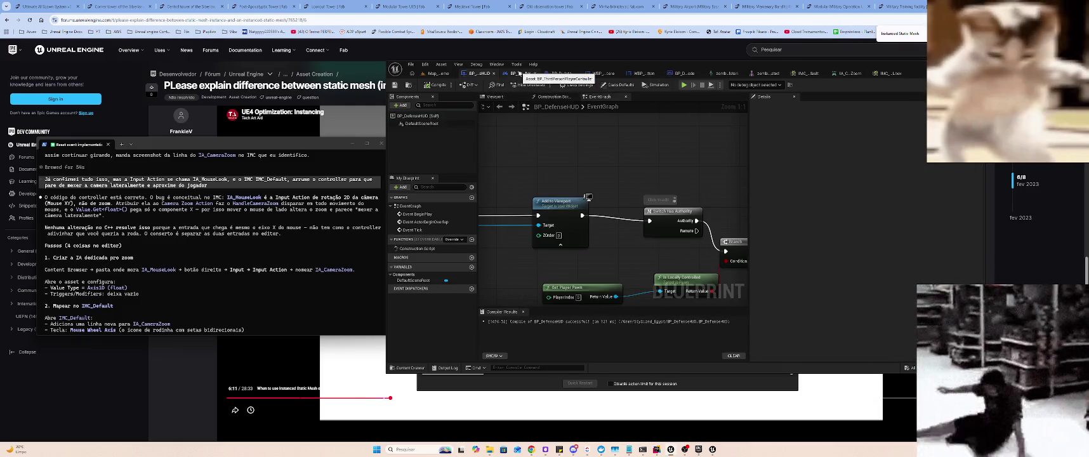
left_click(438, 73)
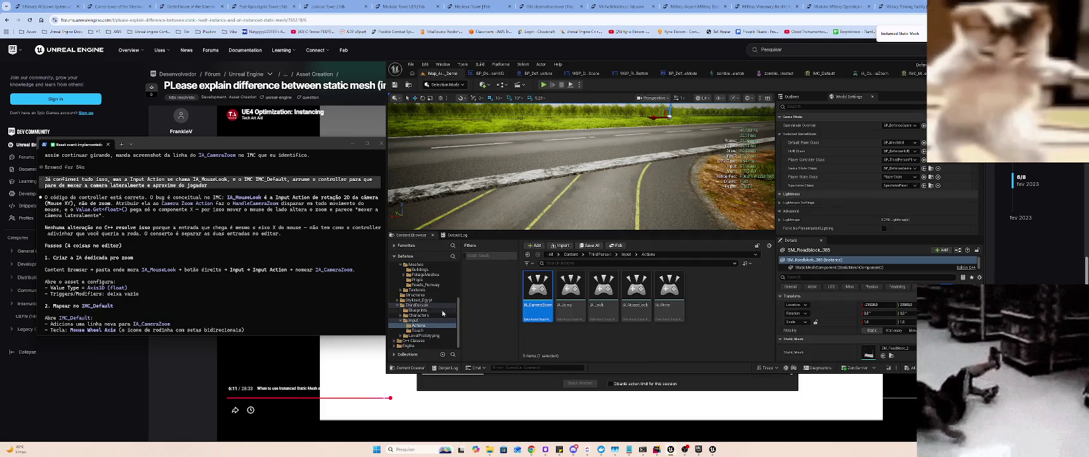
- Close the BP_DefenseStructure blueprint tab and return to the map
scroll(438, 305, "up", 10)
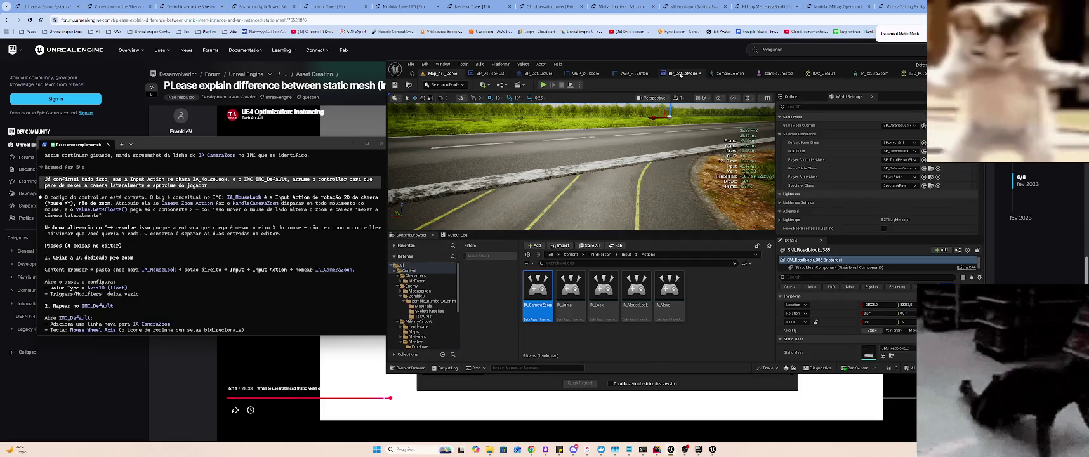
left_click(680, 74)
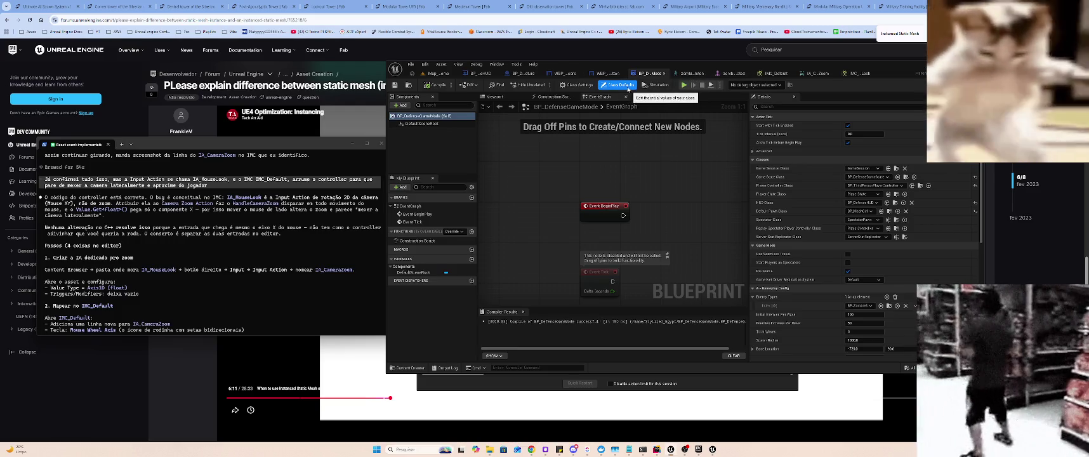
left_click(603, 74)
left_click(574, 74)
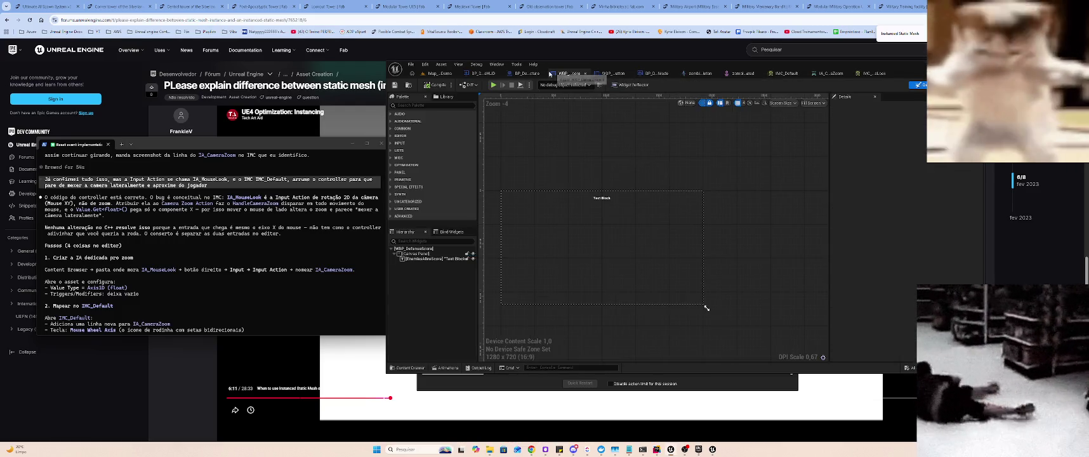
left_click(525, 74)
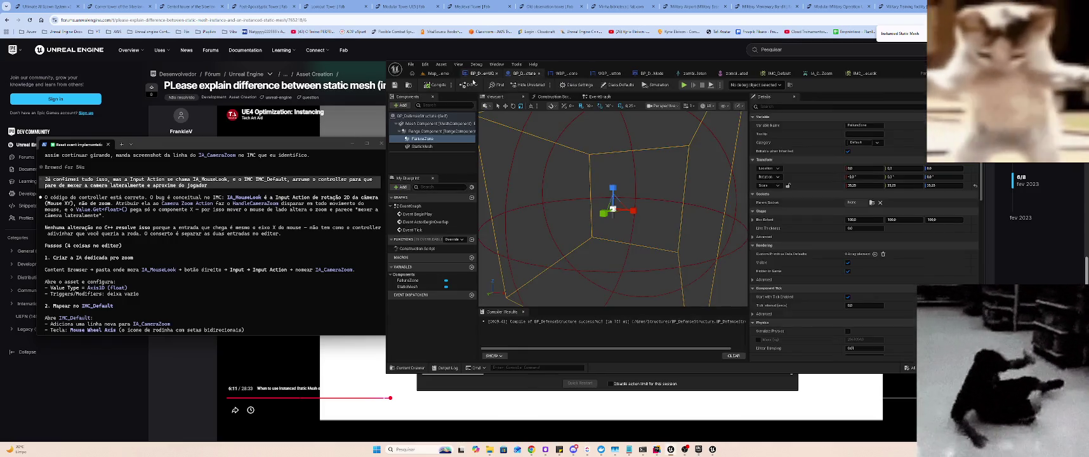
middle_click(520, 75)
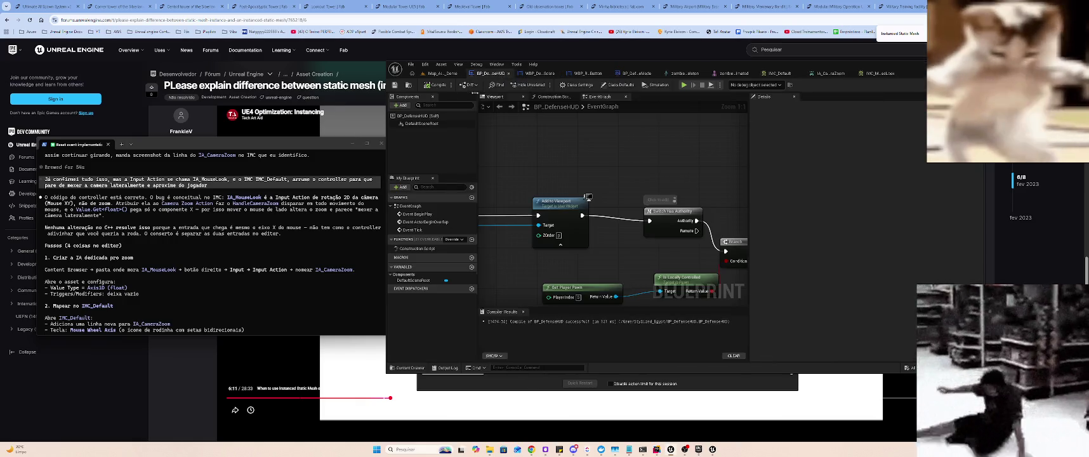
left_click(448, 75)
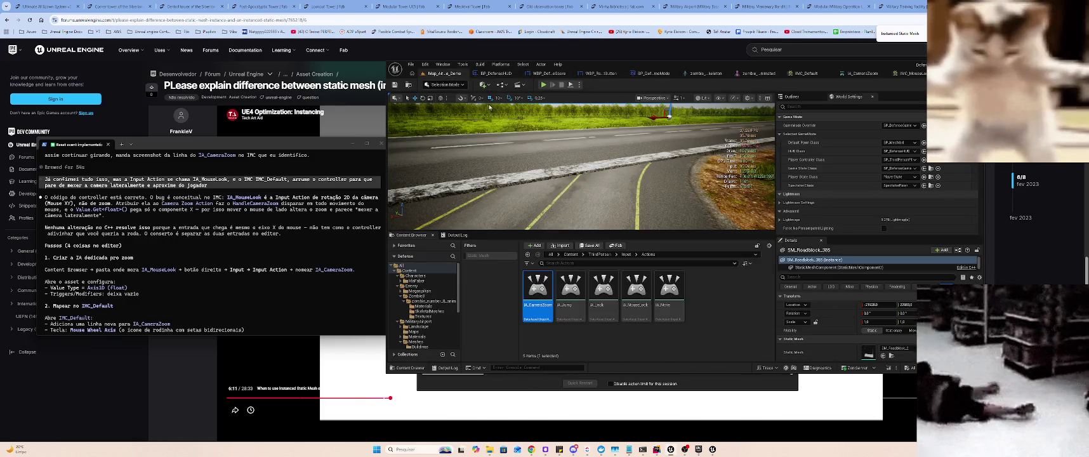
- Browse the Characters and Enemy folders, then list the Stylized_Egypt folder's defense blueprints and widgets
left_click(431, 275)
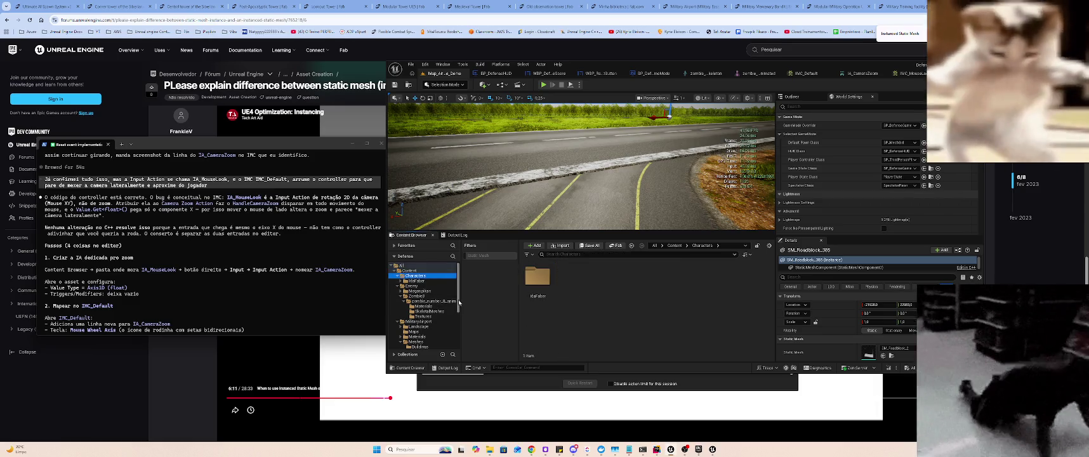
left_click(432, 287)
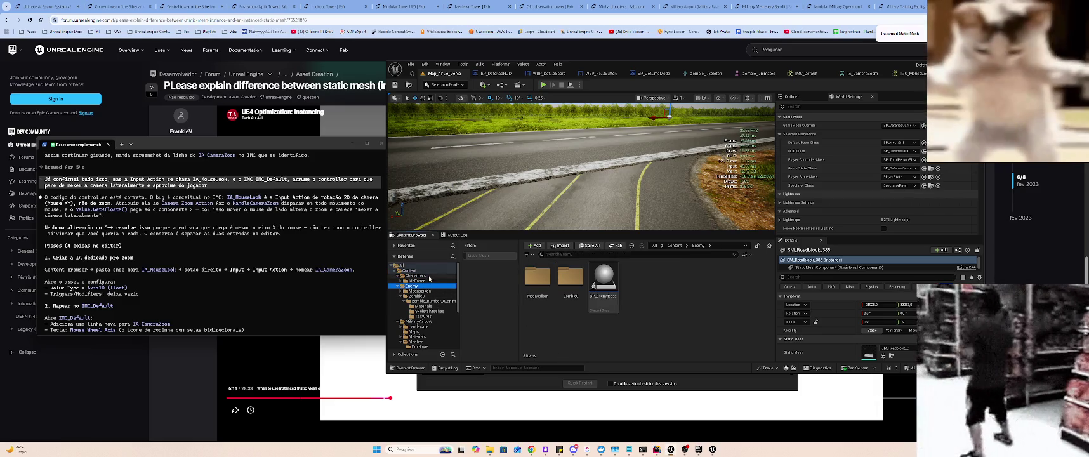
left_click(429, 277)
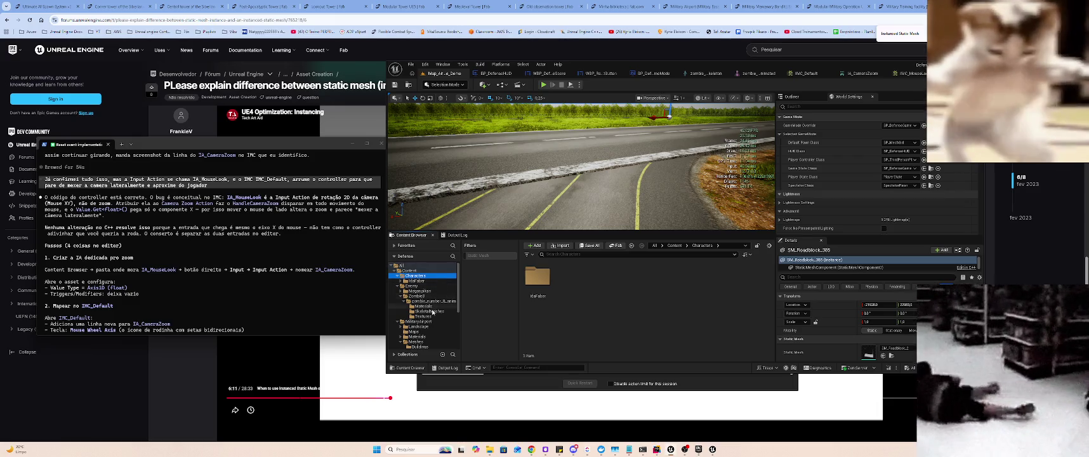
scroll(423, 300, "down", 2)
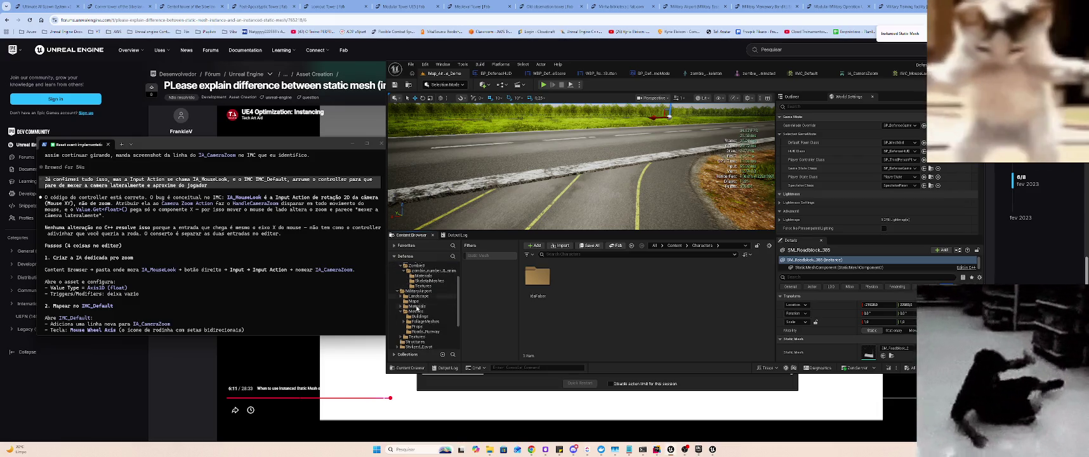
left_click(431, 347)
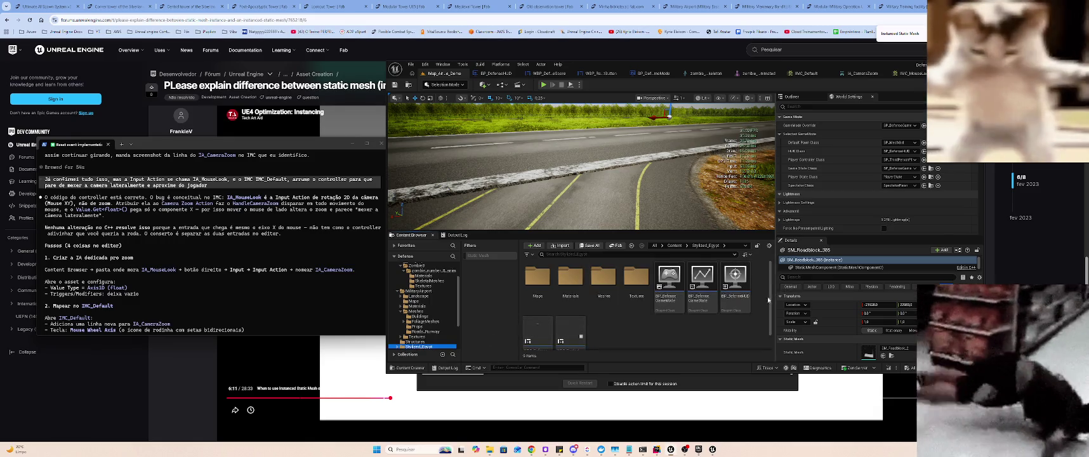
scroll(666, 311, "down", 1)
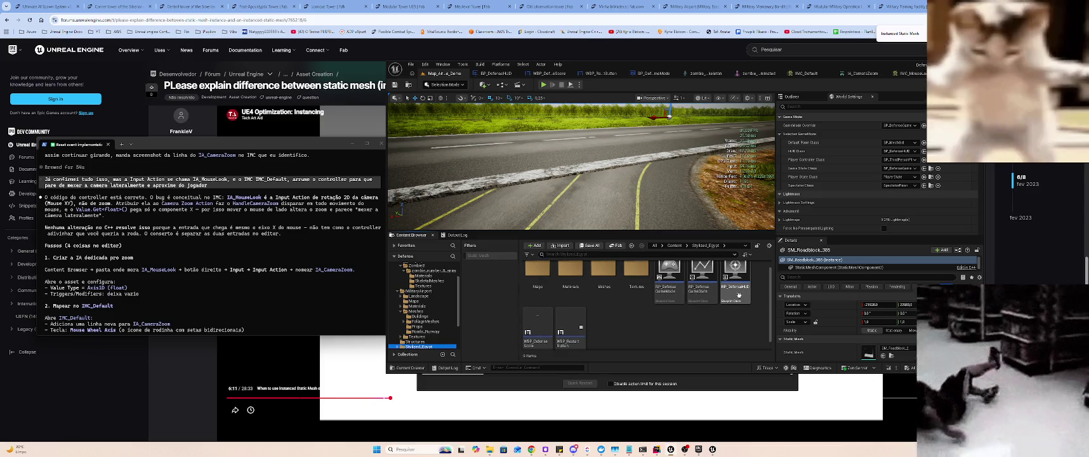
scroll(623, 296, "up", 1)
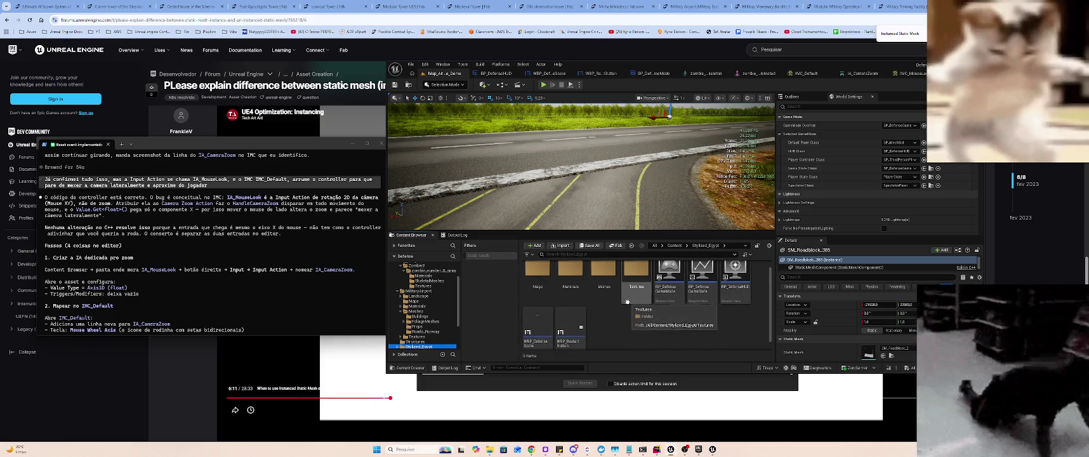
- Locate BP_ThirdPersonPlayerController from World Settings' Player Controller Class and open it
scroll(629, 298, "down", 1)
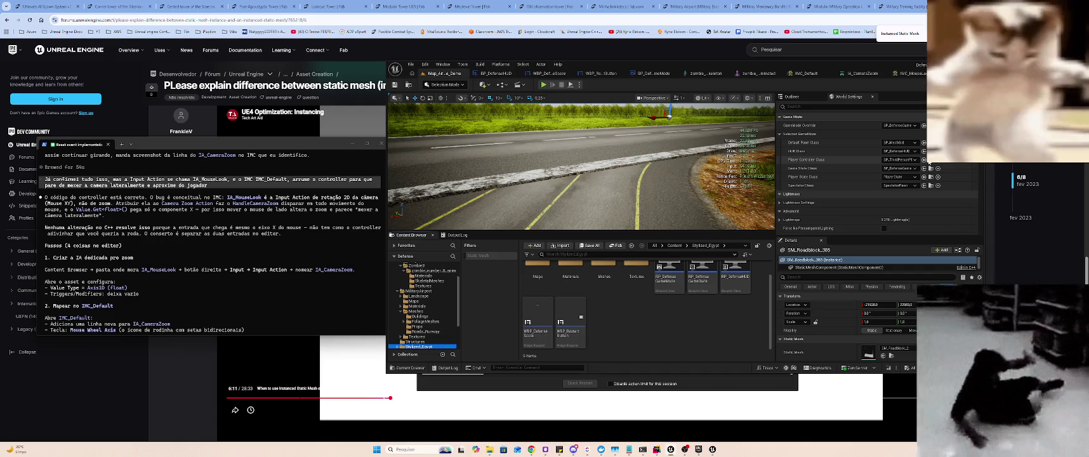
left_click(916, 163)
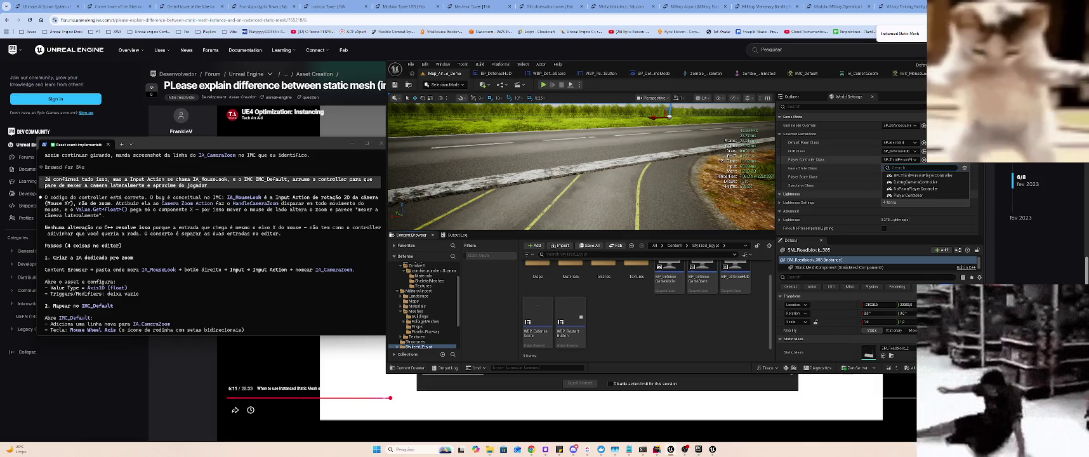
left_click(931, 164)
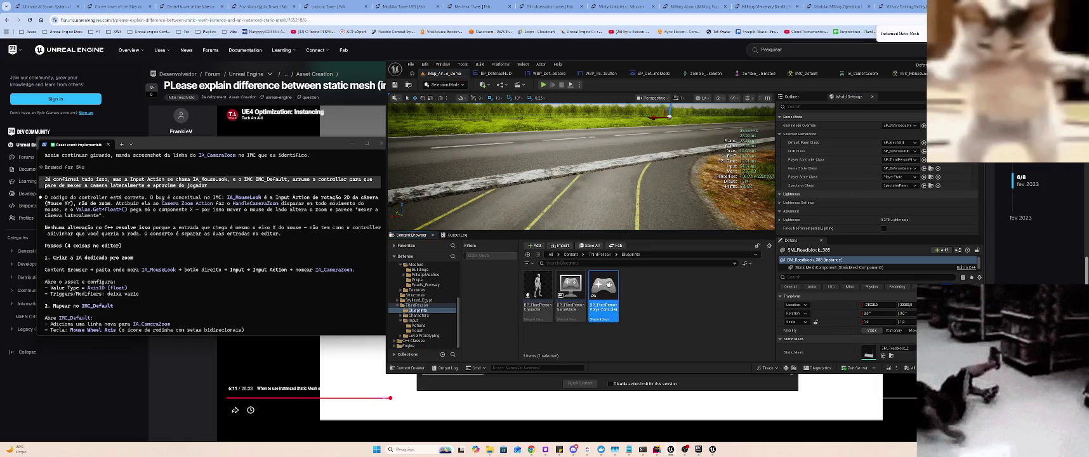
double_click(610, 295)
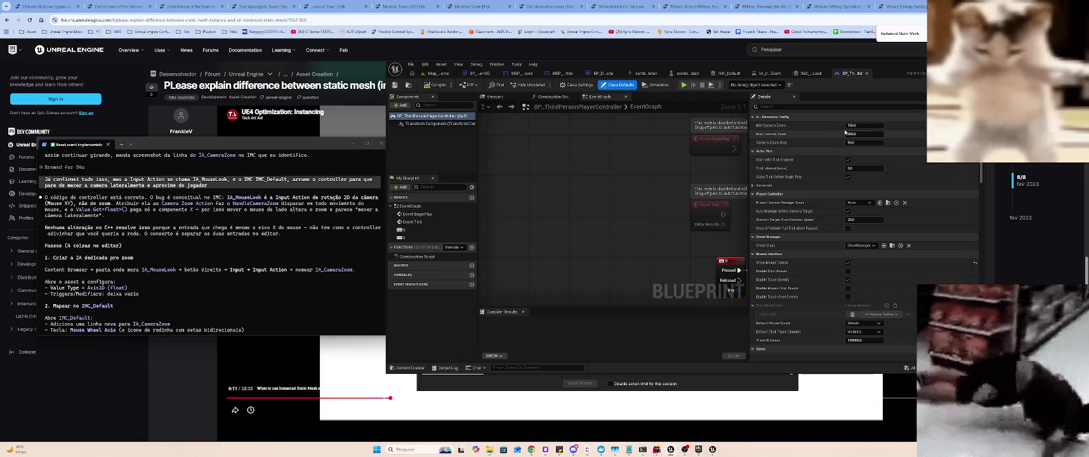
- Assign IA_CameraZoom as the controller's Camera Zoom Action and return to the map
left_click(857, 126)
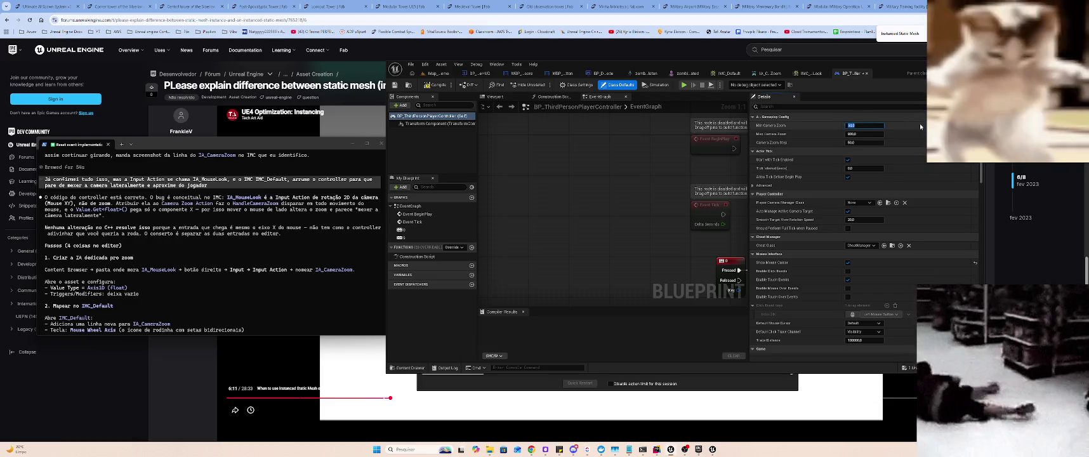
scroll(903, 171, "down", 1)
scroll(903, 171, "down", 5)
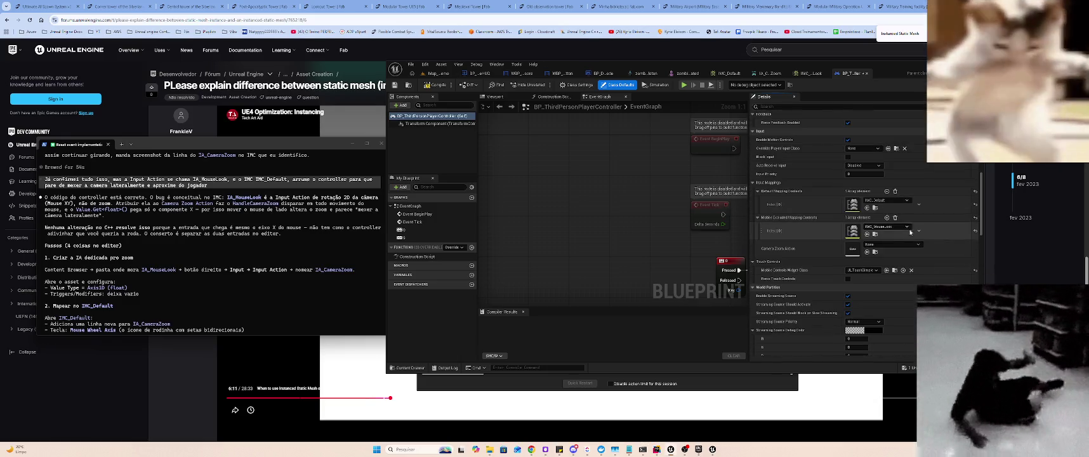
left_click(902, 243)
left_click(888, 279)
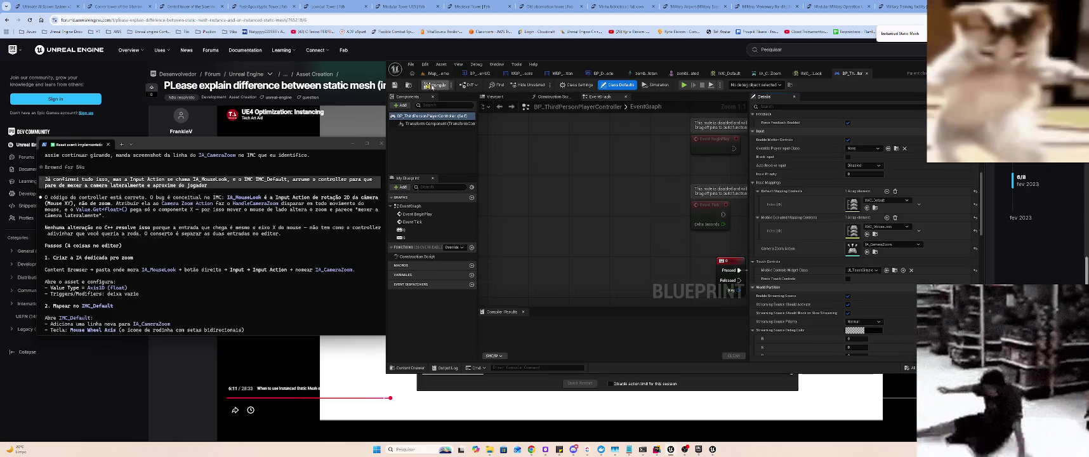
left_click(438, 73)
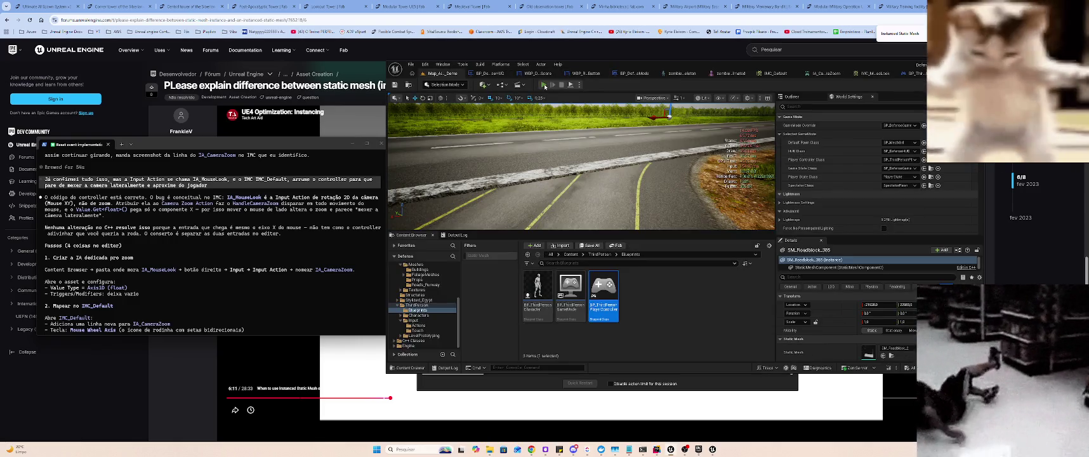
- Run two play tests of the level, trying the mouse-wheel camera zoom, then stop
key("alt+p")
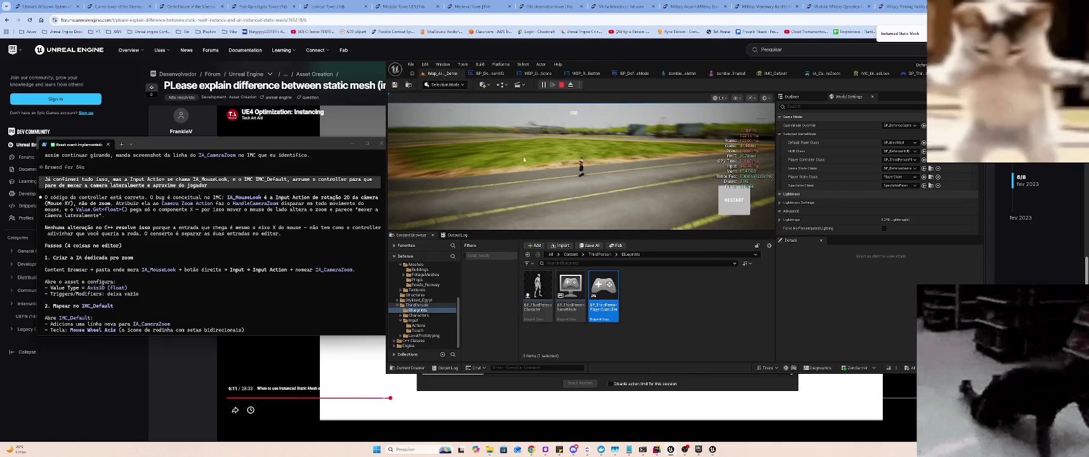
key("Escape")
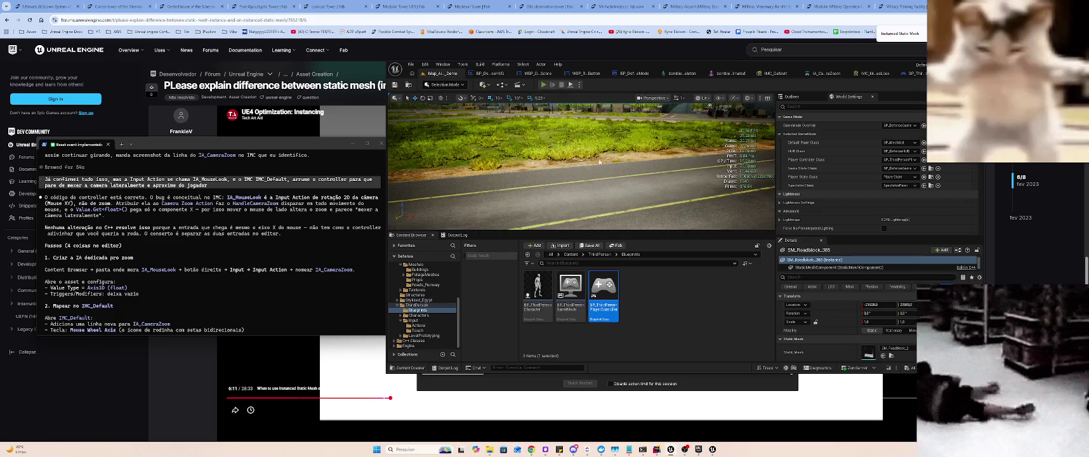
key("alt+p")
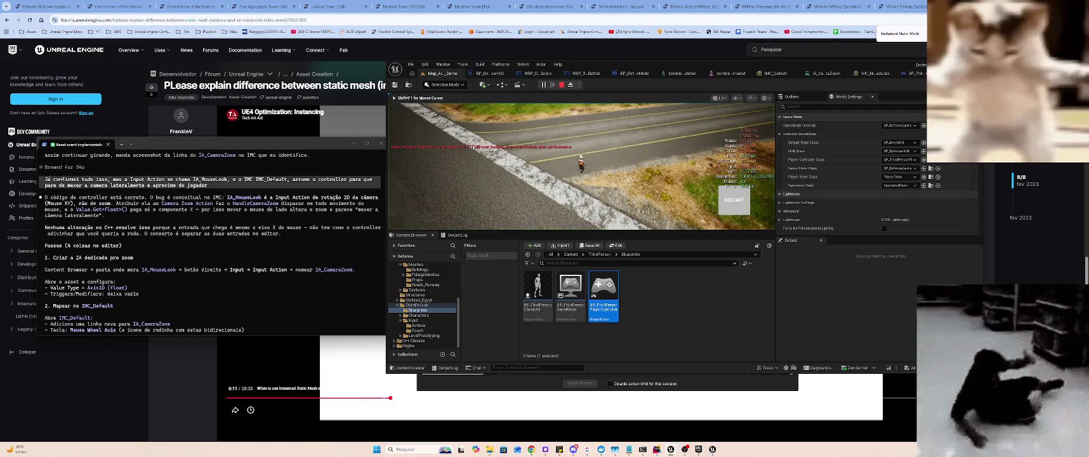
scroll(580, 156, "up", 5)
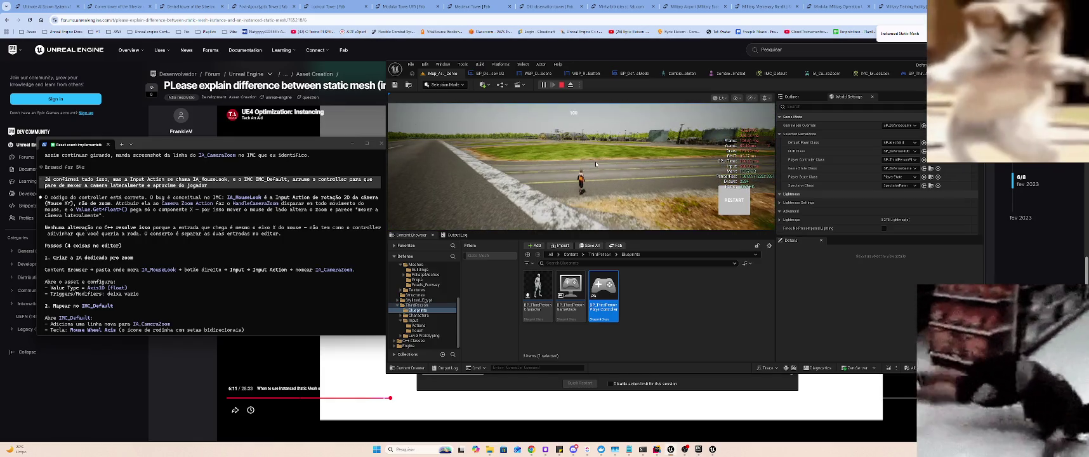
scroll(596, 164, "up", 2)
scroll(593, 170, "down", 3)
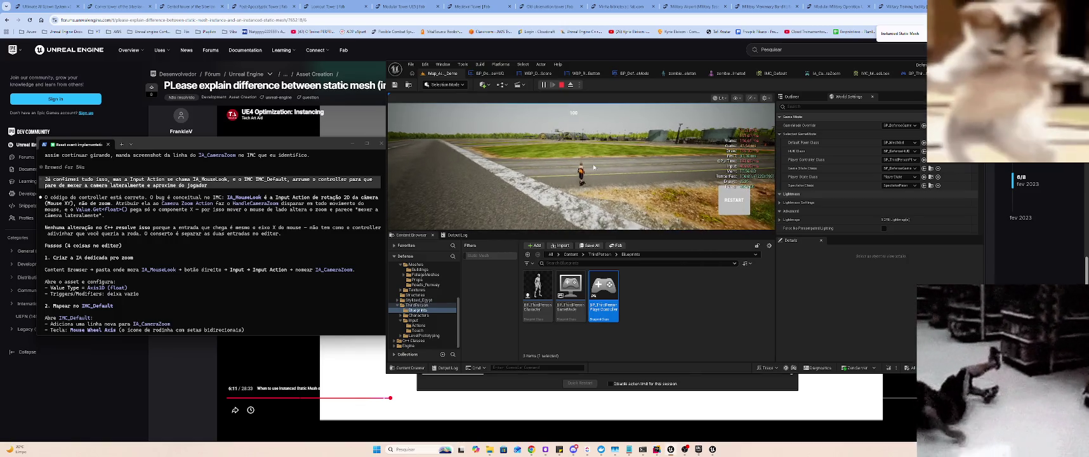
key("Escape")
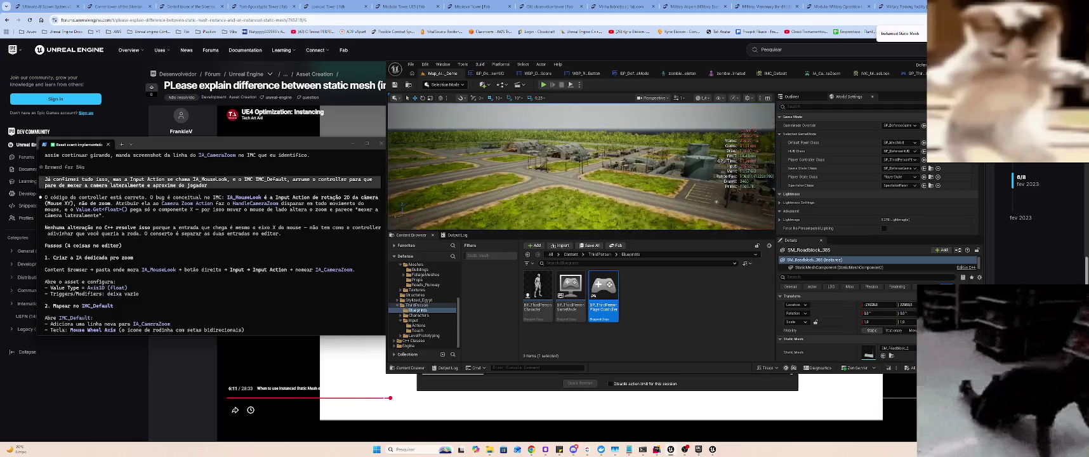
- Orbit around the oil tanks, check the camera speed settings, and start a play test
mouse_move(506, 165)
left_mouse_down()
mouse_move(713, 210)
mouse_move(572, 169)
mouse_move(402, 211)
mouse_move(520, 193)
left_mouse_up()
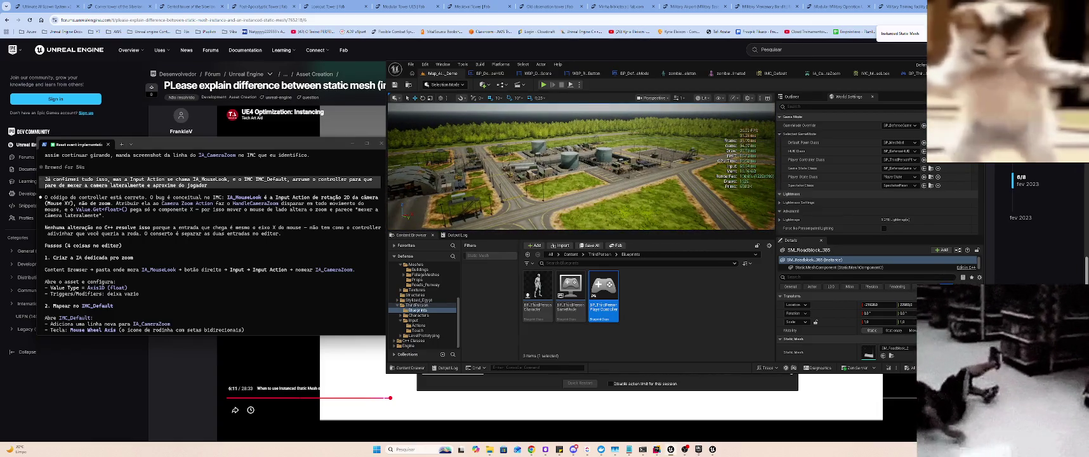
key("super")
key("super")
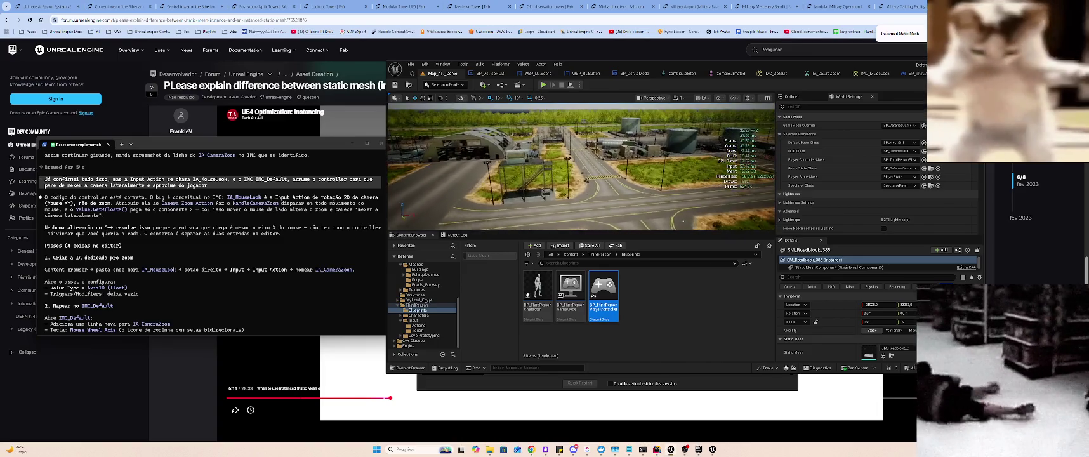
left_click(684, 99)
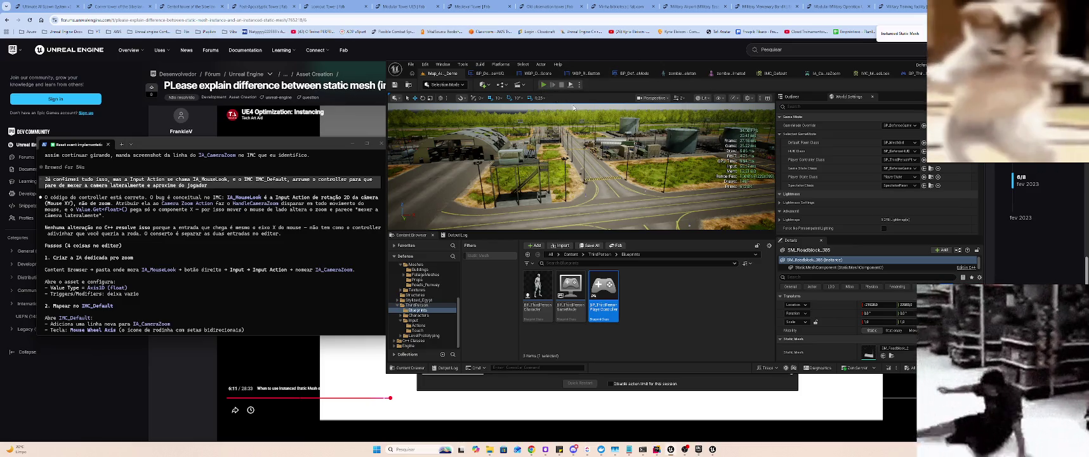
key("alt+p")
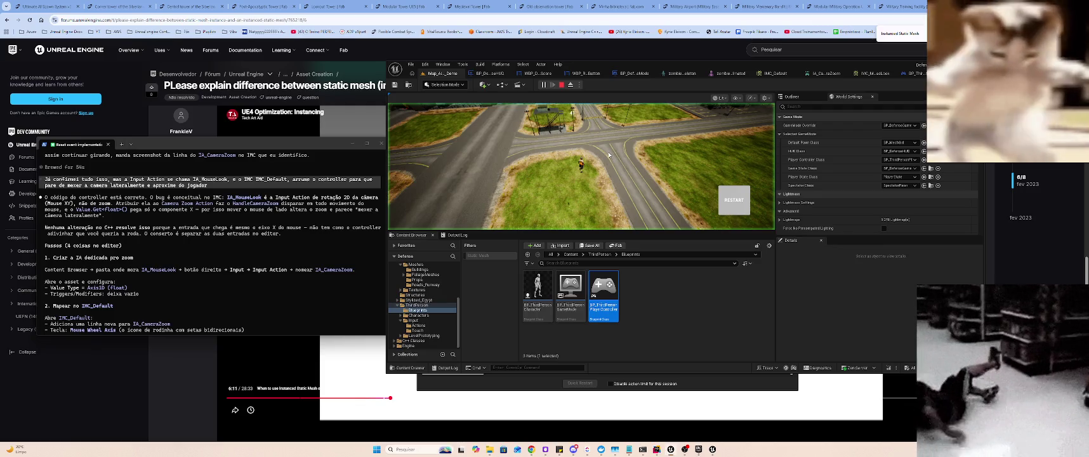
- Stop the running play test
key("Escape")
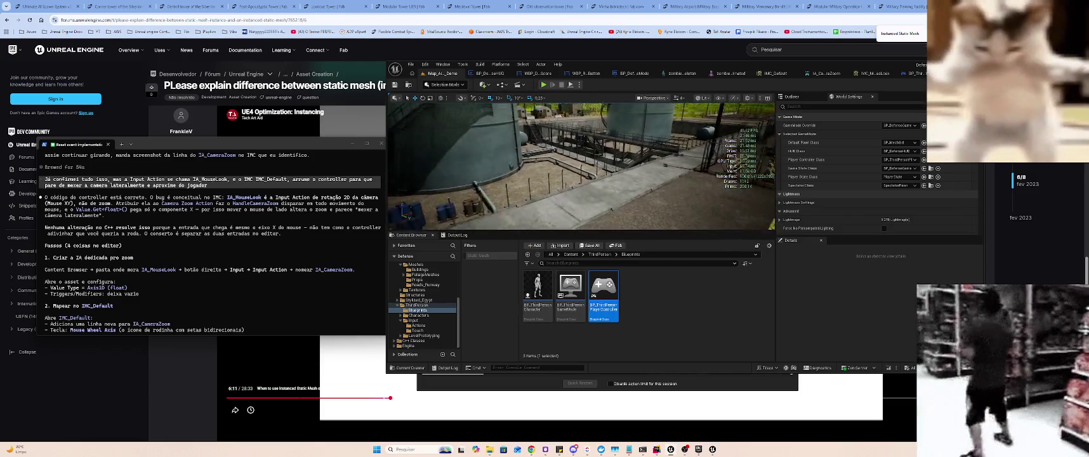
- Move the viewport toward the tanks and let the running game capture the camera
scroll(608, 118, "down", 5)
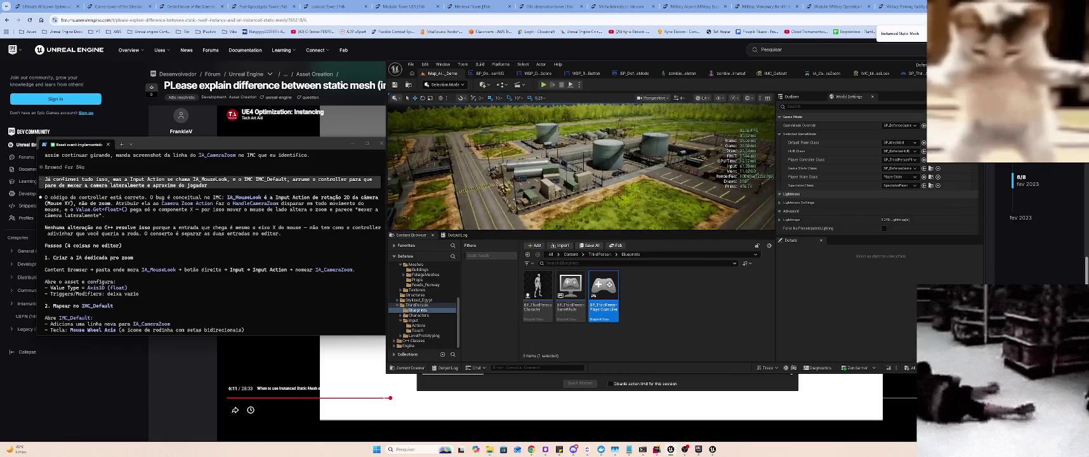
scroll(581, 166, "up", 5)
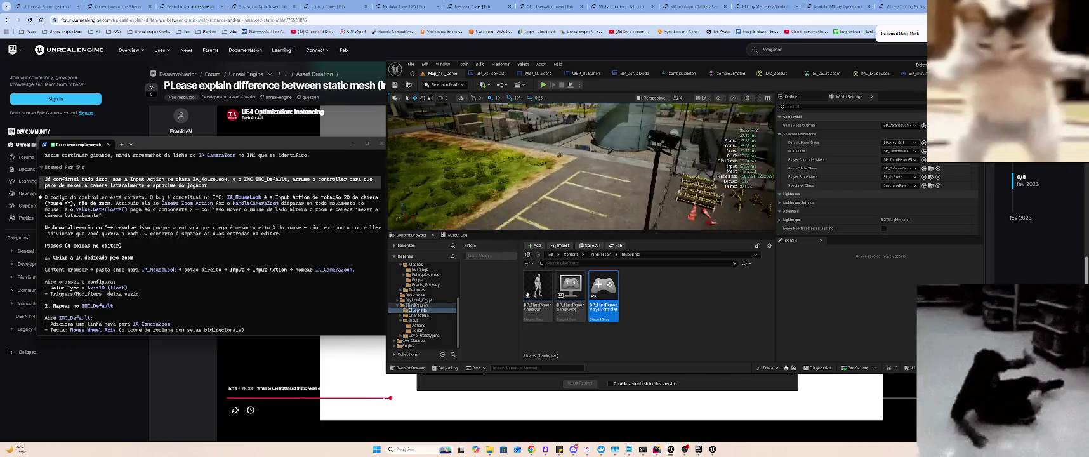
scroll(582, 166, "up", 5)
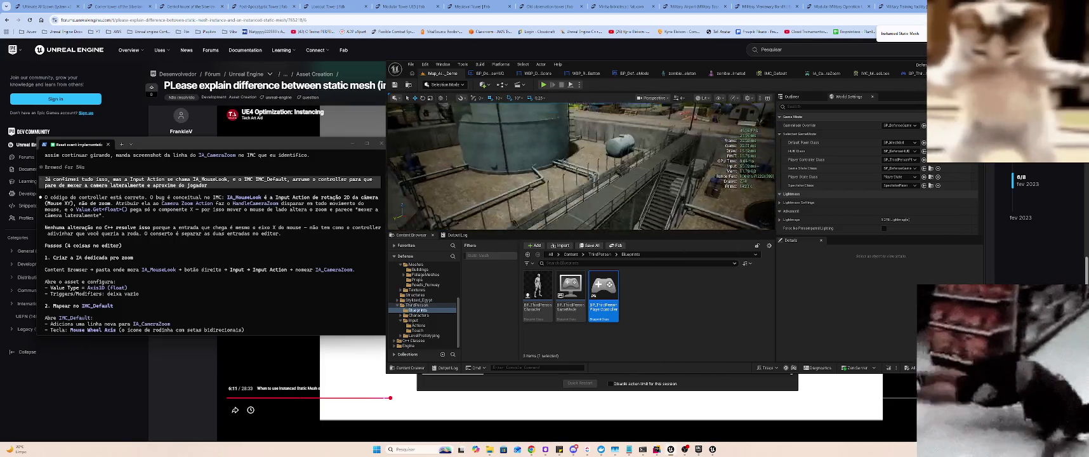
scroll(526, 133, "up", 5)
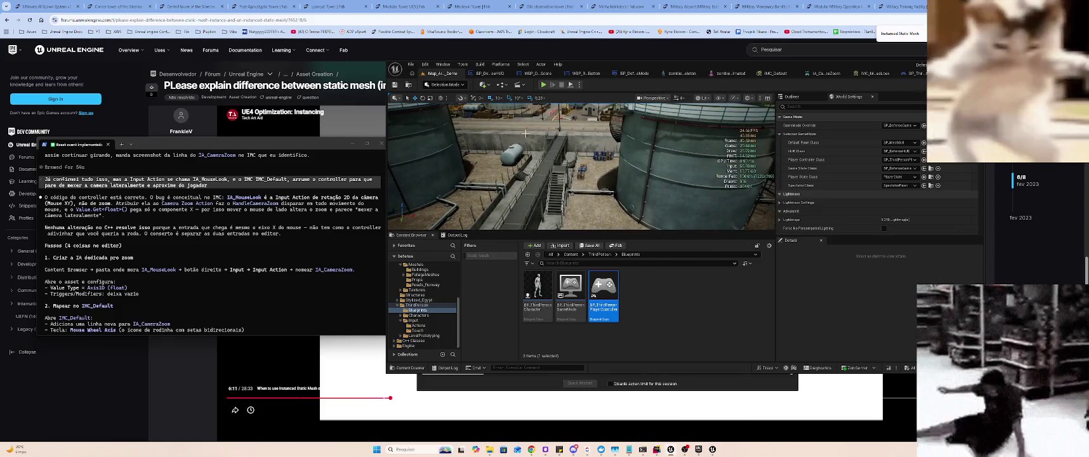
scroll(582, 167, "up", 5)
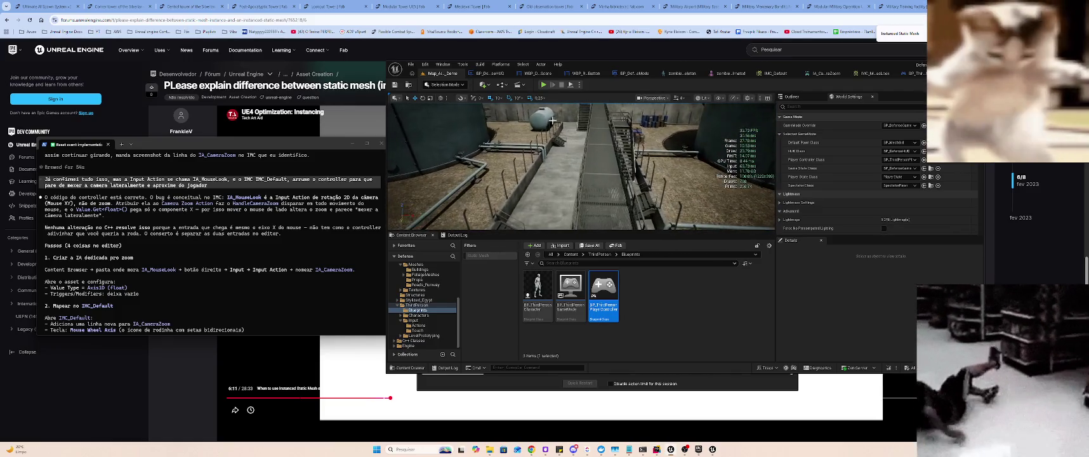
left_click(578, 143)
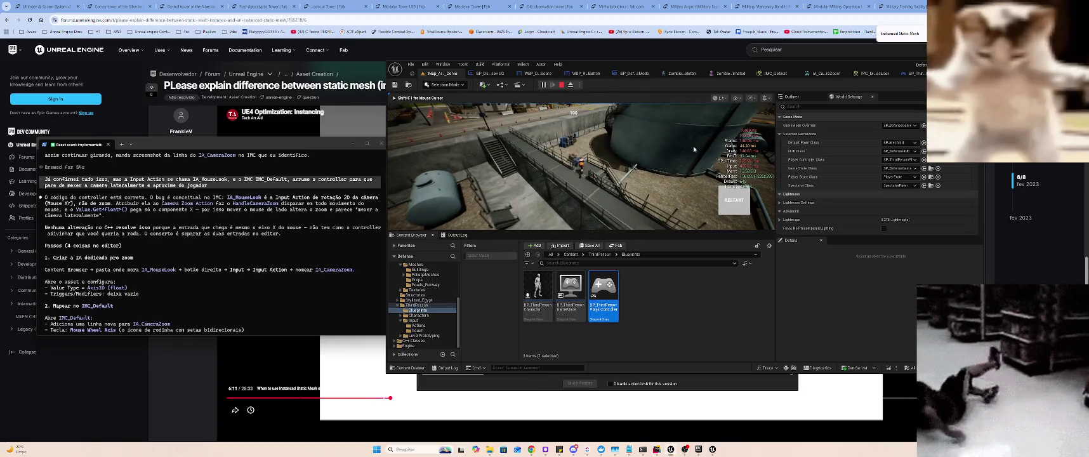
scroll(711, 150, "up", 5)
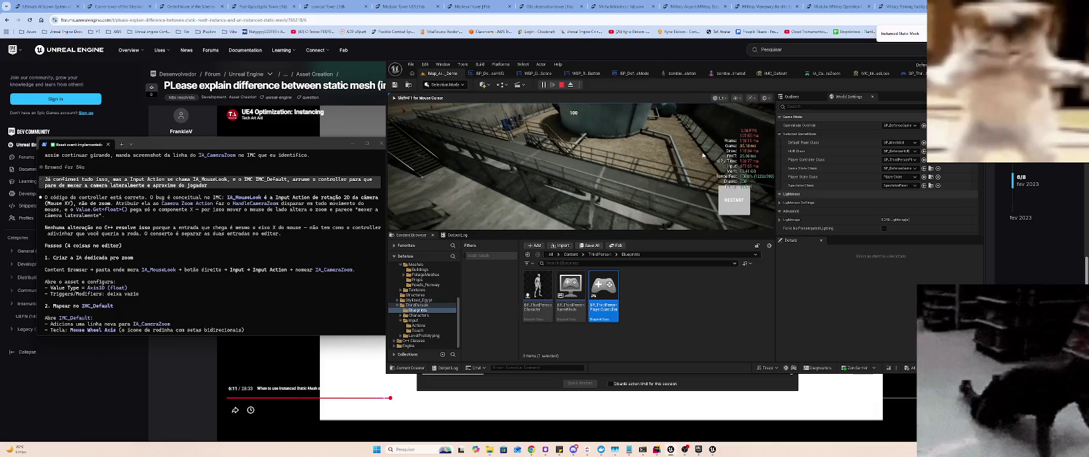
scroll(669, 150, "down", 5)
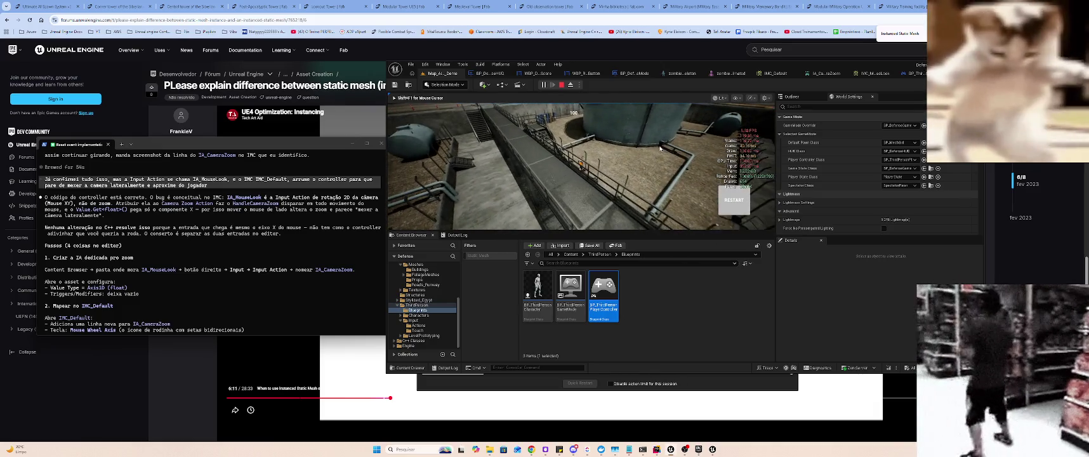
scroll(646, 151, "down", 5)
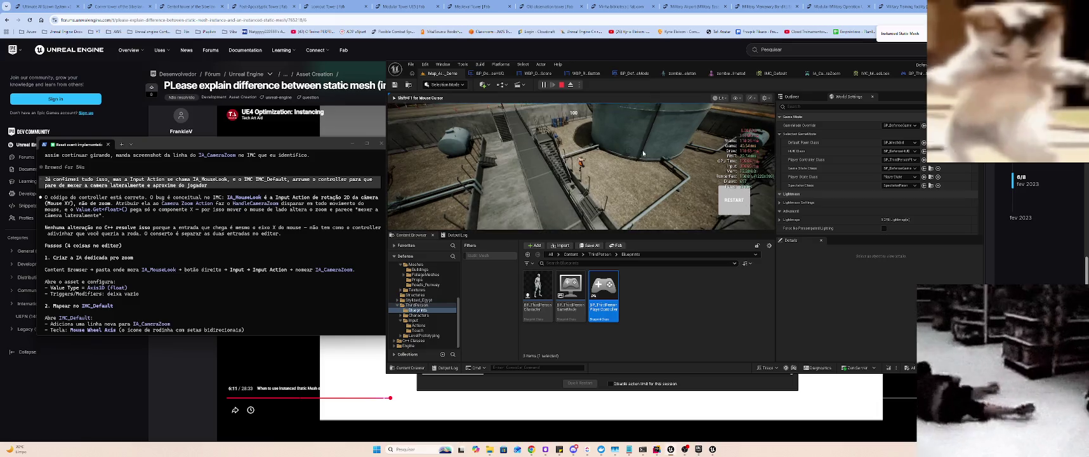
scroll(643, 153, "up", 5)
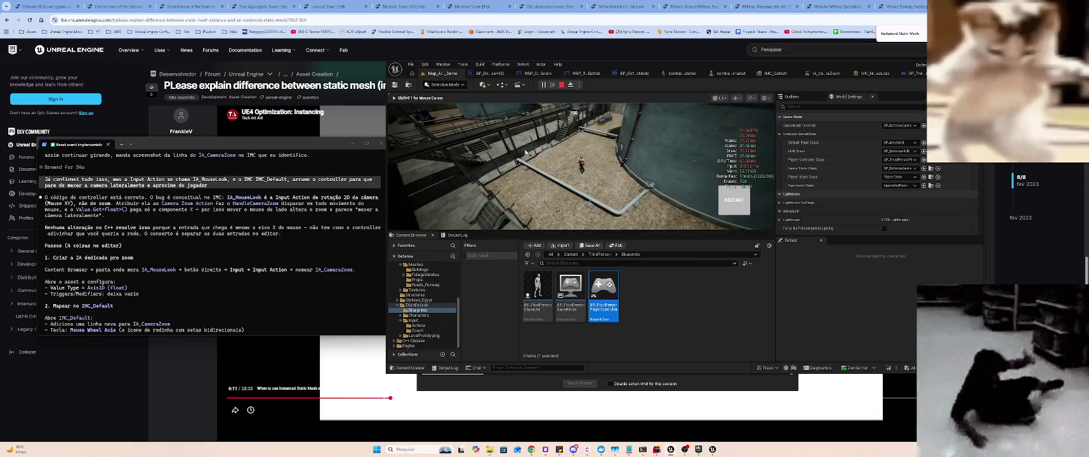
scroll(535, 159, "up", 3)
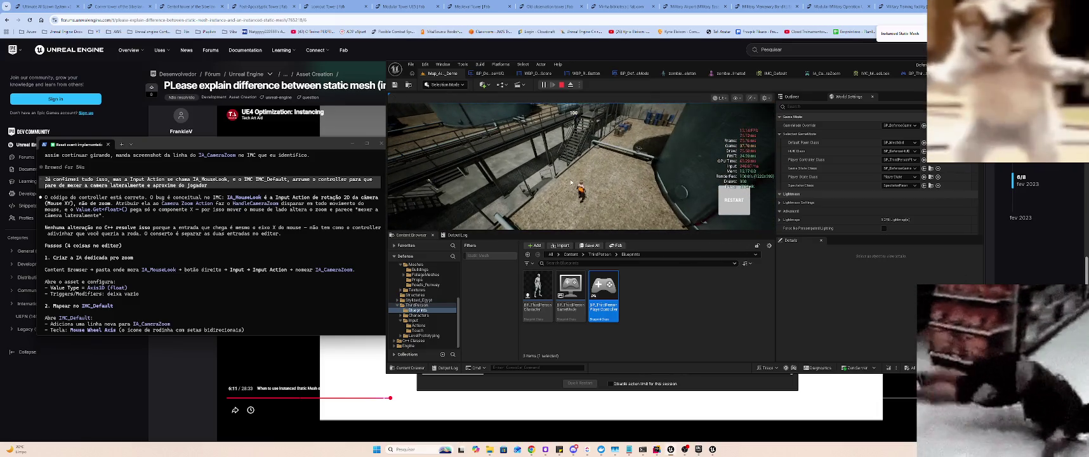
scroll(569, 185, "up", 5)
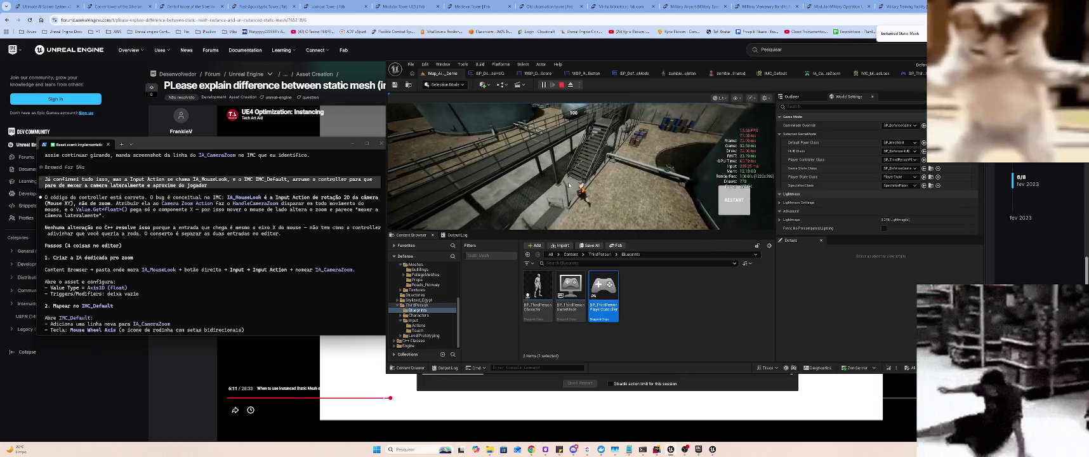
scroll(568, 184, "up", 5)
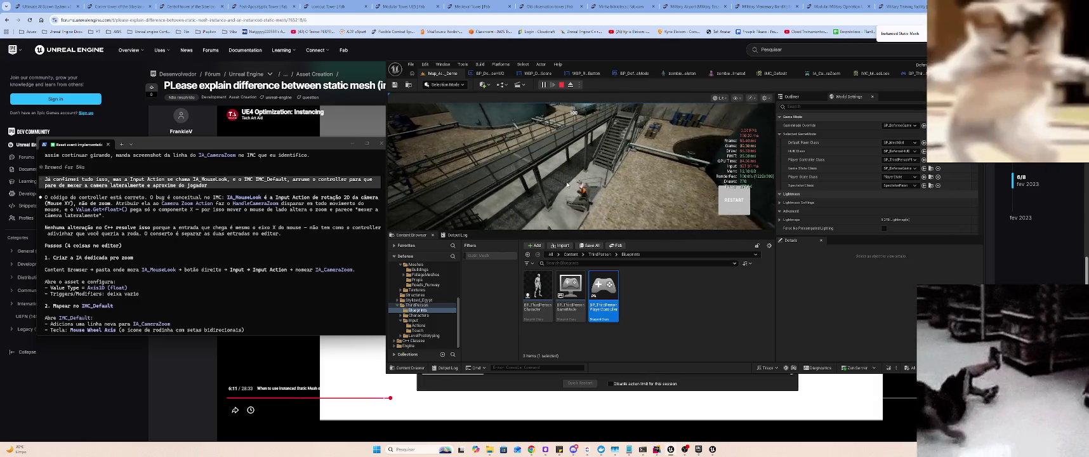
scroll(566, 184, "up", 3)
scroll(567, 184, "up", 4)
left_click(567, 184)
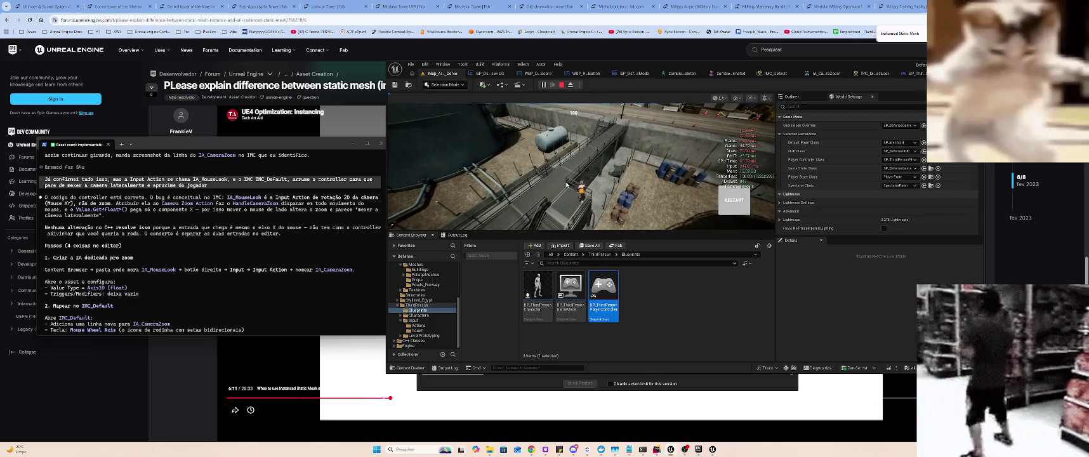
scroll(640, 157, "up", 5)
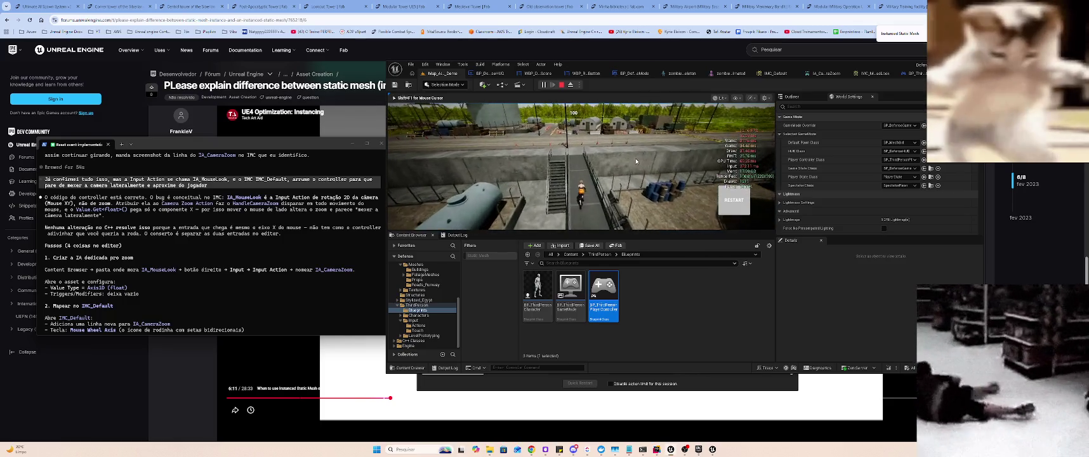
key("w")
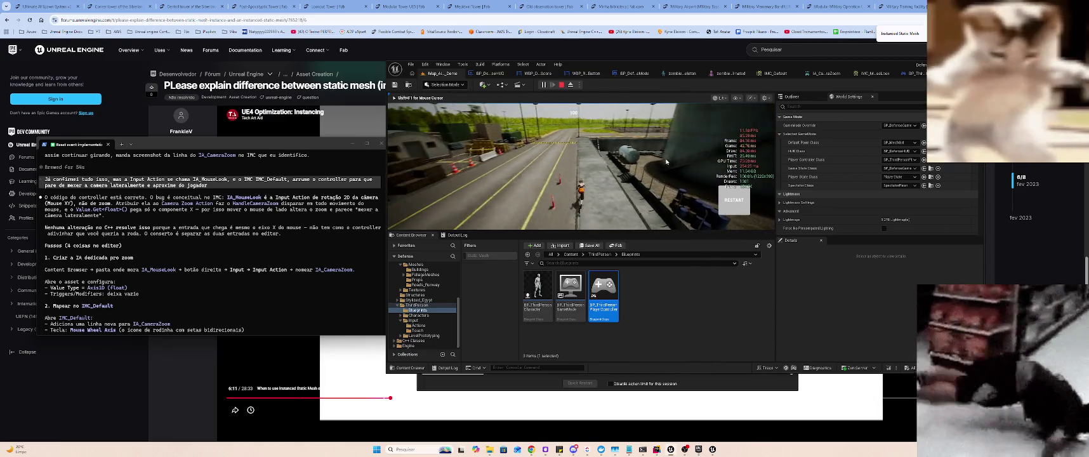
left_click(614, 168)
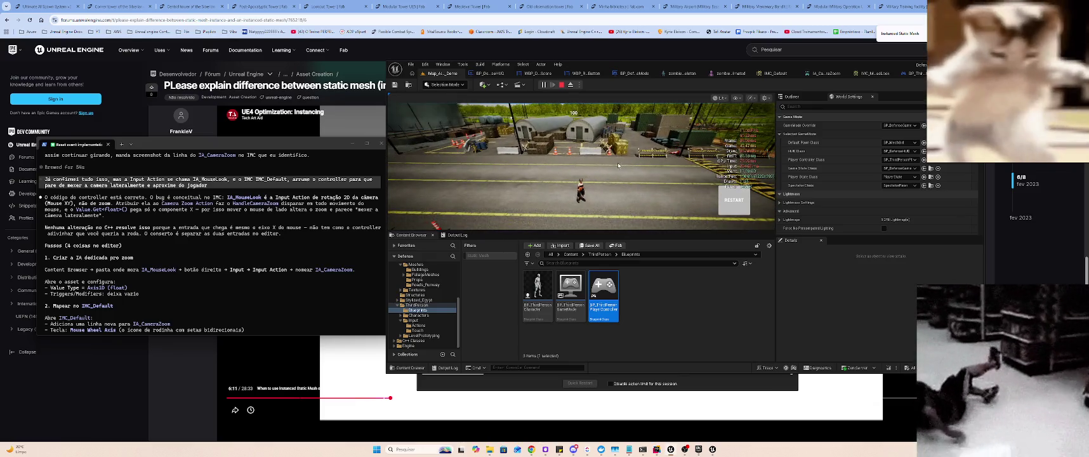
left_click(598, 172)
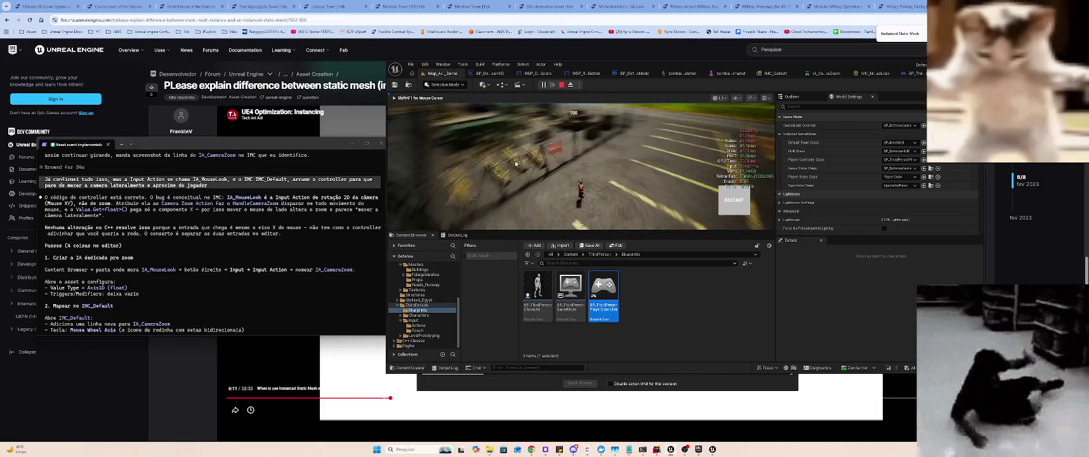
left_click(564, 159)
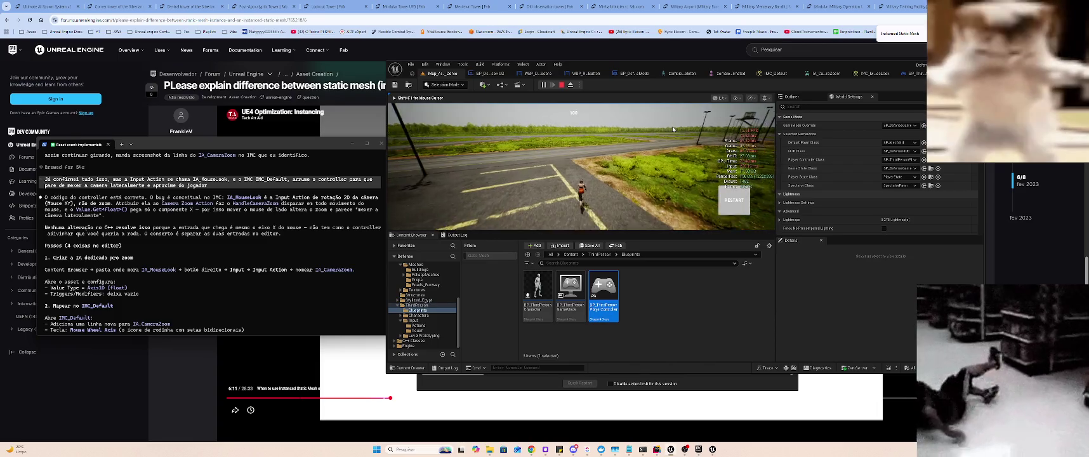
key("Escape")
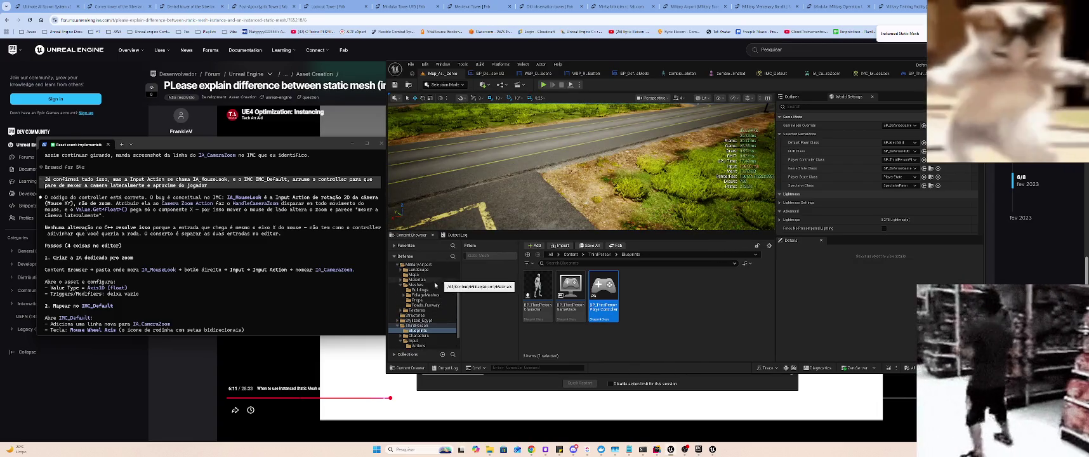
- Open the MilitaryAirport Meshes folder filtered to static meshes and select SM_Barrel_Stack_1
left_click(431, 285)
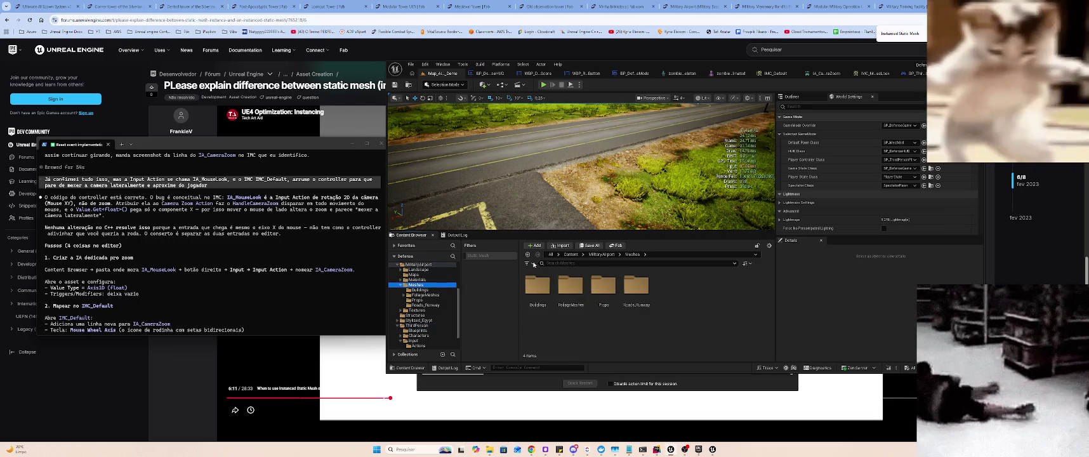
left_click(528, 263)
left_click(549, 184)
left_click(599, 291)
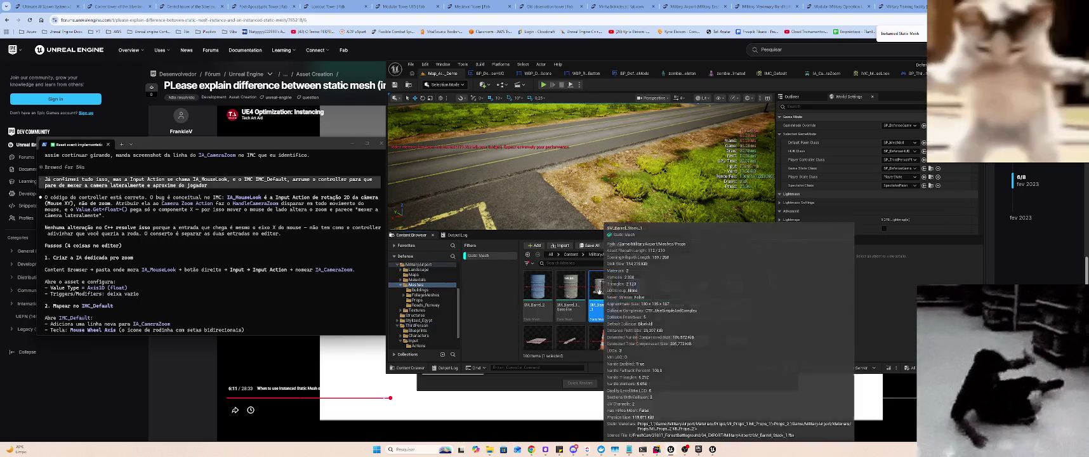
- Browse SM_Barrel_Stack_1's Nanite and Asset Actions context submenus, then dismiss the menu
right_click(598, 291)
mouse_move(680, 70)
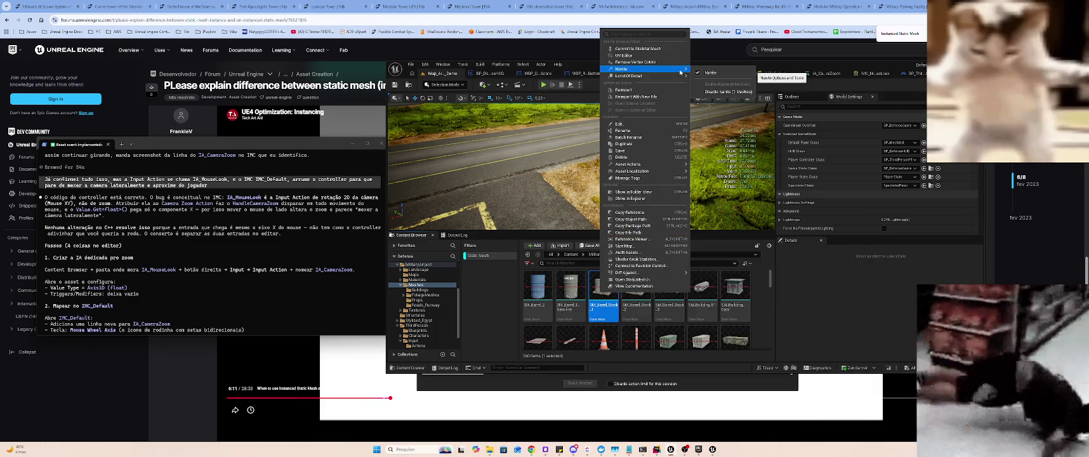
scroll(589, 305, "down", 3)
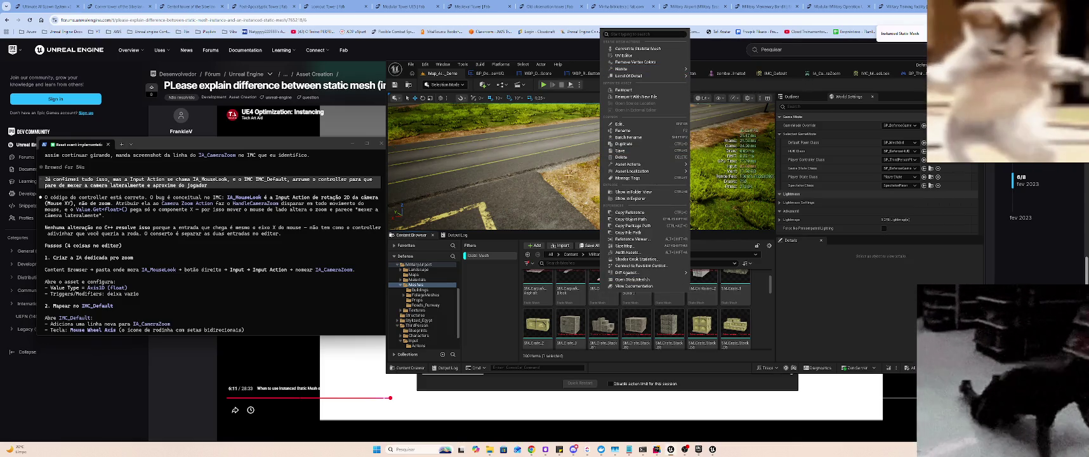
mouse_move(655, 166)
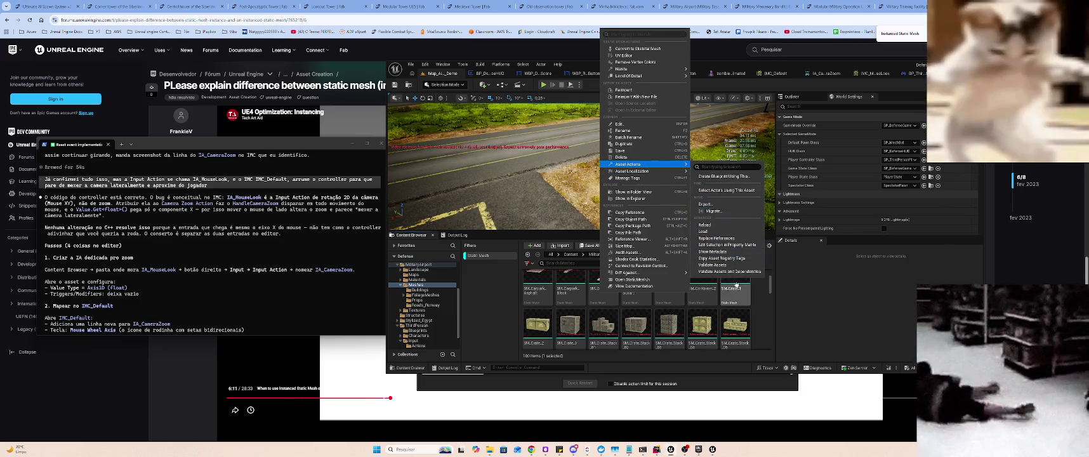
left_click(611, 192)
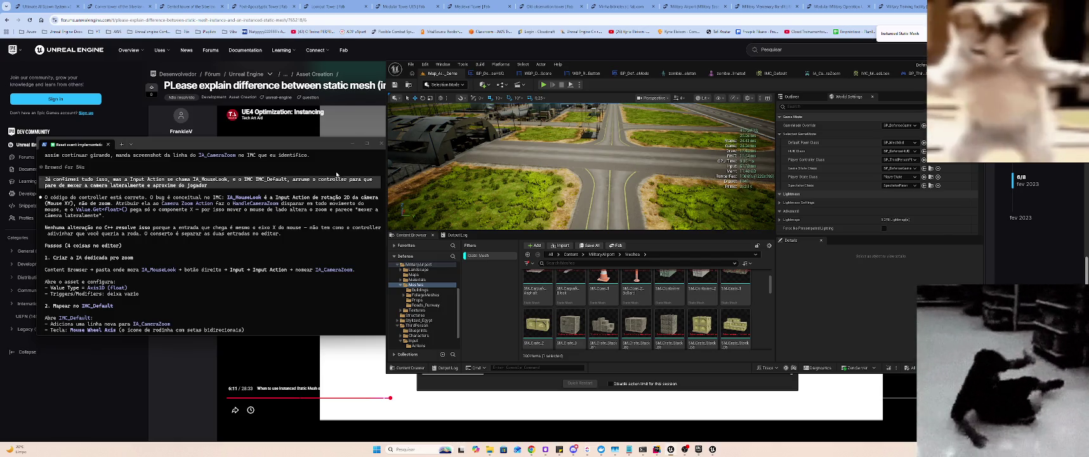
scroll(336, 173, "down", 5)
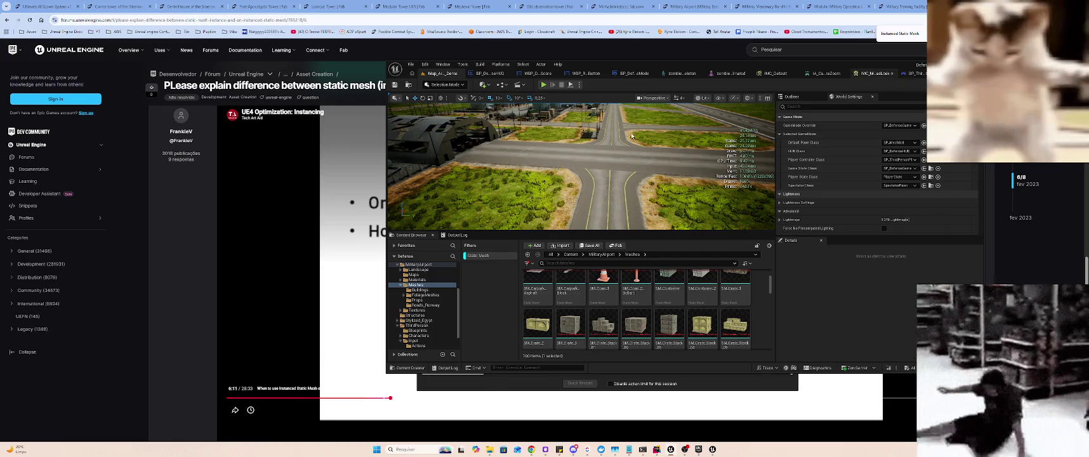
- Clear the old prompt and run /usage in Claude Code, showing 10% session and 50% weekly usage
key("alt+Tab")
key("BackSpace")
key("BackSpace")
key("BackSpace")
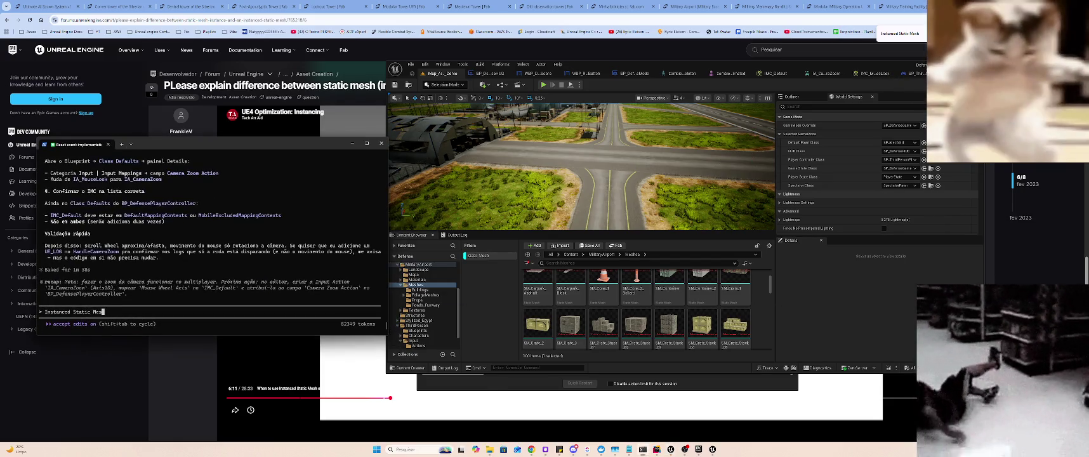
type("/")
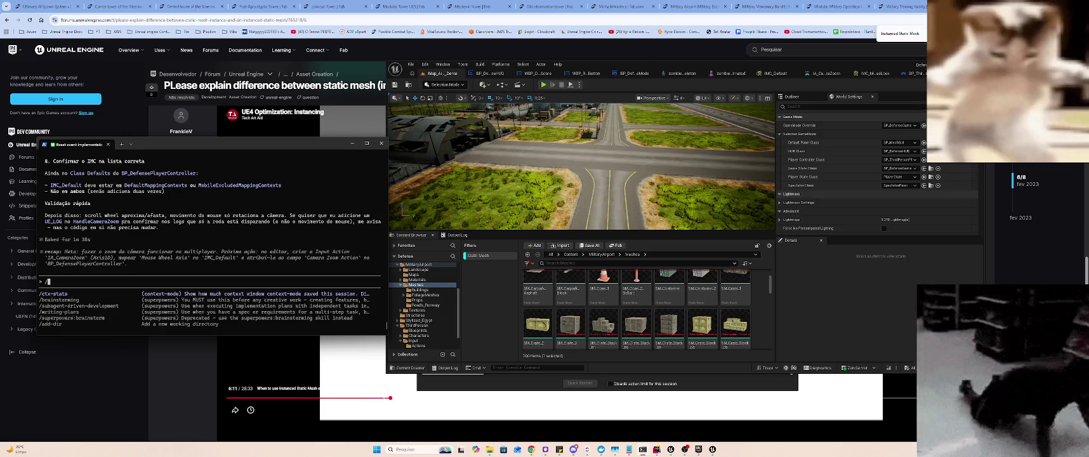
type("usage")
key("Return")
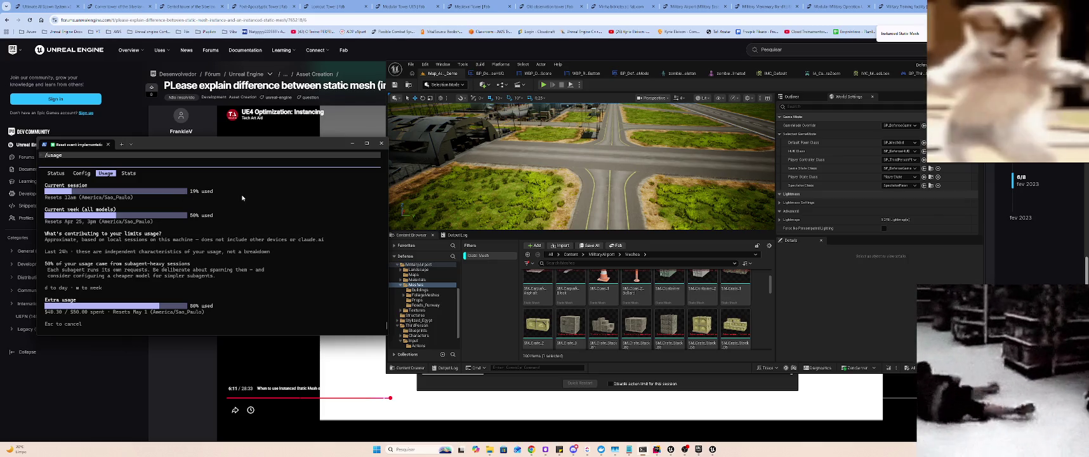
key("Escape")
type("/")
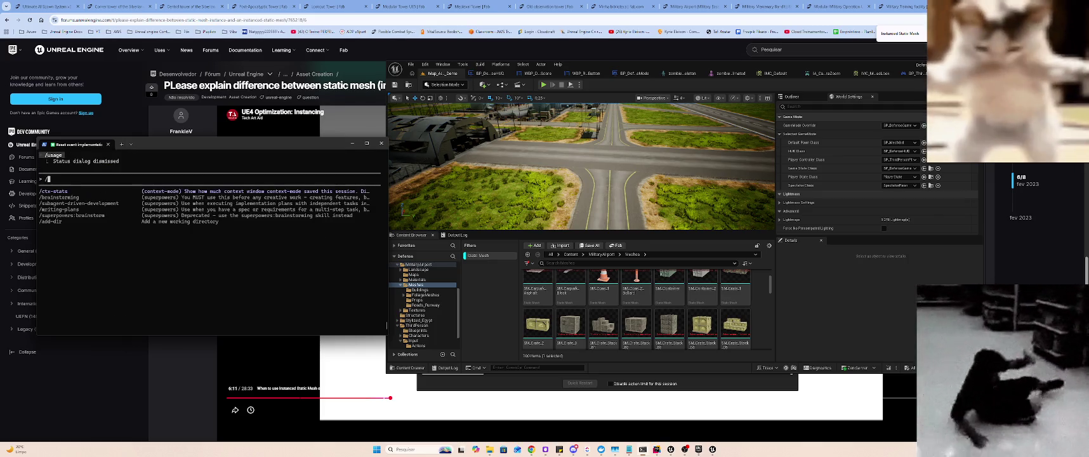
key("BackSpace")
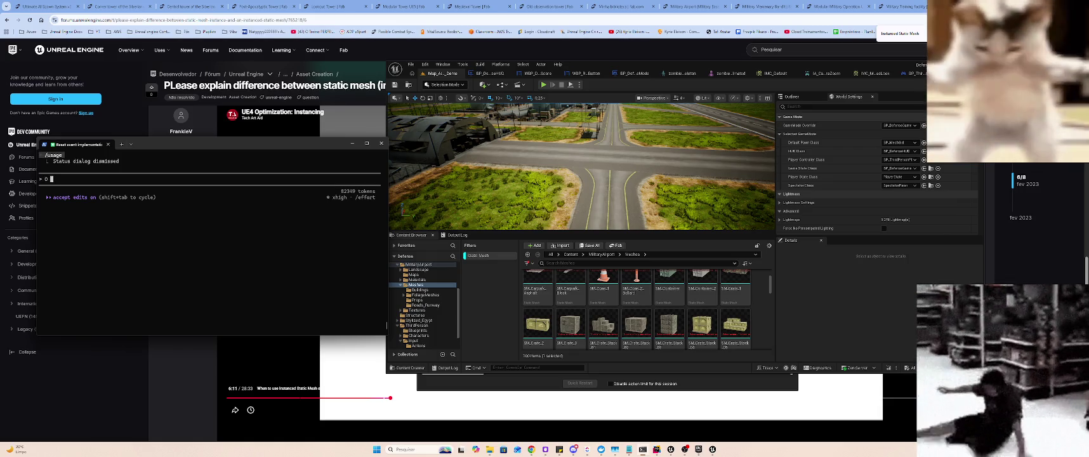
- Write in Portuguese that the player controller's 2 IMCs are unnecessary; initialize only IMC_Default
type("player controller está usando ")
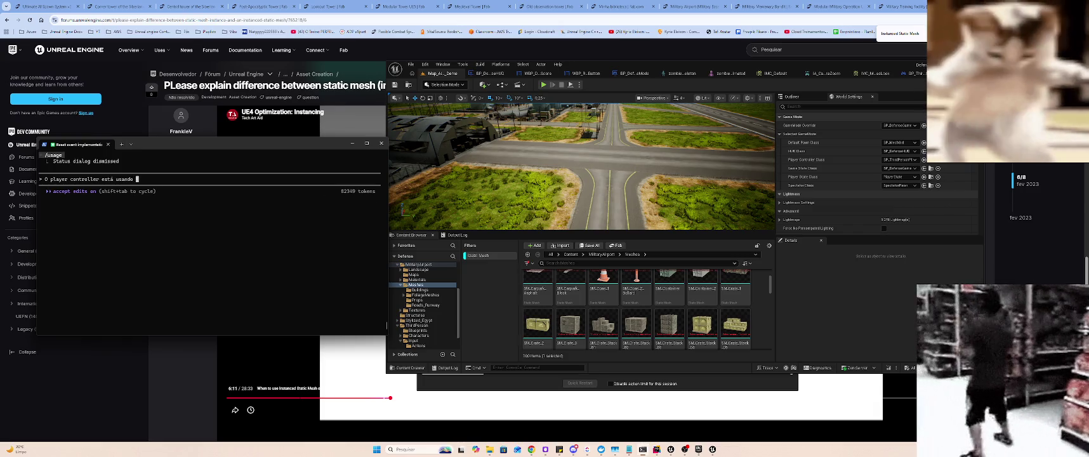
type("pla")
key("BackSpace")
key("BackSpace")
key("BackSpace")
type("IMCs d")
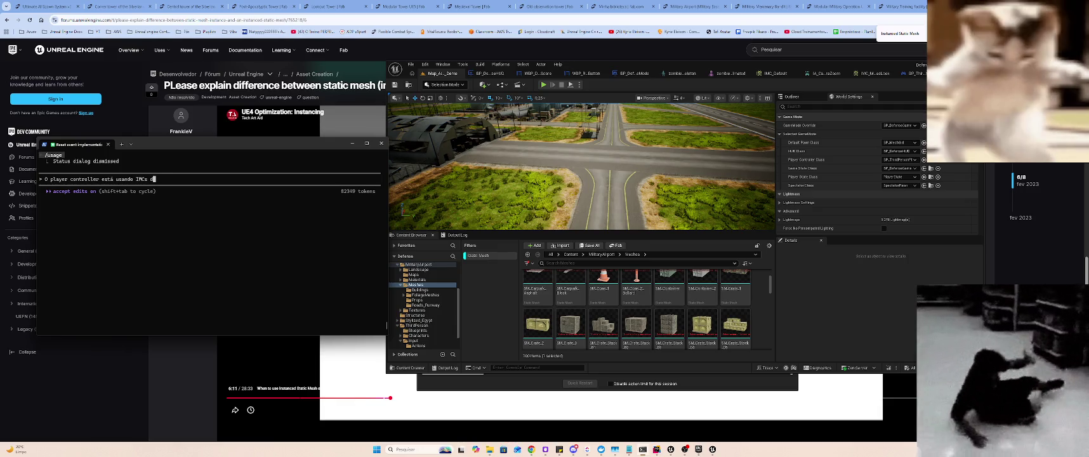
type("2")
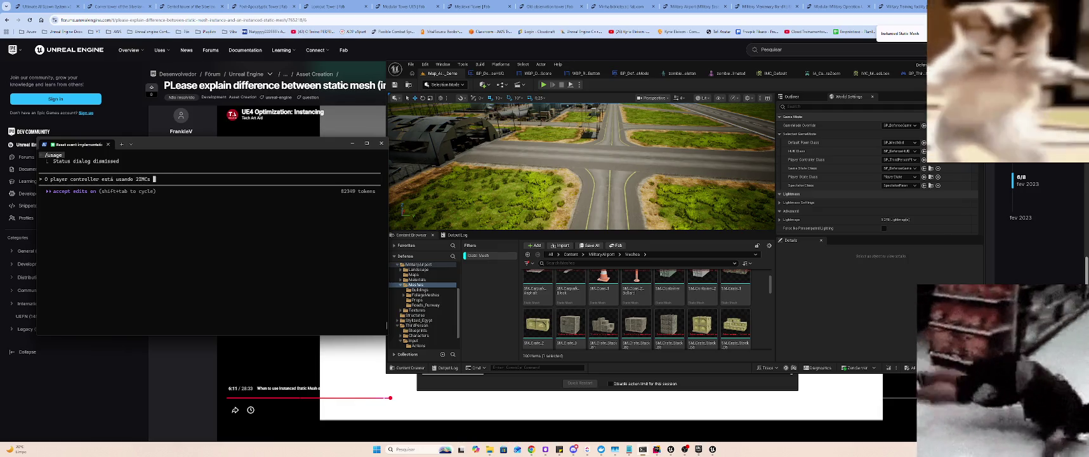
key("Right")
key("Right")
key("Right")
type(", ")
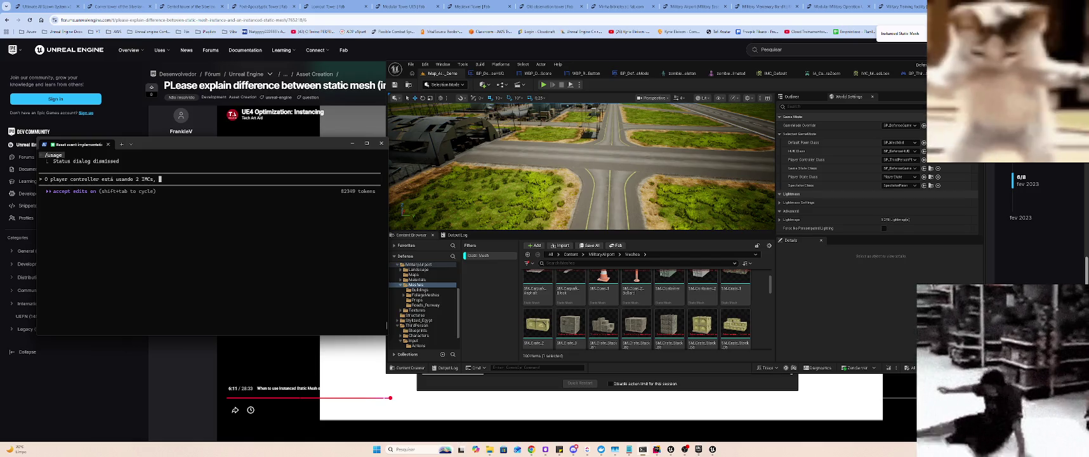
type("não é necessário po")
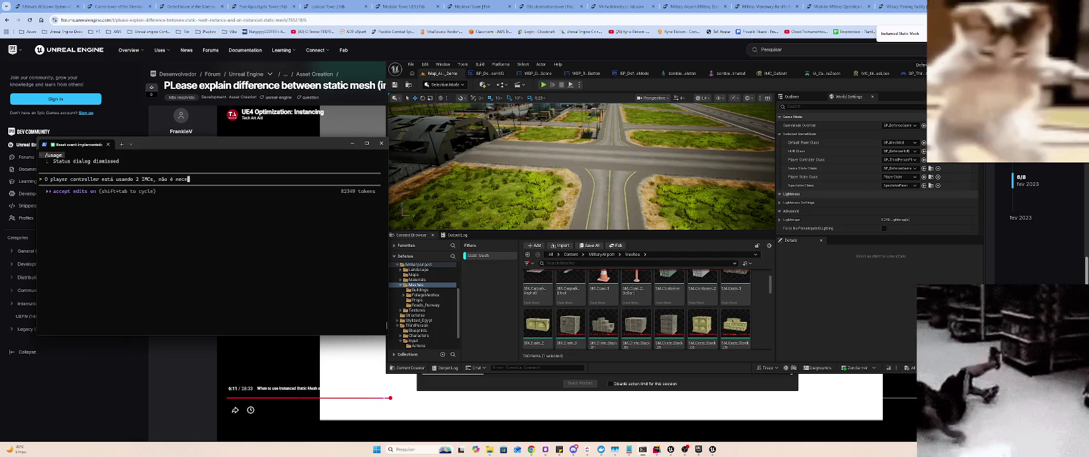
type("is ")
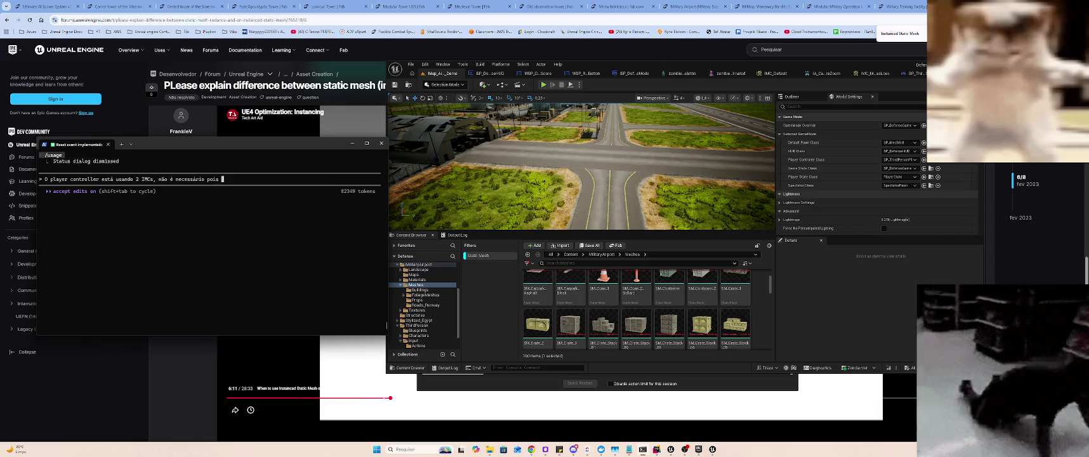
type("esse é um comportame")
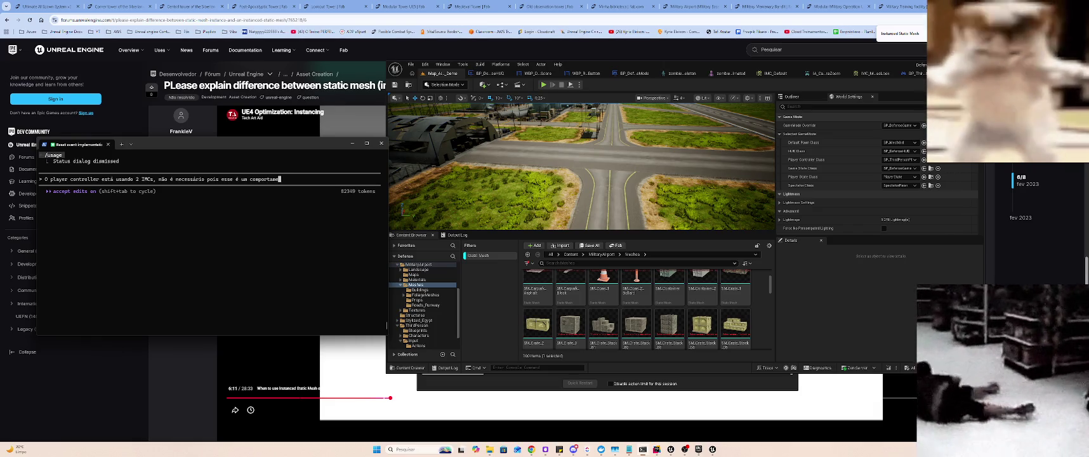
type("nto padrão para todos o")
key("BackSpace")
type("cha")
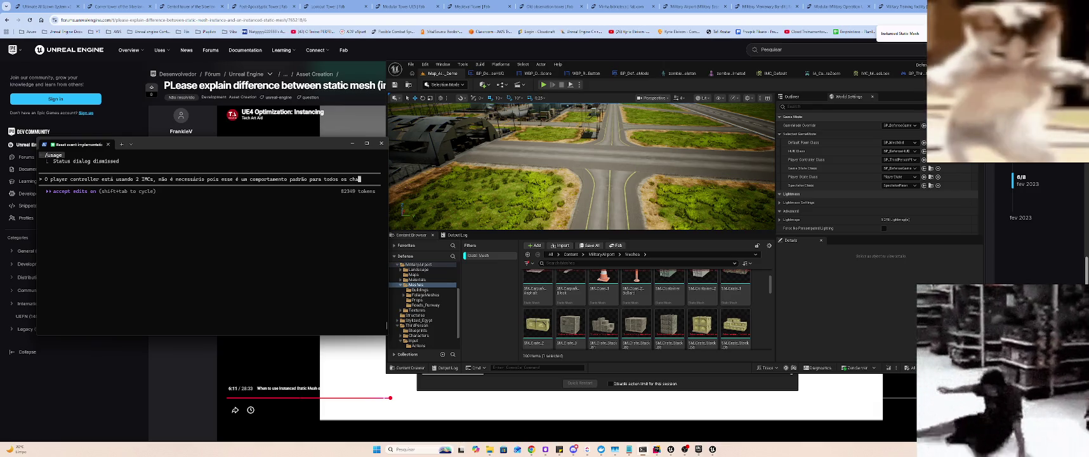
type("racters, altere o ")
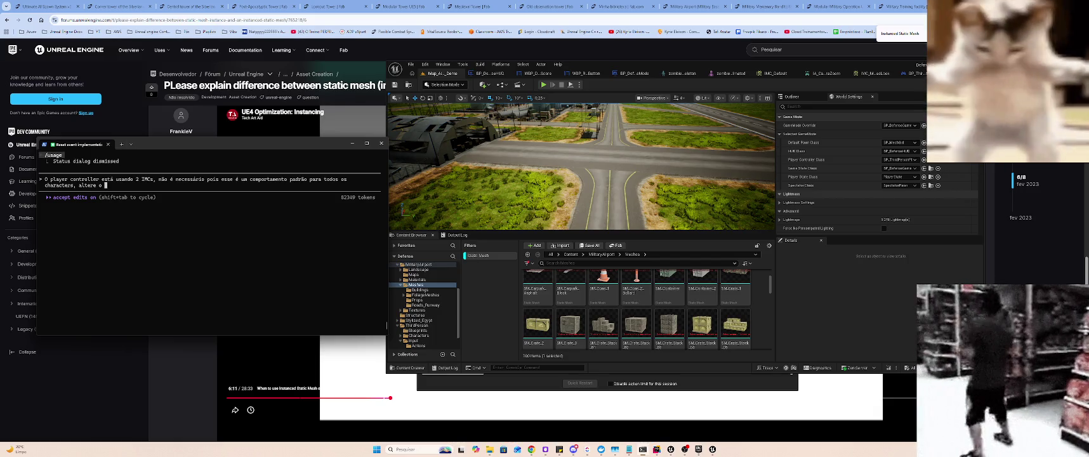
type("player control")
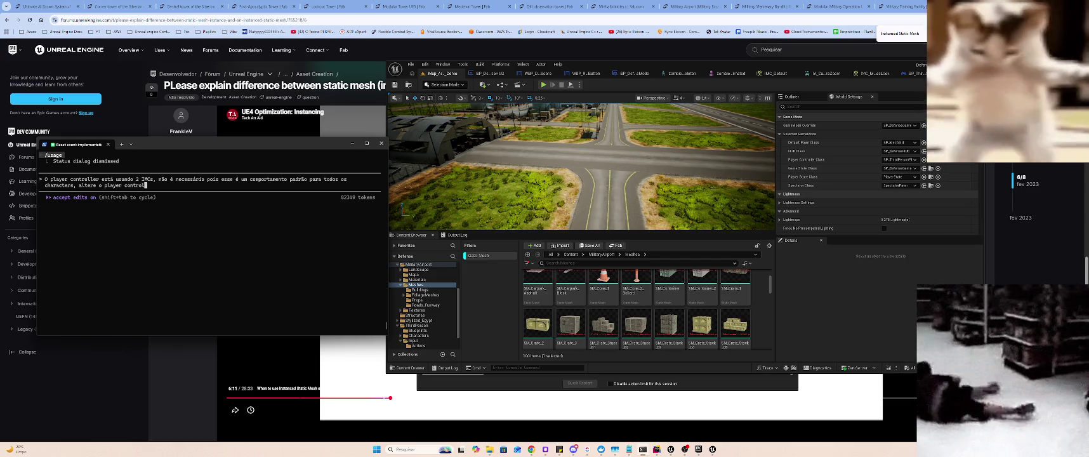
type("ler para que inicalize ")
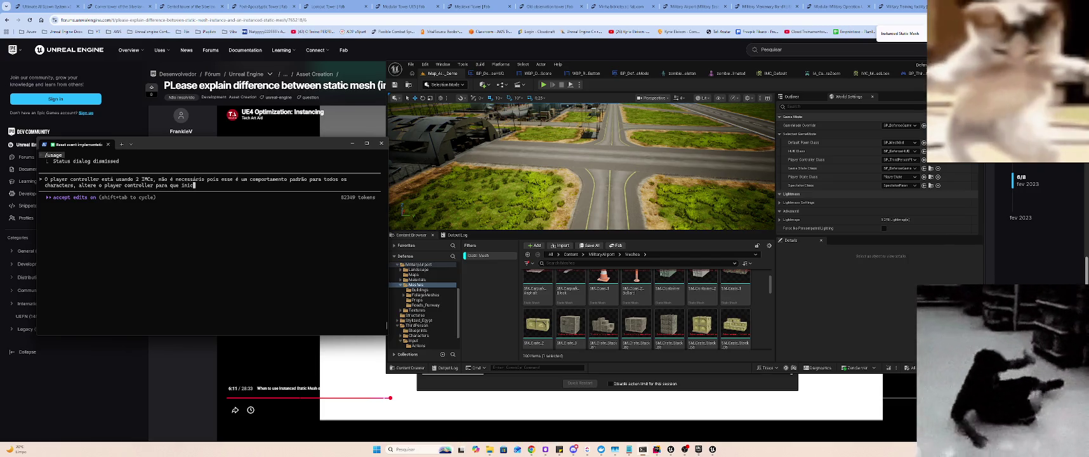
type("apena")
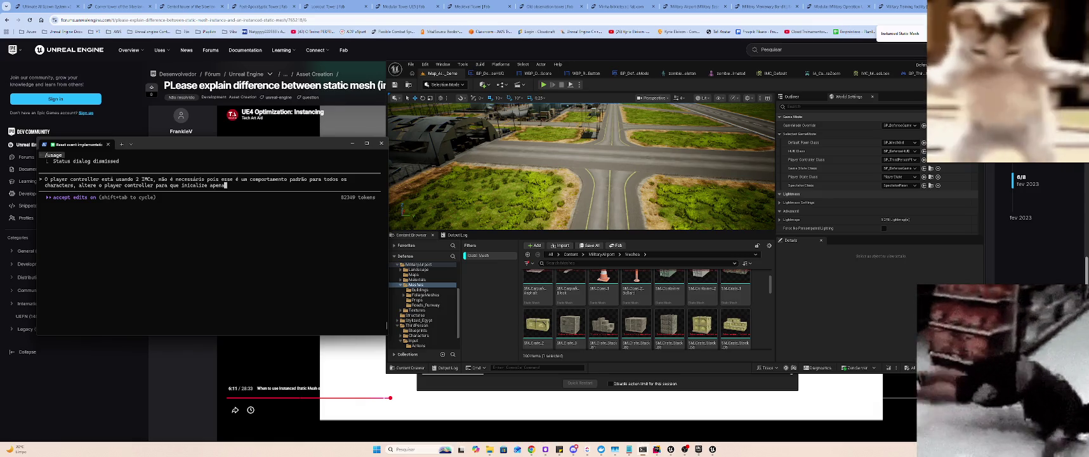
type("s 1 IMC e")
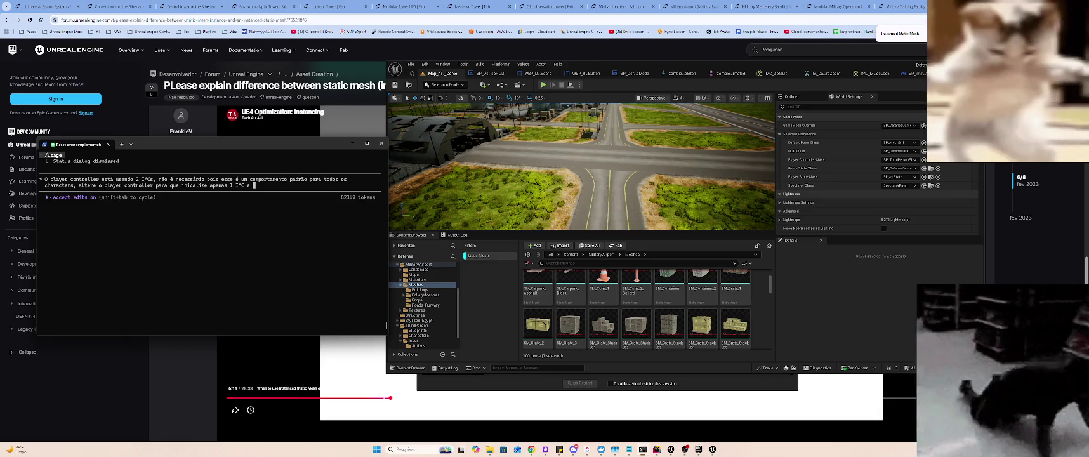
type("apagu")
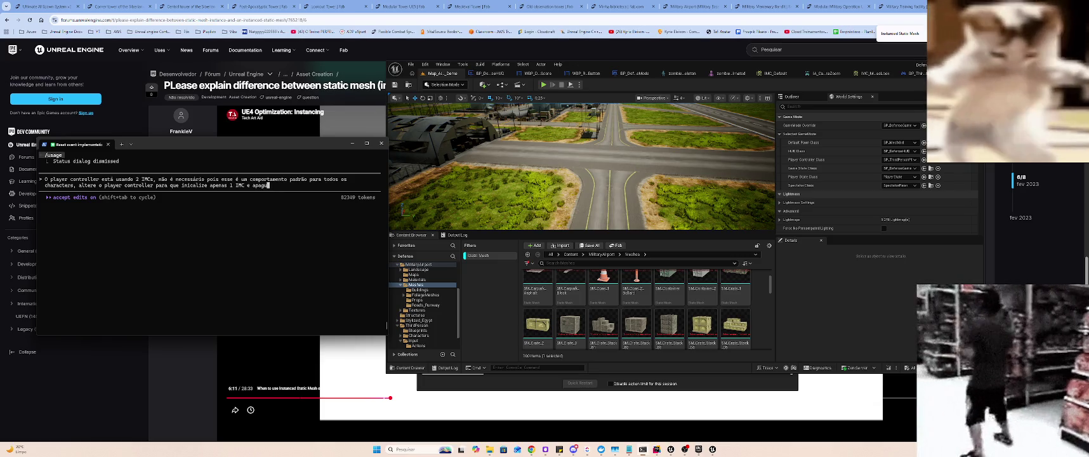
key("BackSpace")
key("BackSpace")
key("BackSpace")
type("_D")
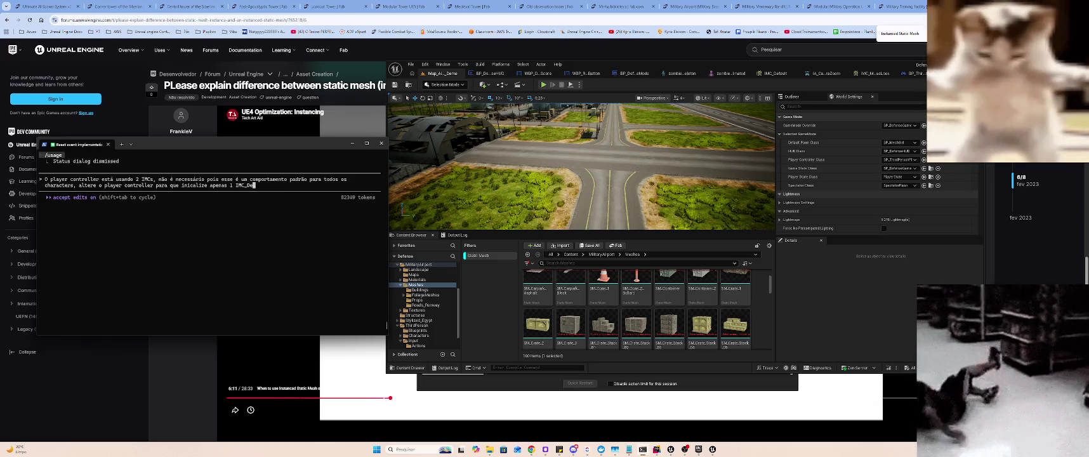
type("faul")
type("t")
- Add that the other IMC should be excluded and checked via the Unreal MCP tool, then send
left_click(237, 185)
key("Delete")
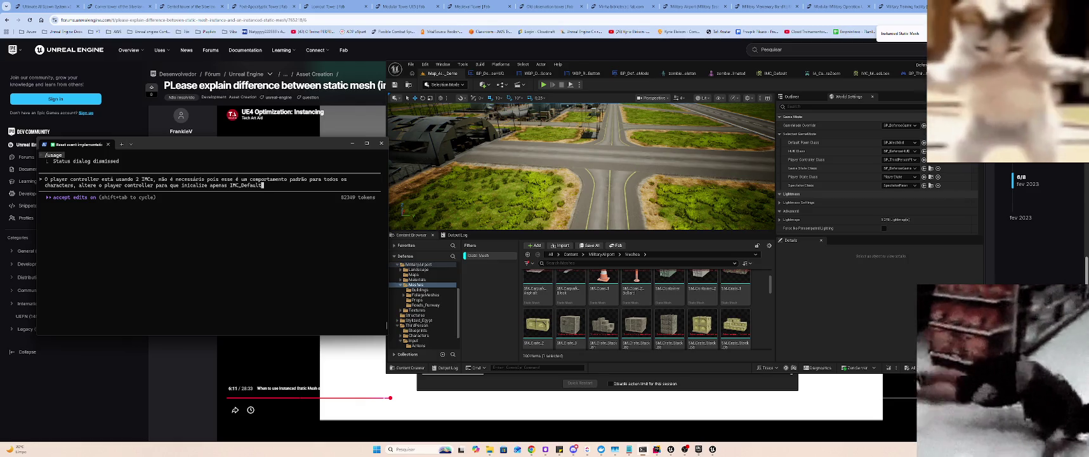
type("que")
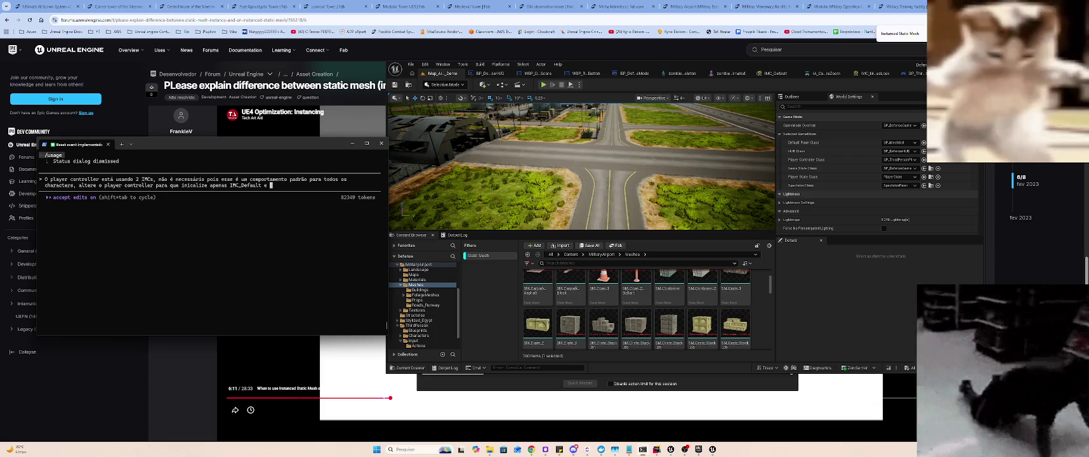
type("clua o outro. Utilize a fer")
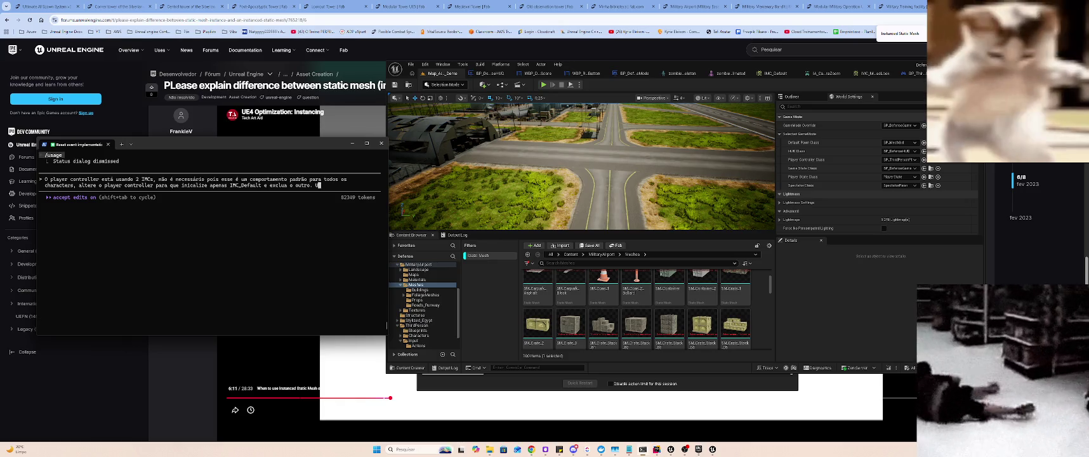
type("ramenta")
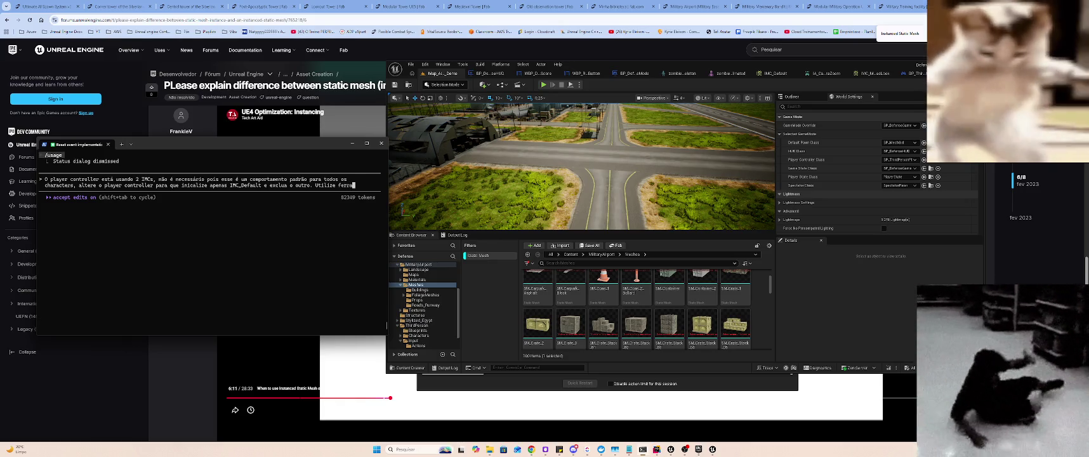
key("ctrl+Left")
type("a")
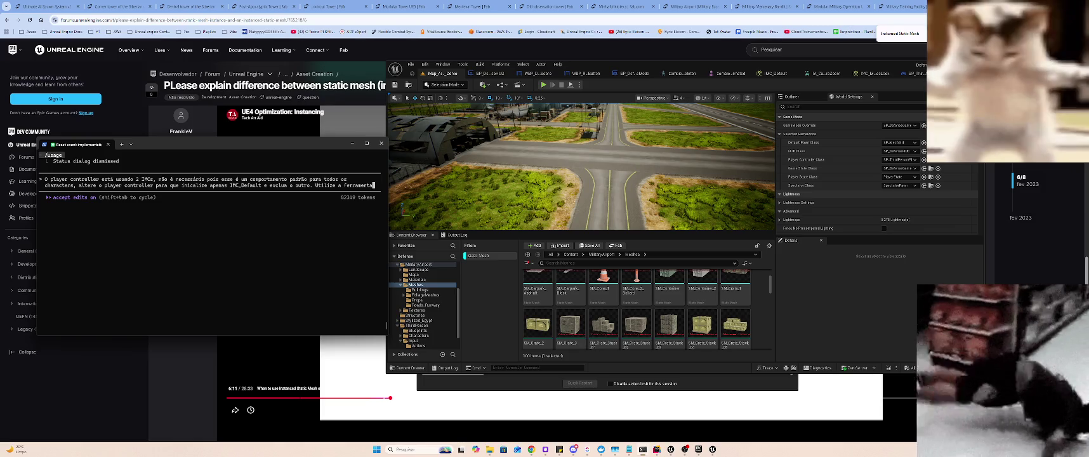
key("End")
type("MCP da unreal para ")
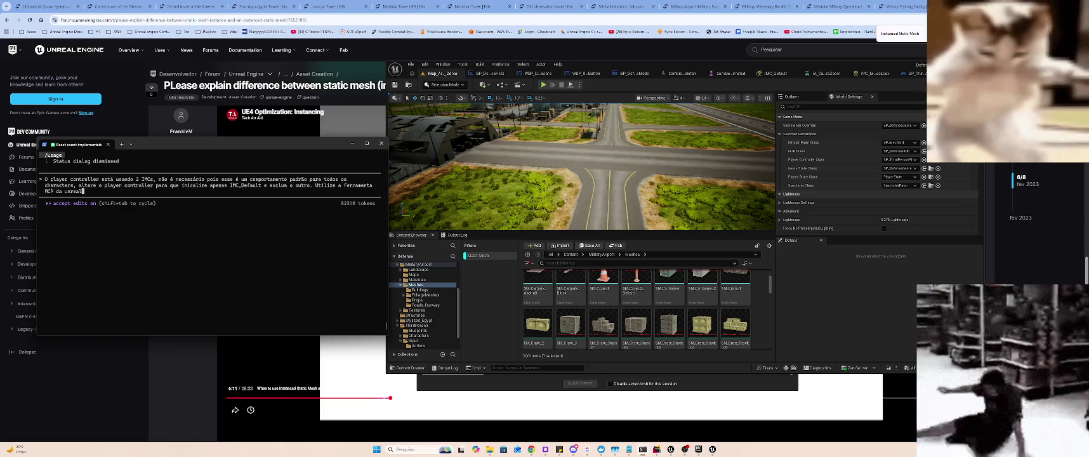
type("ver")
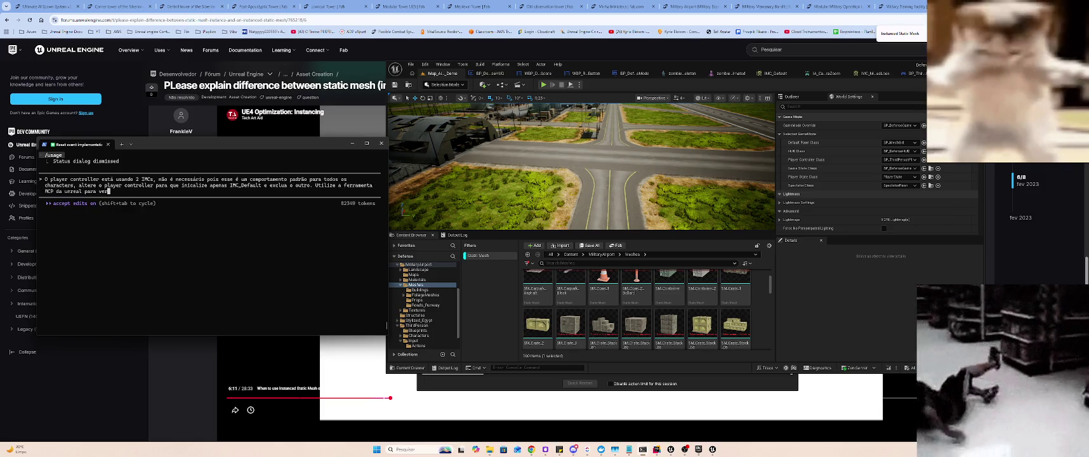
type("ificar qualqu")
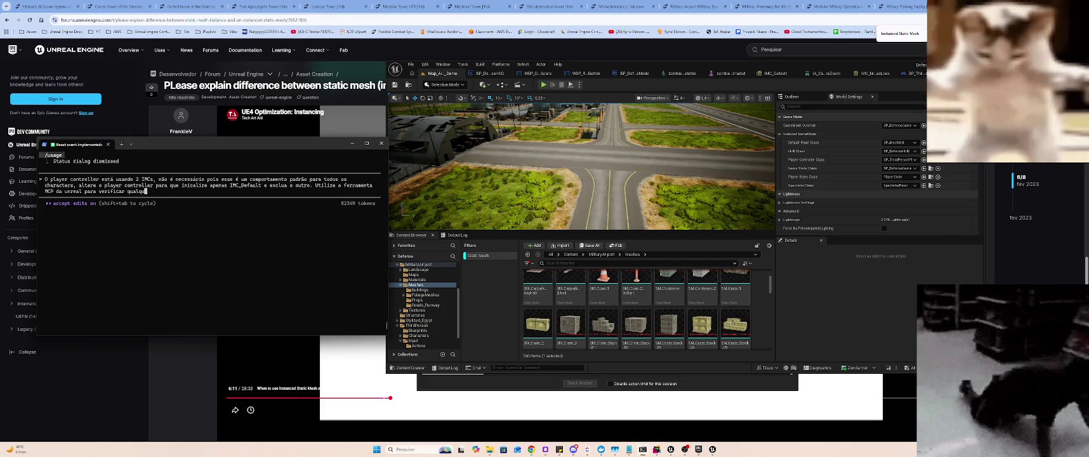
type("er coisa que precisar")
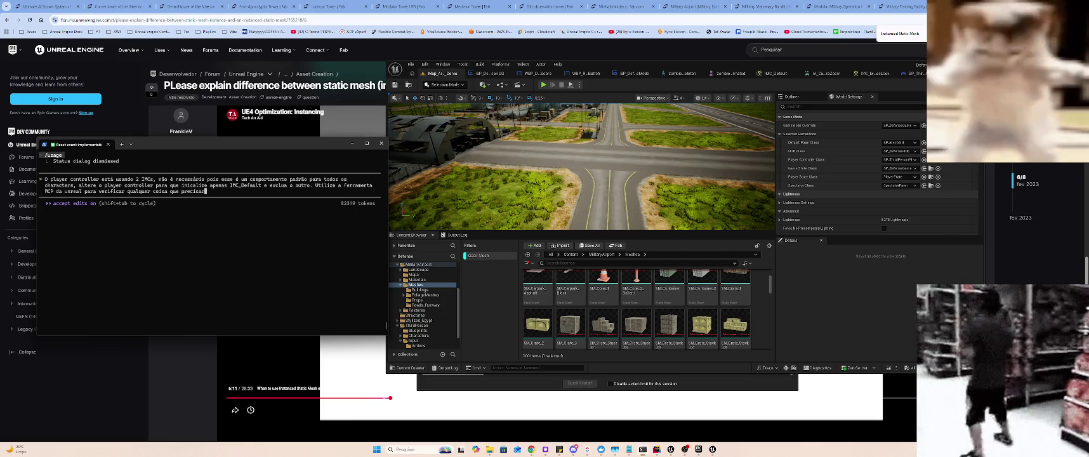
key("Return")
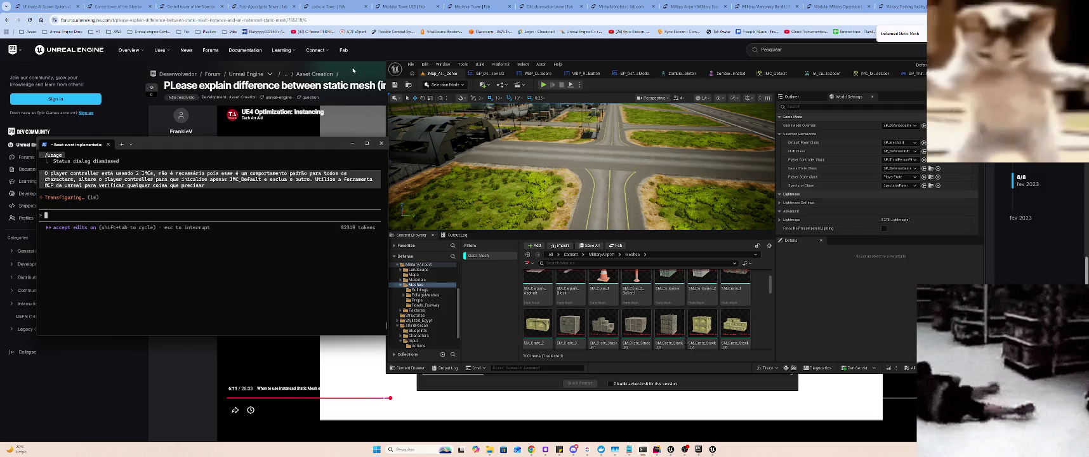
left_click(353, 69)
- Resume the embedded instancing tutorial on the forum page at its Hierarchical Instanced Static Mesh slide
left_click(603, 259)
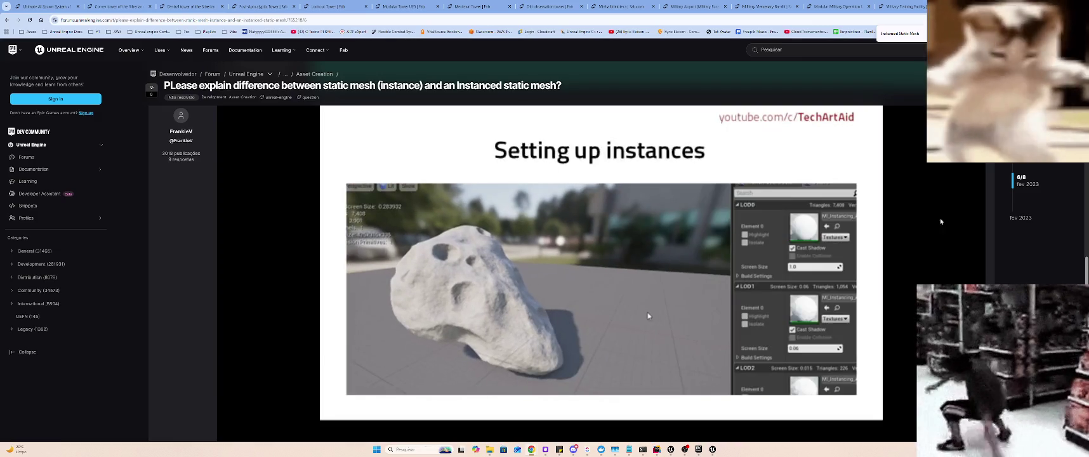
- Scroll through the forum thread's instancing videos while the tutorial plays
mouse_move(601, 262)
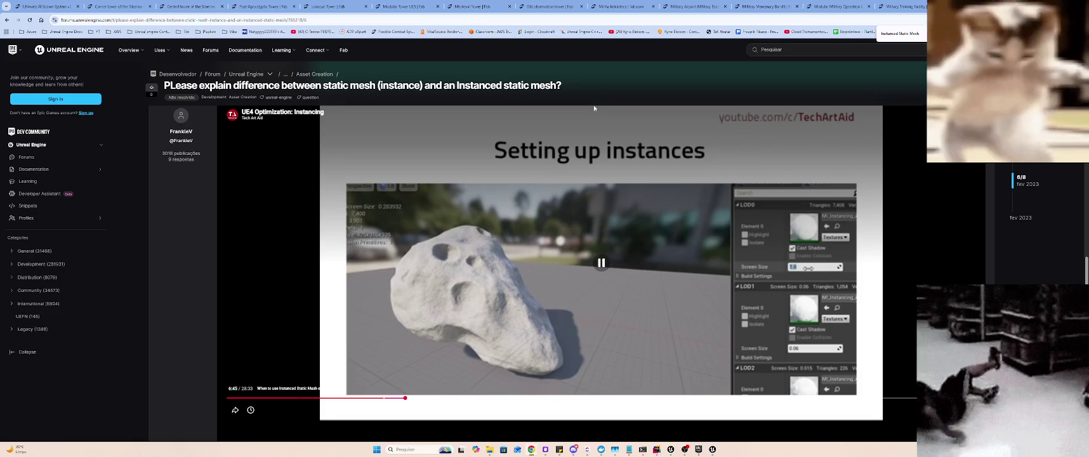
scroll(593, 105, "up", 5)
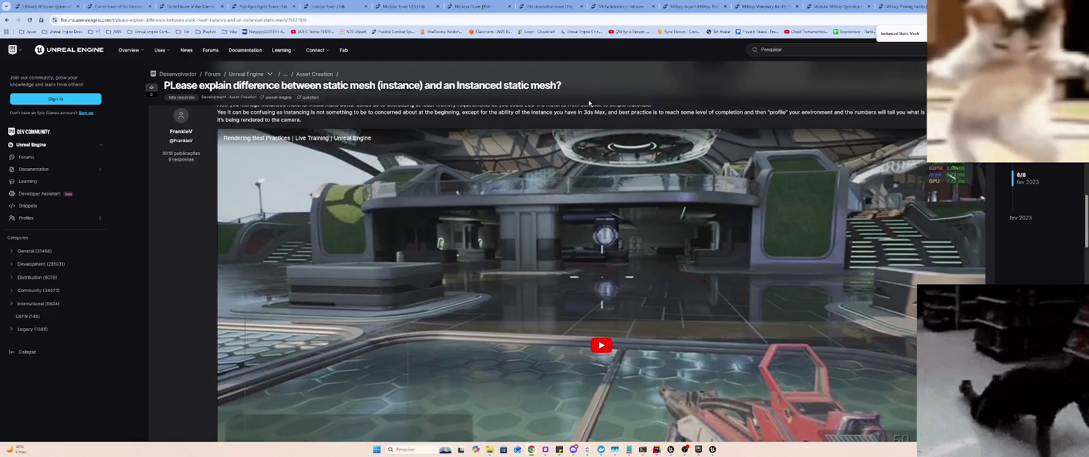
scroll(589, 103, "up", 10)
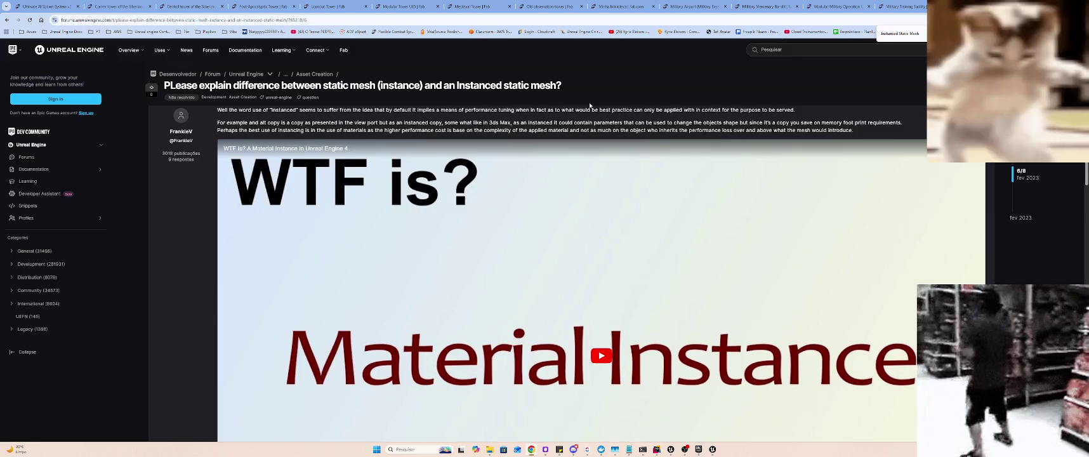
scroll(590, 105, "down", 10)
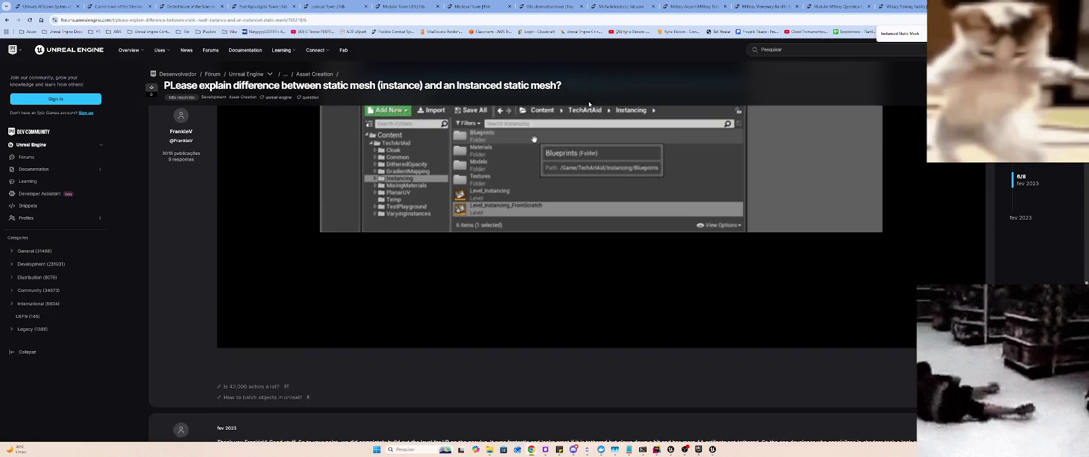
scroll(587, 101, "up", 8)
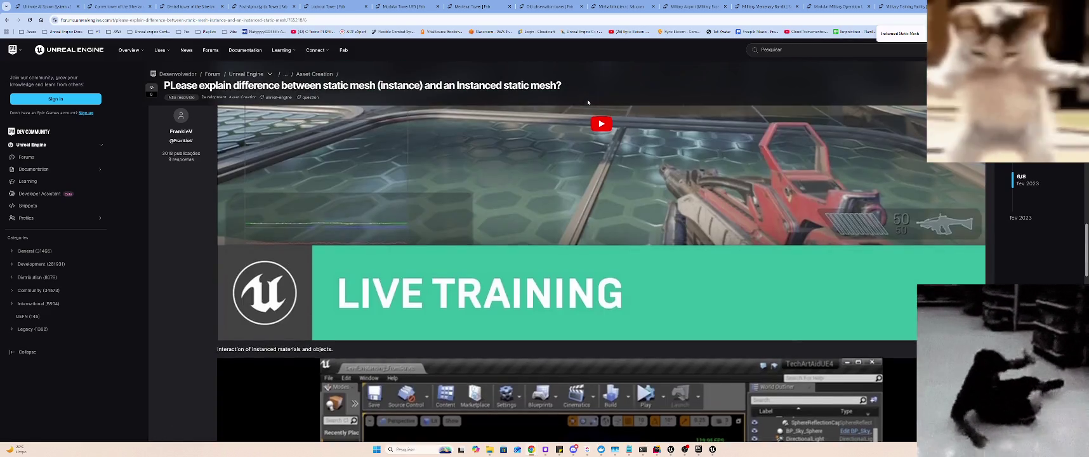
scroll(587, 101, "down", 4)
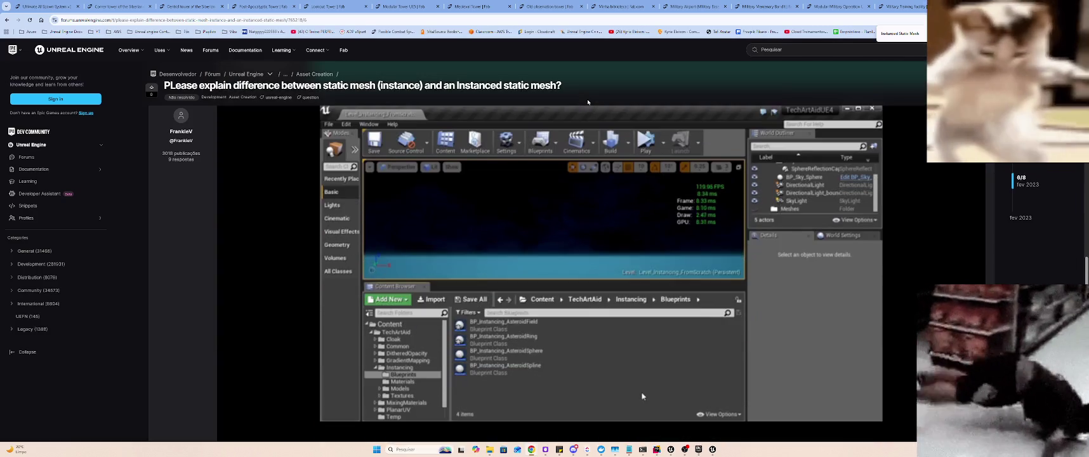
mouse_move(591, 110)
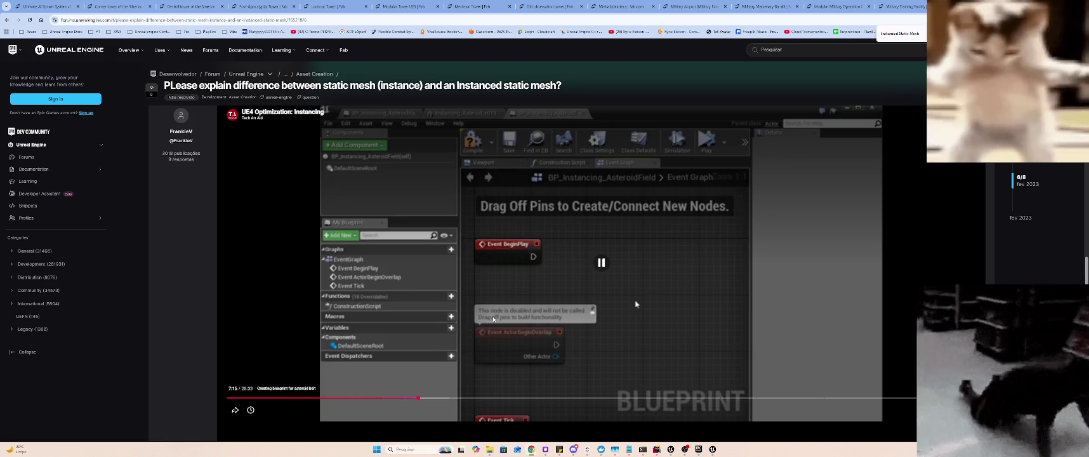
- Bring the Unreal Editor forward, close the Live Coding log, and shift the editor window slightly
left_click(711, 450)
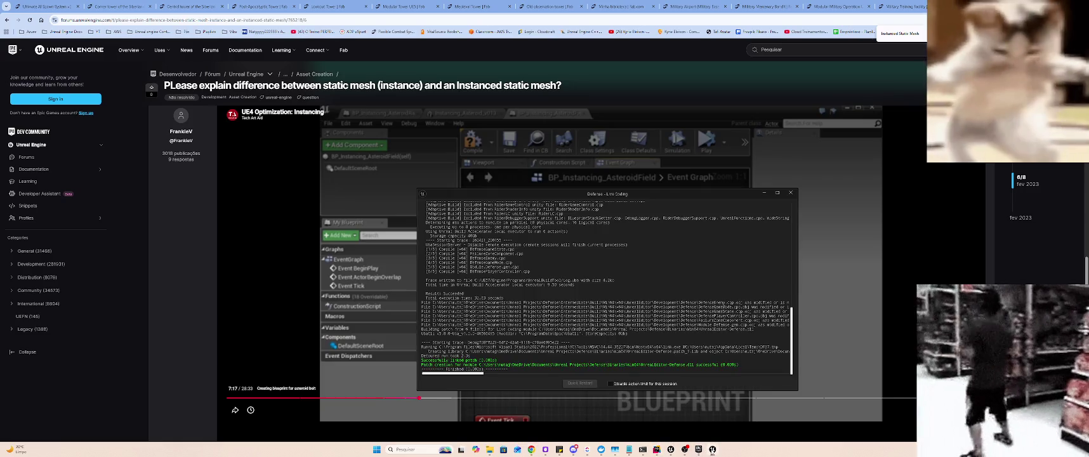
left_click(790, 193)
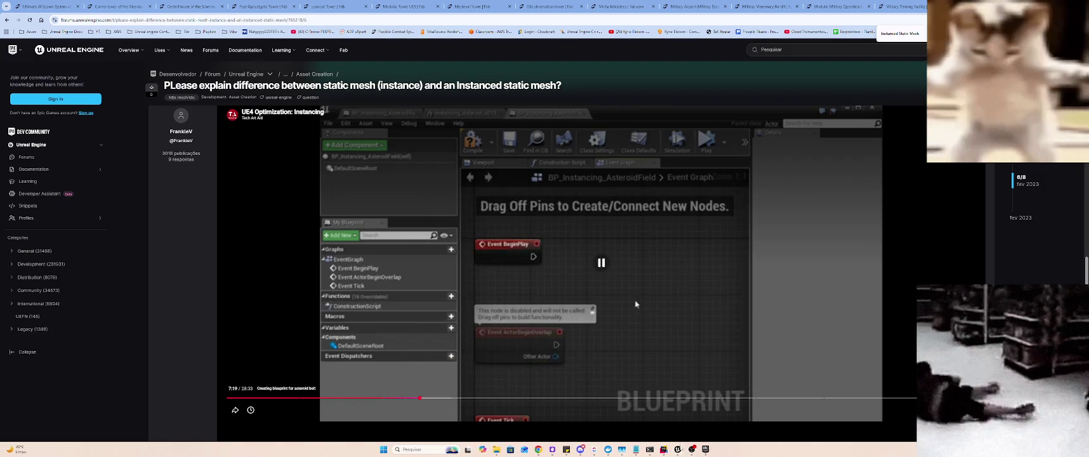
left_click(678, 450)
left_click_drag(530, 65, 613, 73)
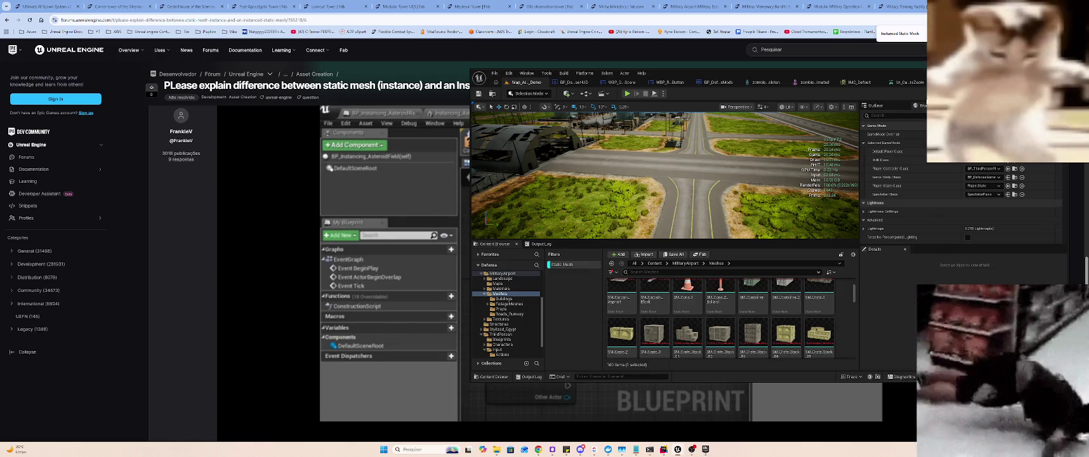
- Set BP_DefenseGameMode's Initial Enemies Per Wave to 1
left_click(716, 82)
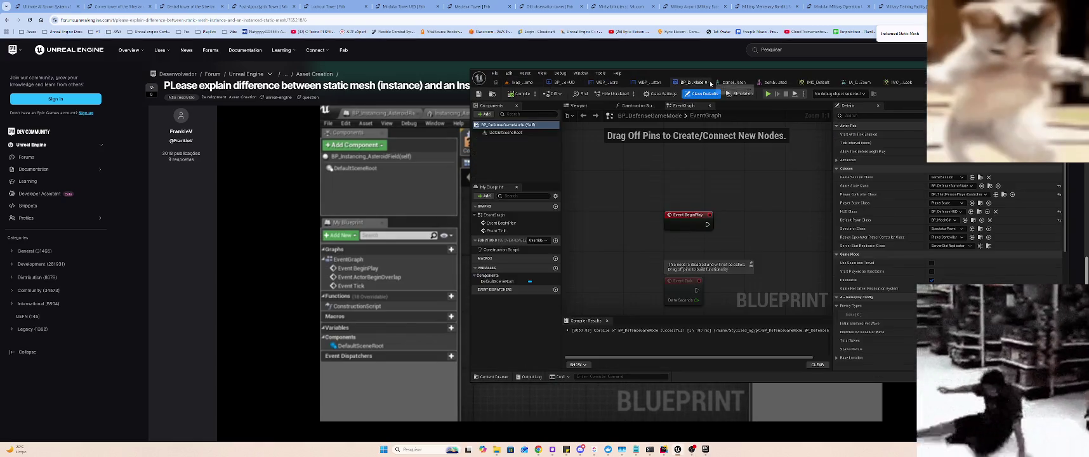
scroll(977, 181, "down", 3)
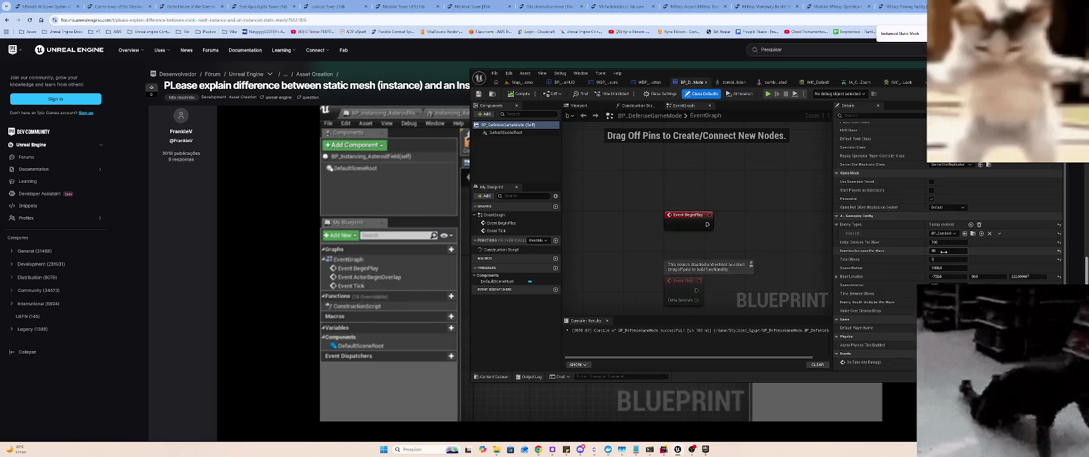
left_click(362, 196)
key("alt+Tab")
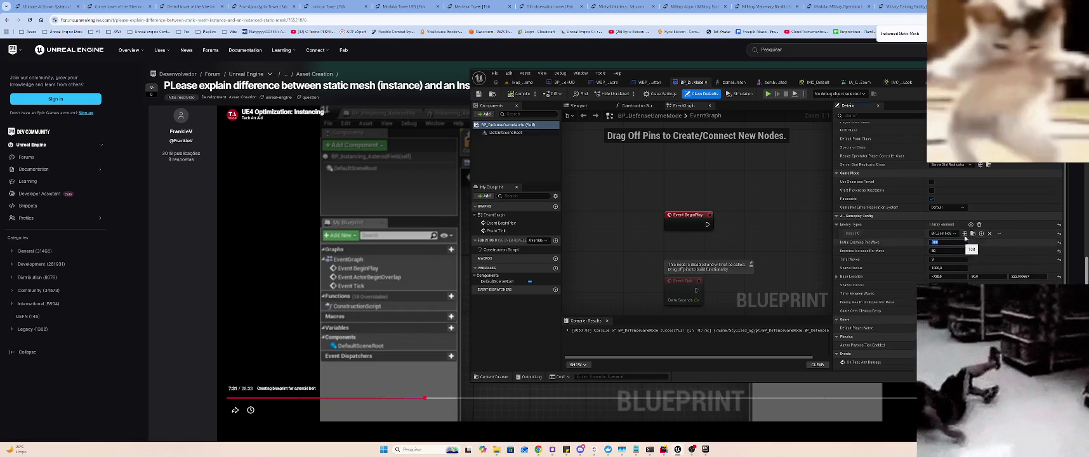
type("1")
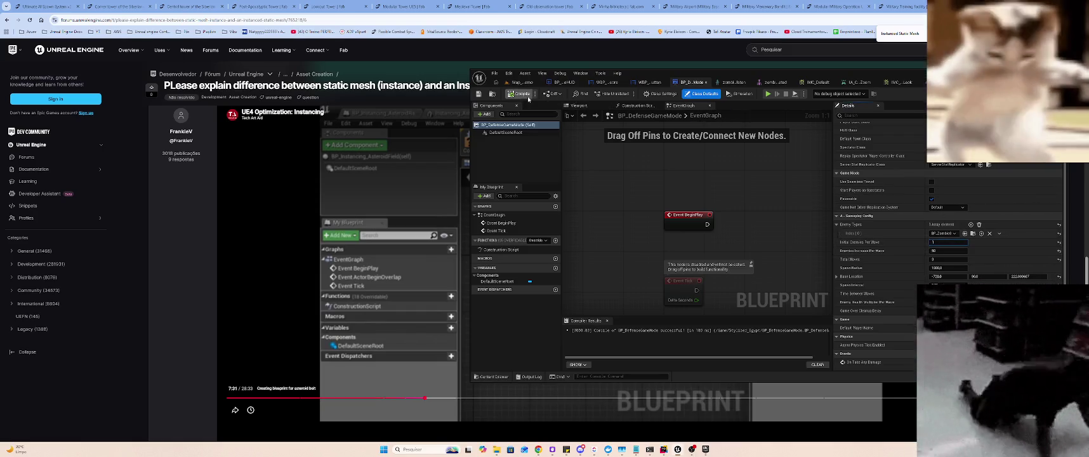
- Test-play the Map_AI_Demo level briefly and stop it
left_click(519, 82)
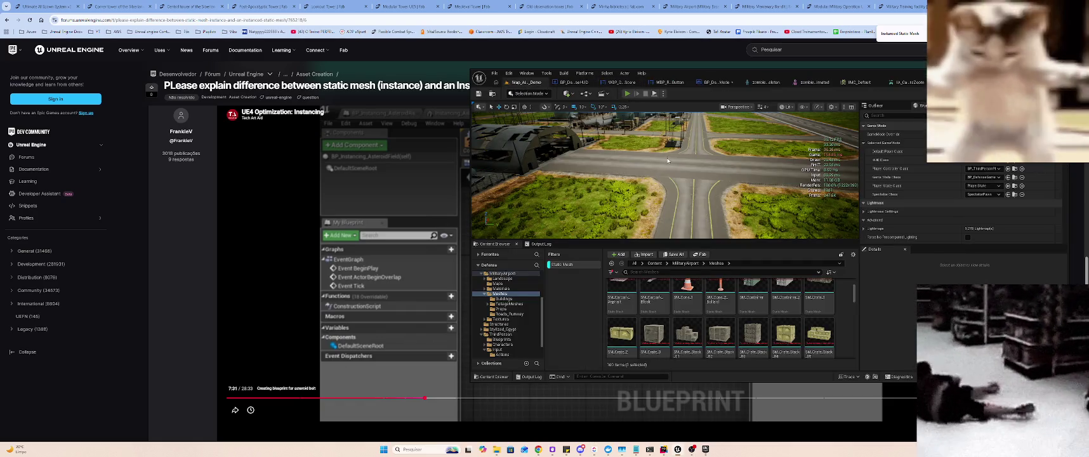
key("alt+p")
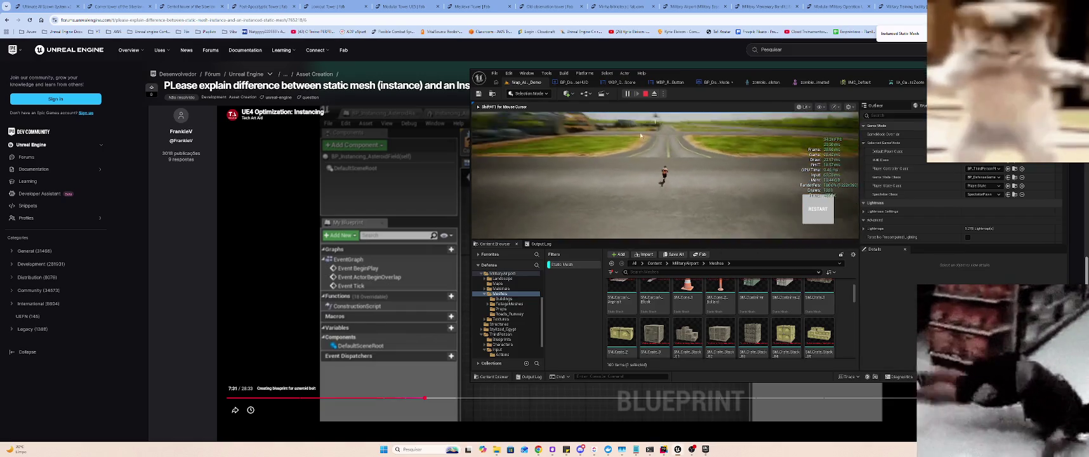
left_click(645, 93)
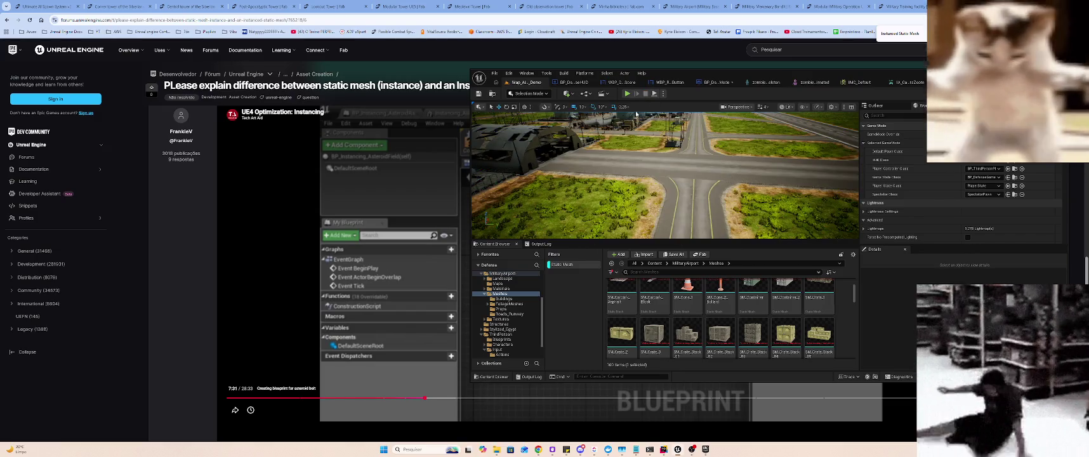
- Watch the forum's instancing video, skip ahead 10 seconds, and open it on YouTube
key("alt+Tab")
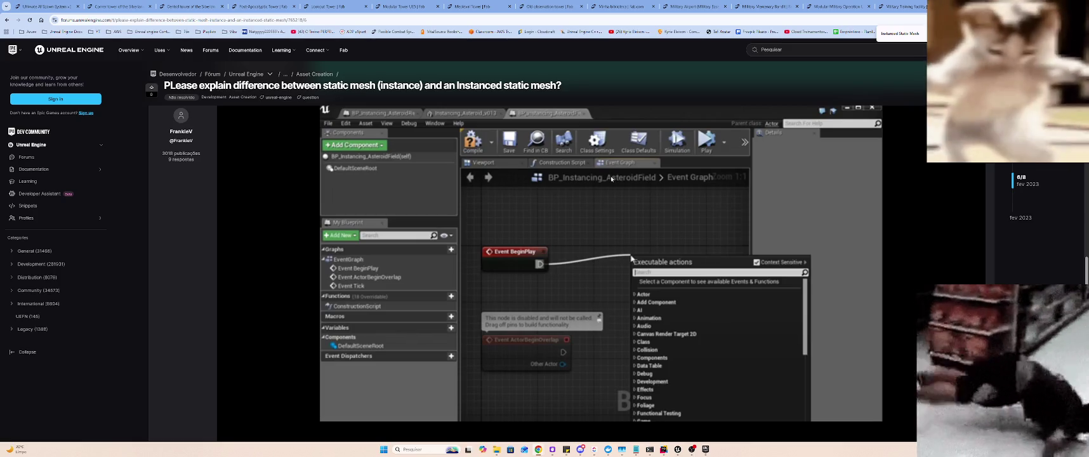
mouse_move(769, 224)
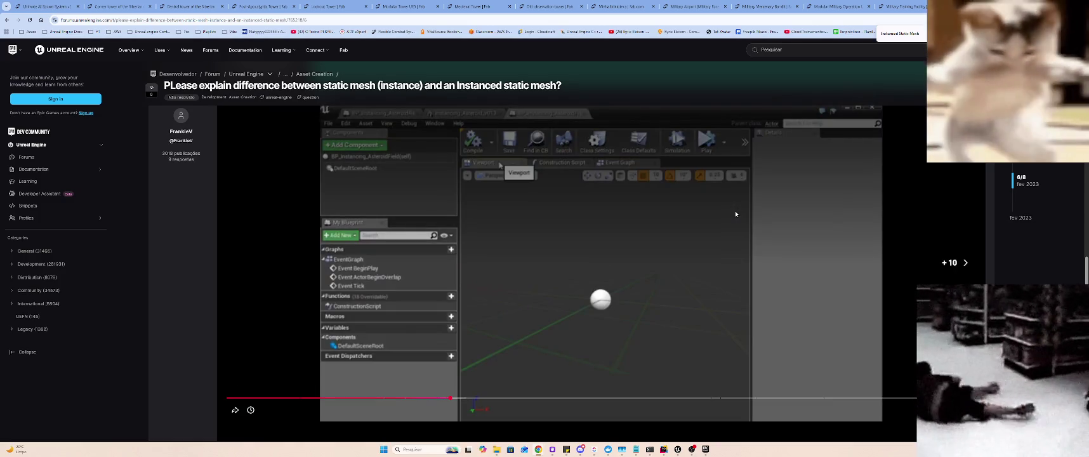
left_click(736, 214)
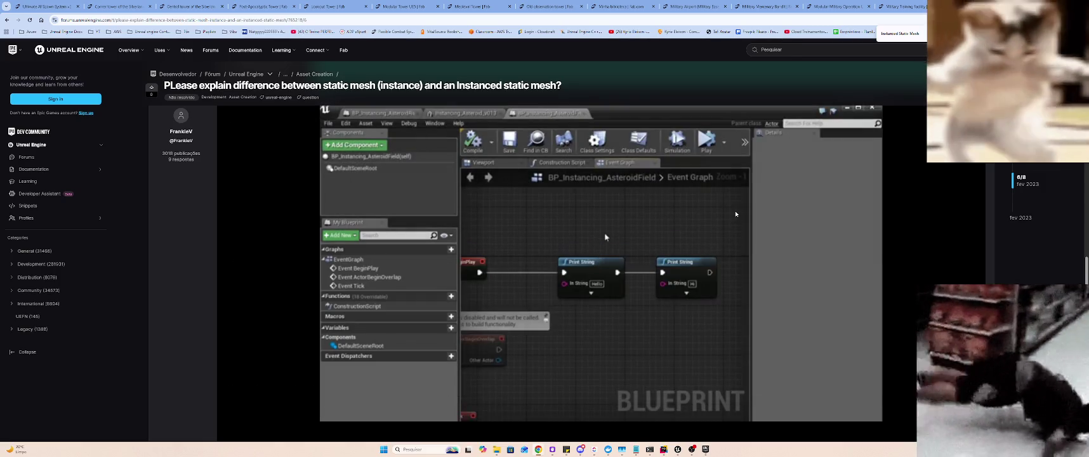
key("l")
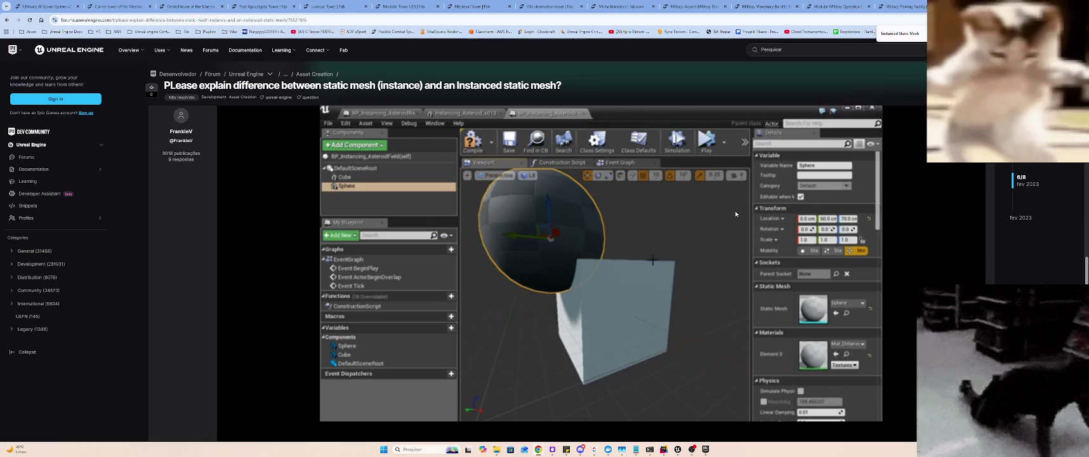
left_click(742, 222)
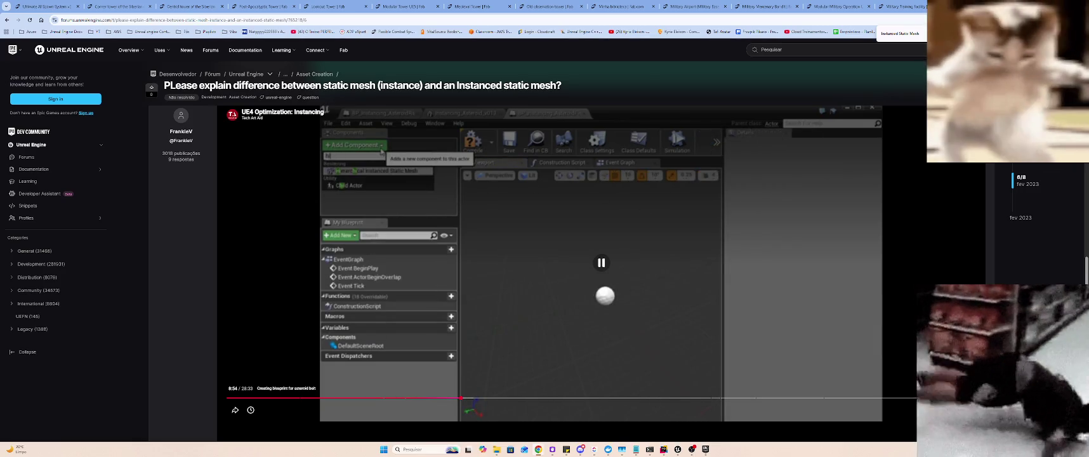
left_click(896, 410)
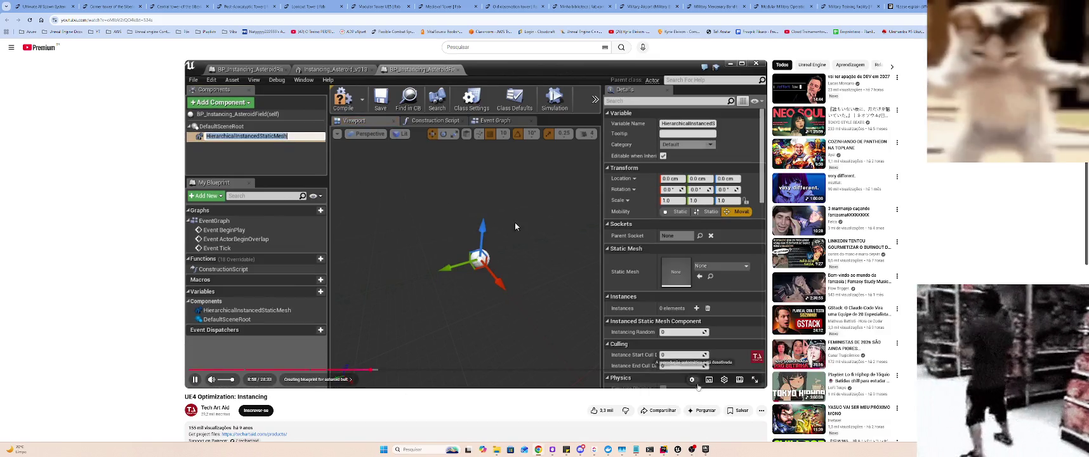
- Set the YouTube tutorial's playback speed to 2x
left_click(724, 379)
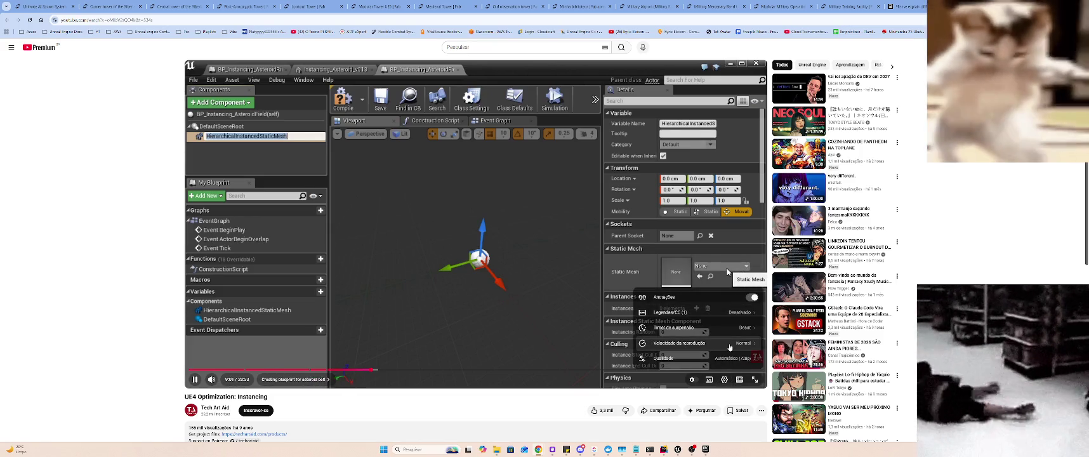
left_click(725, 343)
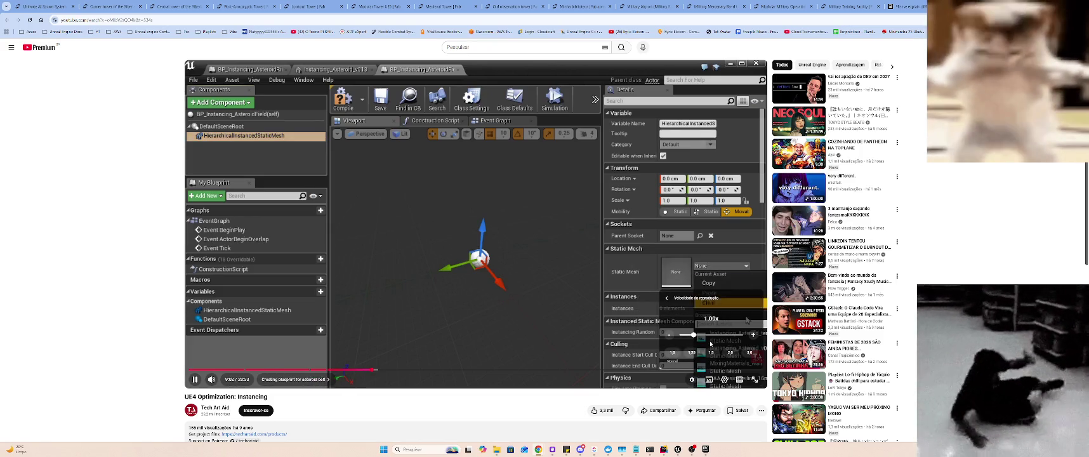
left_click(711, 352)
left_click(730, 354)
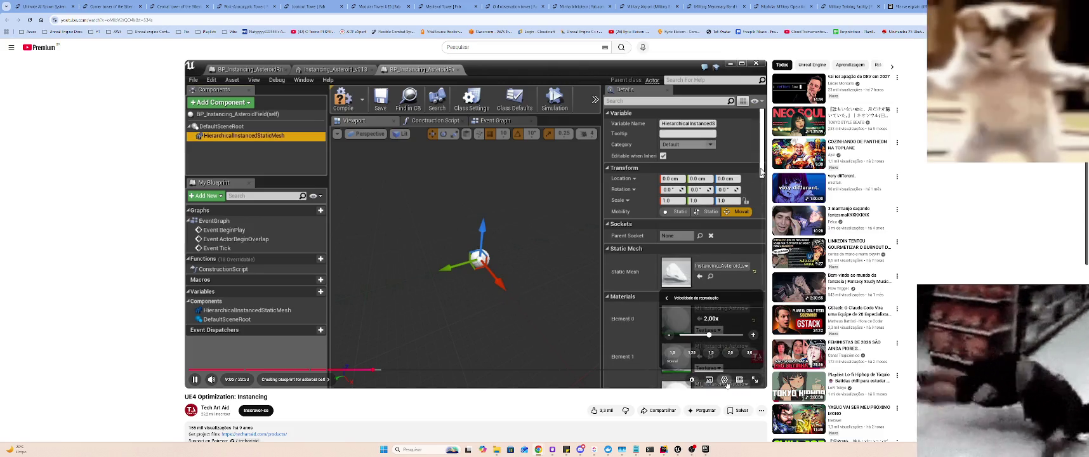
left_click(724, 379)
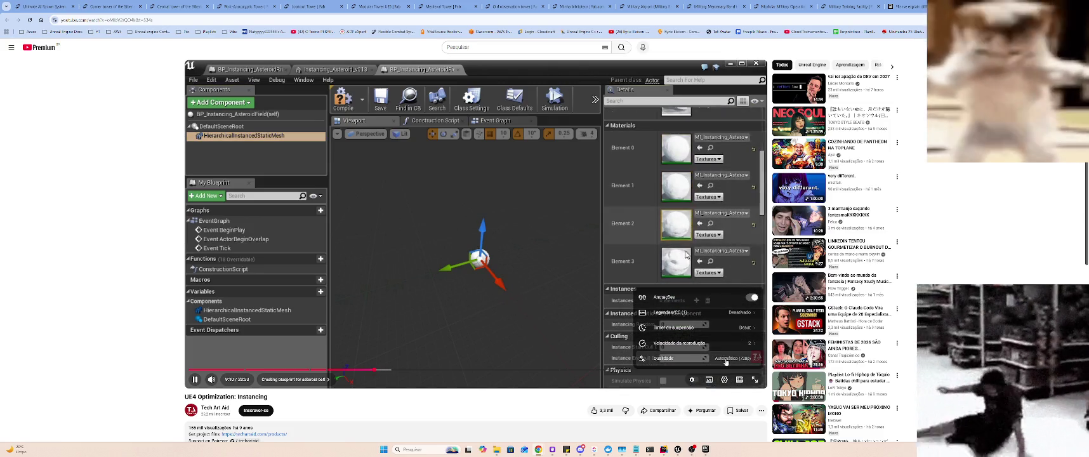
key("Escape")
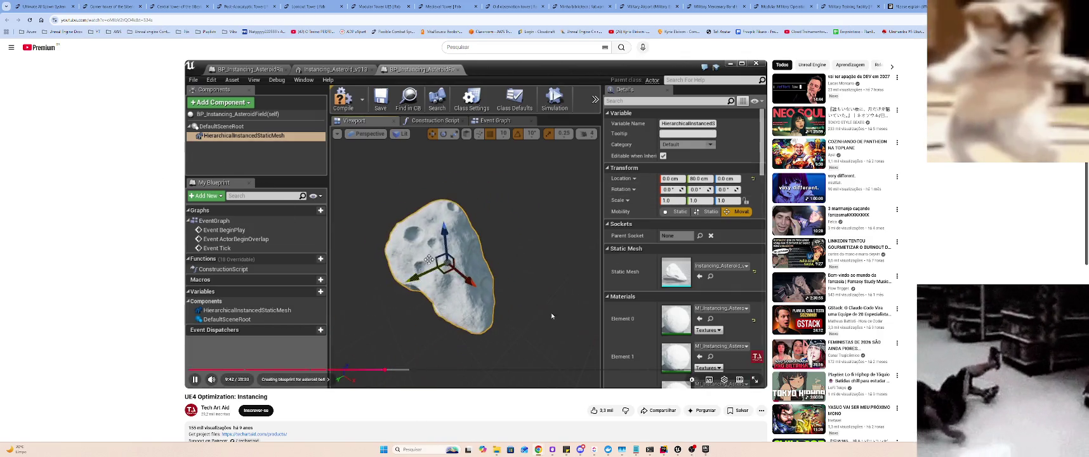
- Rewind the tutorial to around 9:30 and watch it full screen
left_click(358, 330)
left_click(376, 369)
left_click(410, 306)
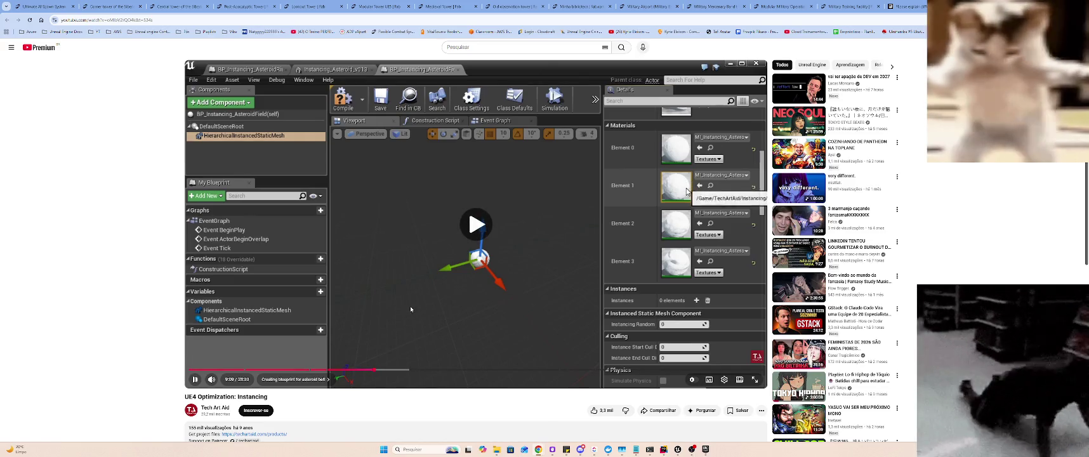
left_click(755, 379)
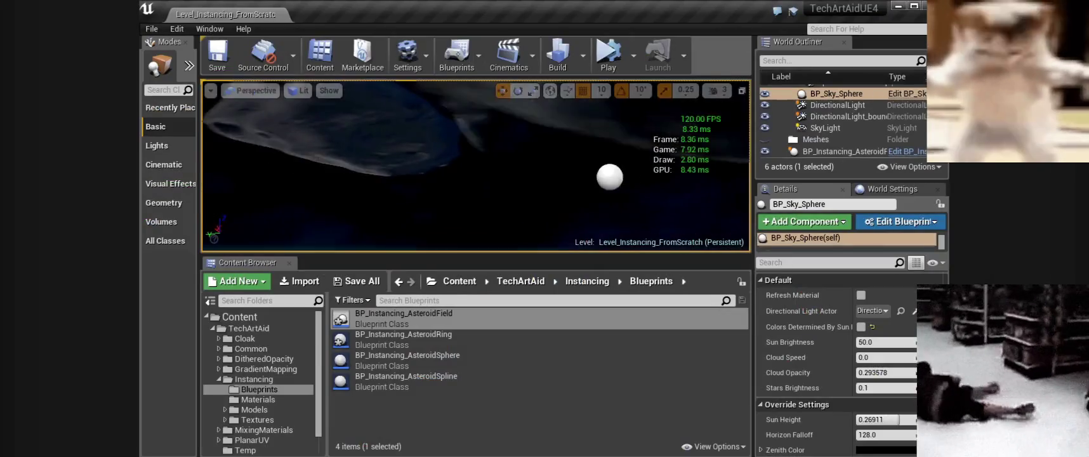
- Watch the tutorial until the Construction Script's Add Instance node, pause there, and exit full screen
mouse_move(670, 257)
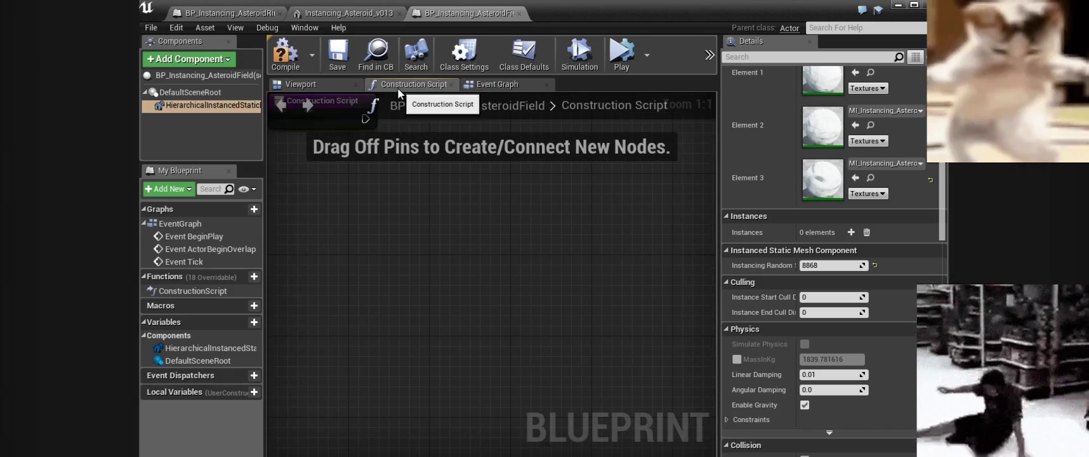
left_click(662, 262)
left_click(662, 262)
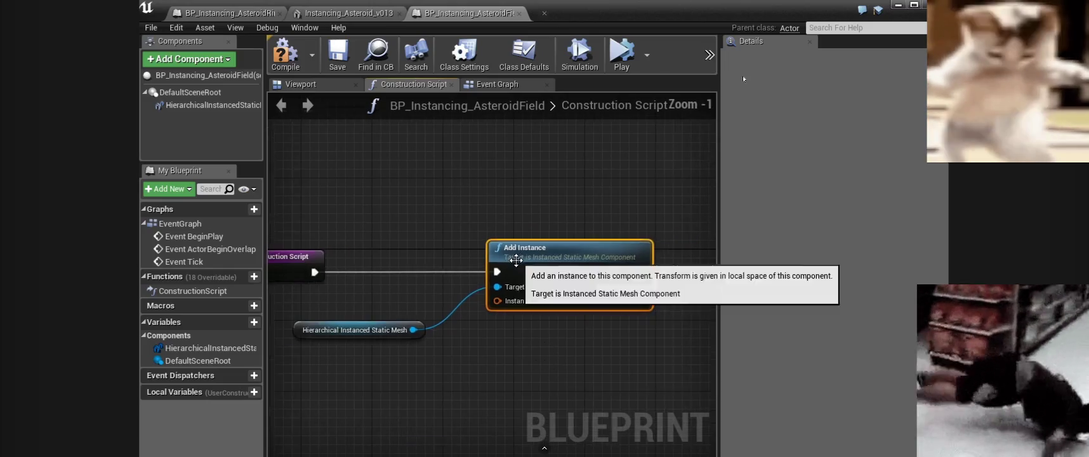
left_click(555, 347)
key("Escape")
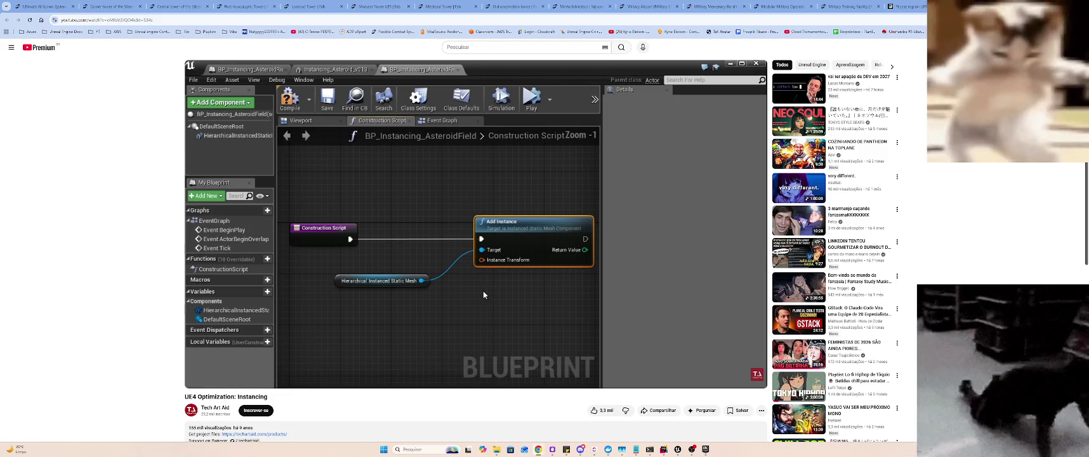
- In the Unreal Editor, open the BP_Zombie8 blueprint from the Enemy > Zombie8 folder
key("alt+Tab")
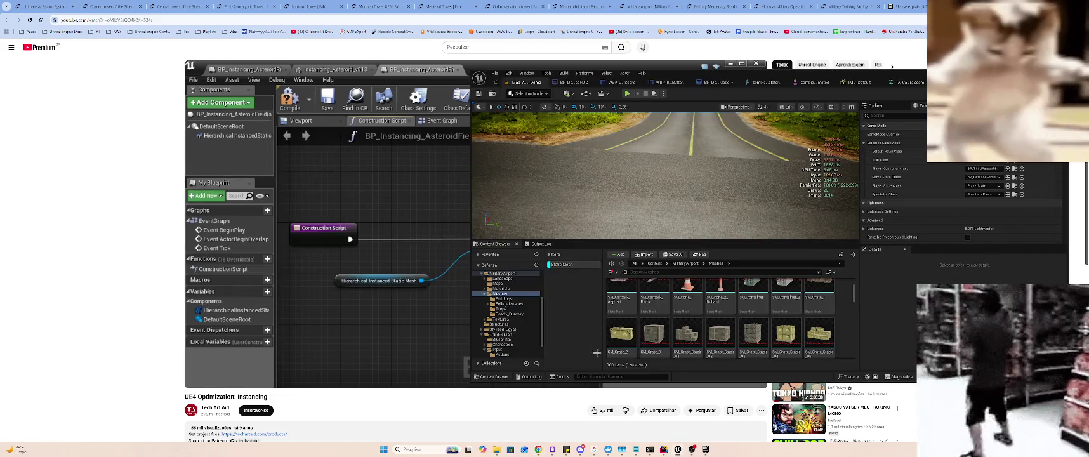
right_click(844, 308)
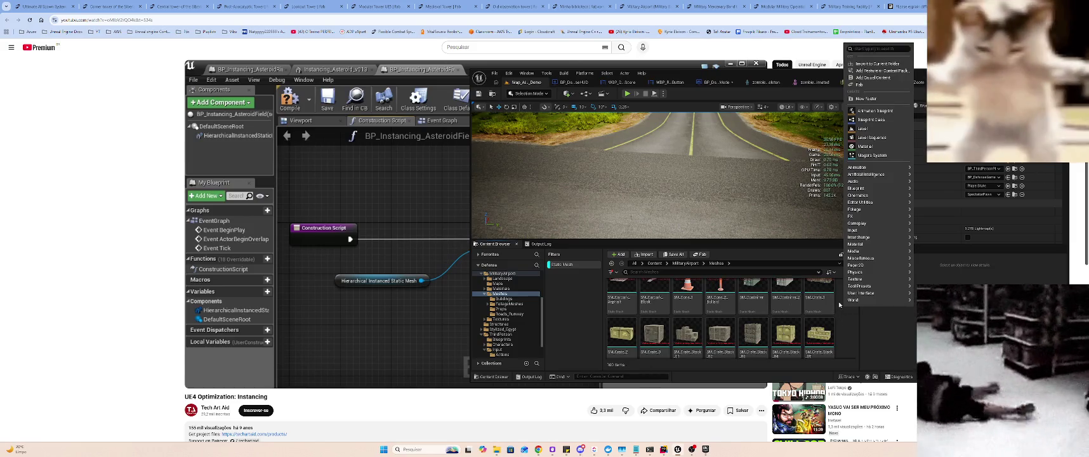
key("Escape")
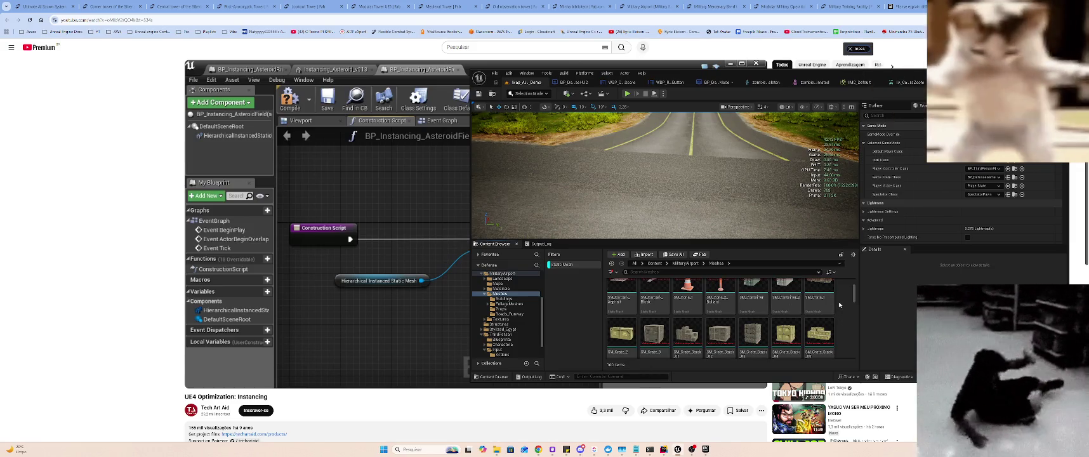
scroll(524, 305, "up", 3)
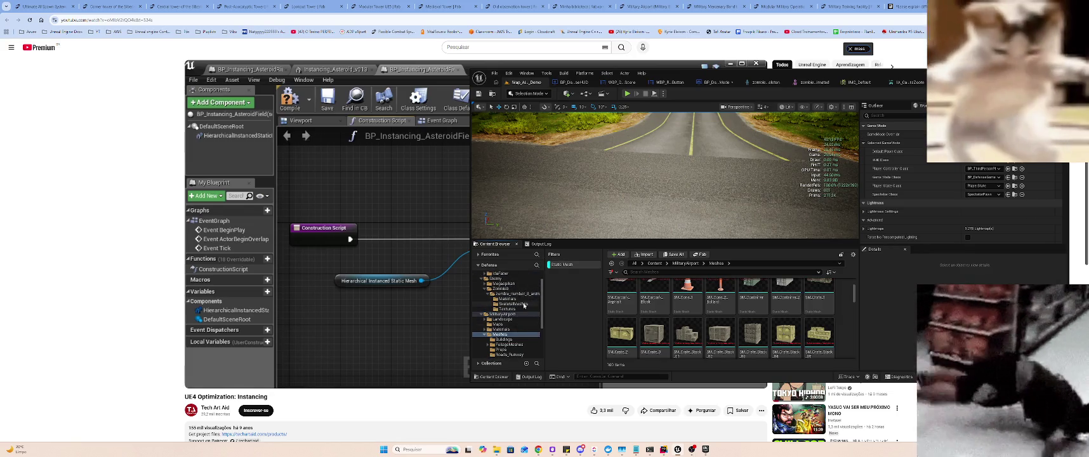
left_click(717, 82)
left_click(523, 82)
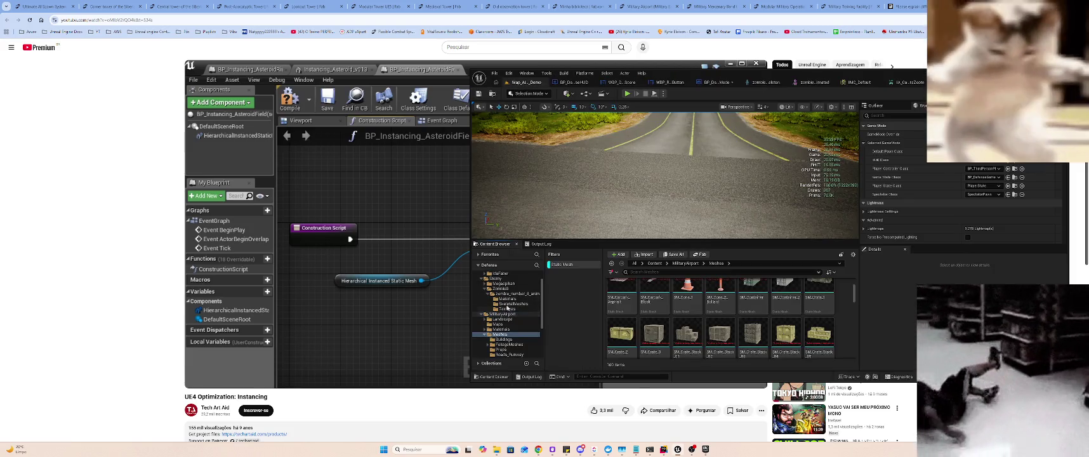
left_click(502, 289)
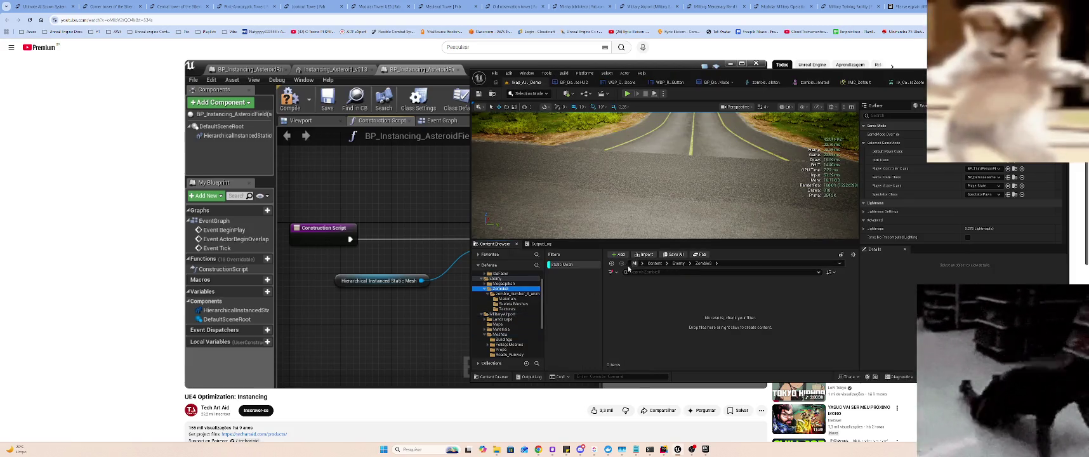
double_click(655, 303)
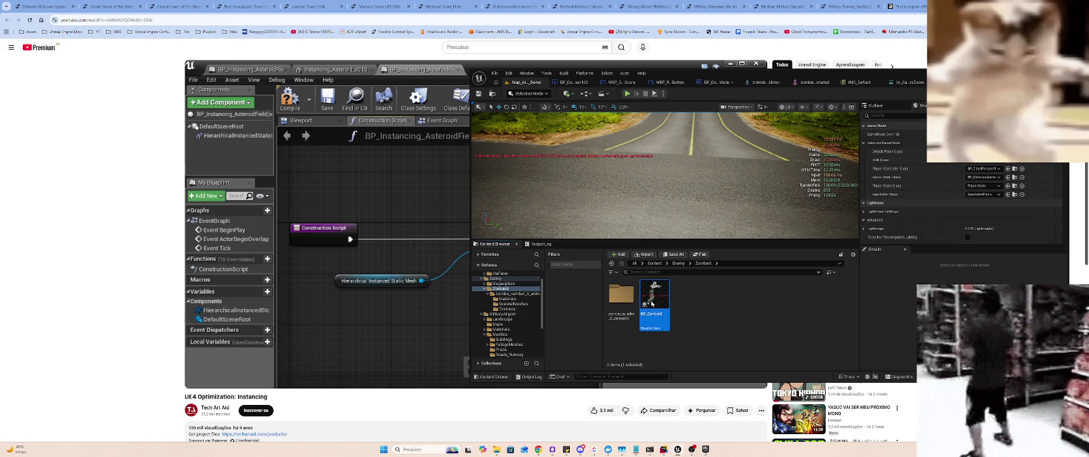
- Search Add Component for 'mesh' and 'hi' without adding anything, then switch to ChatGPT
left_click(486, 114)
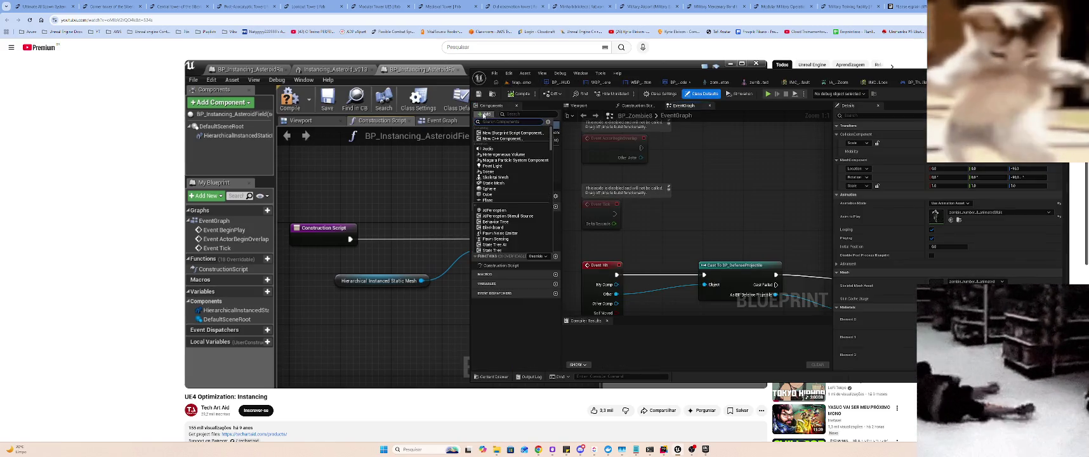
type("mesh")
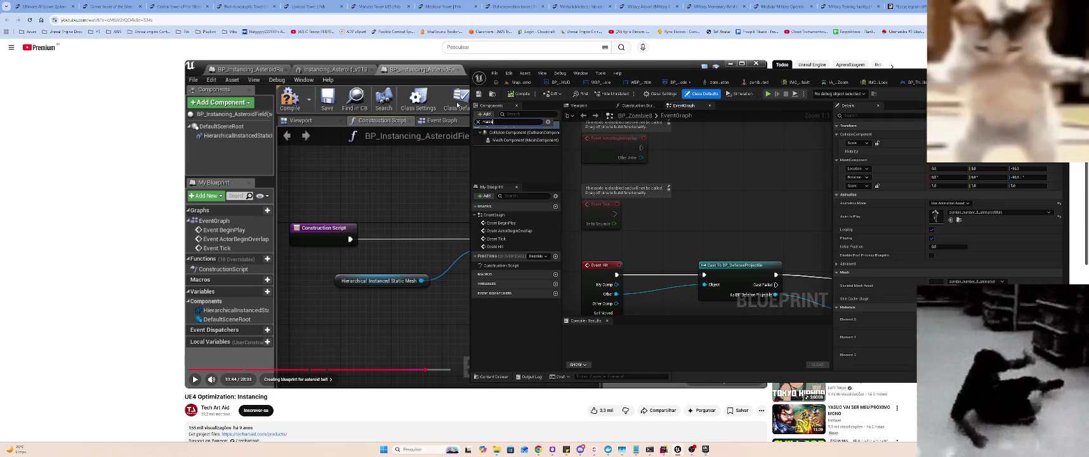
key("BackSpace")
key("BackSpace")
key("BackSpace")
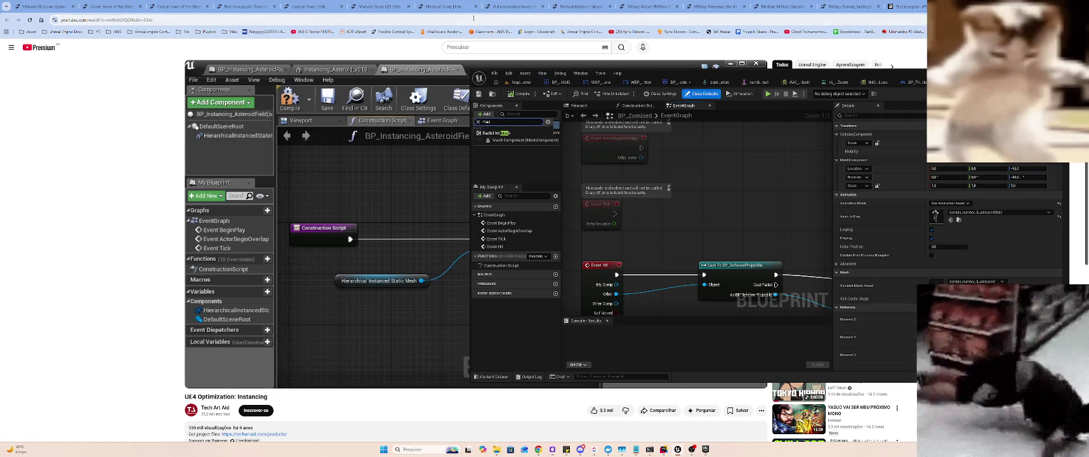
type("hi")
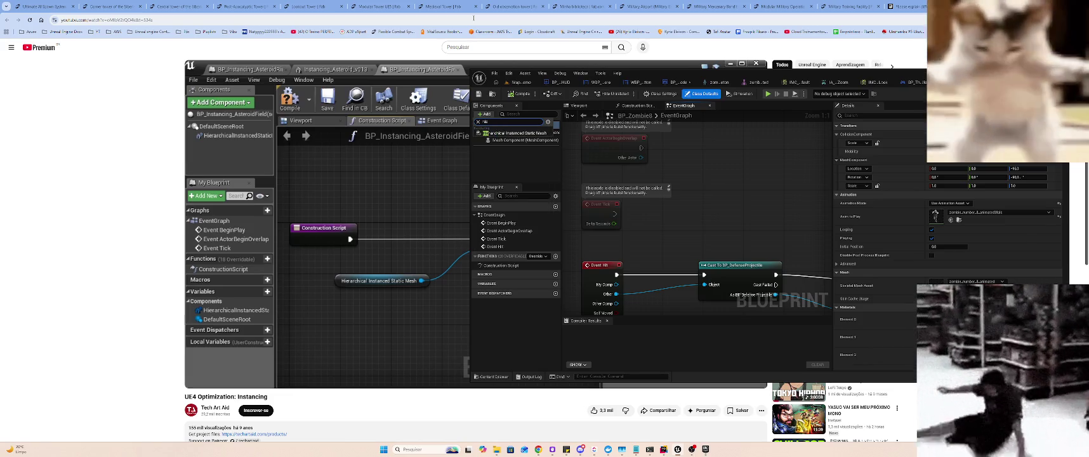
key("BackSpace")
key("BackSpace")
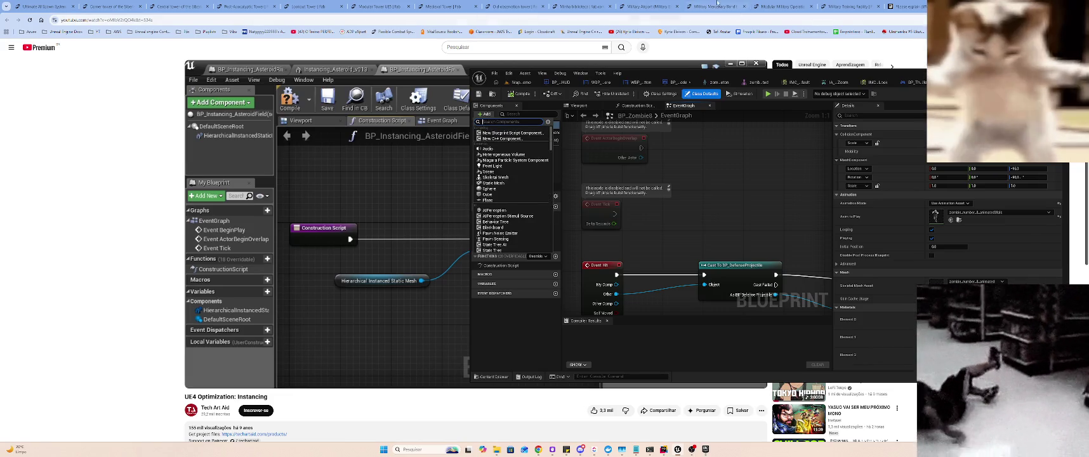
key("Escape")
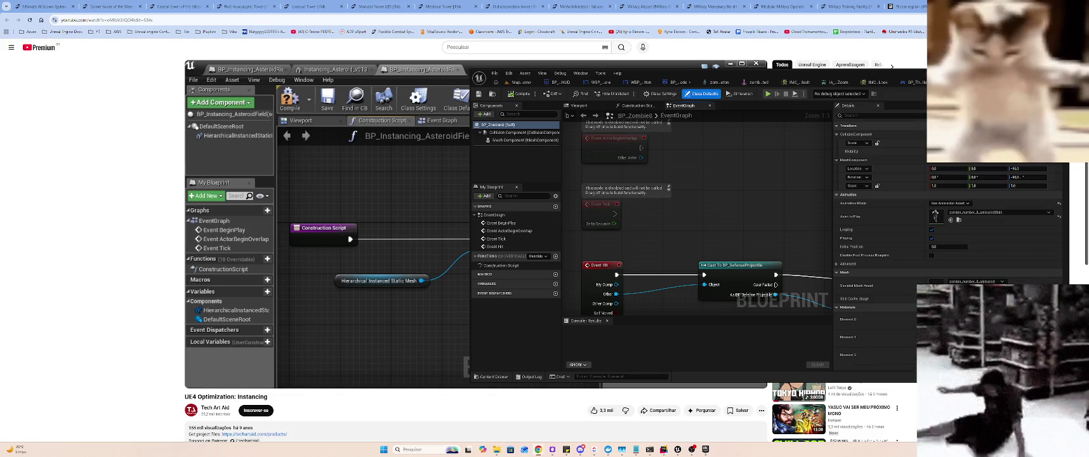
key("alt+Tab")
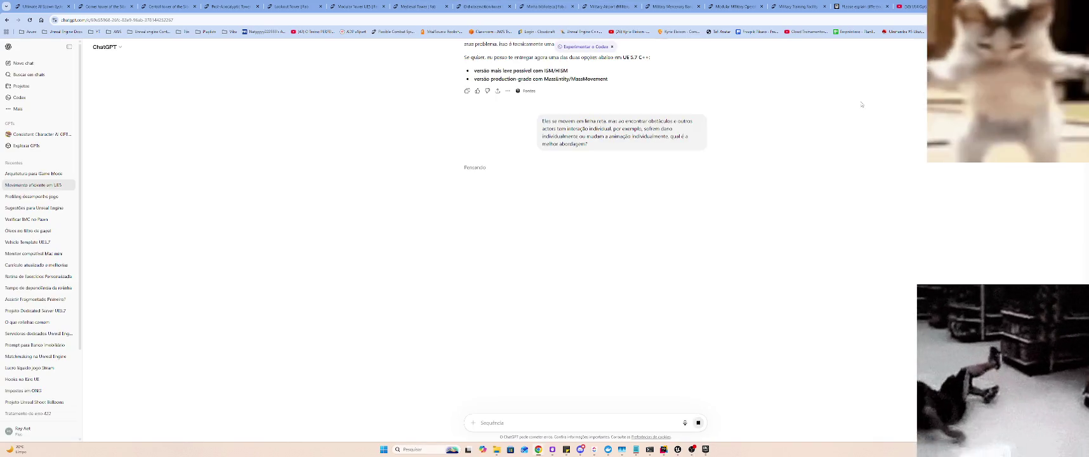
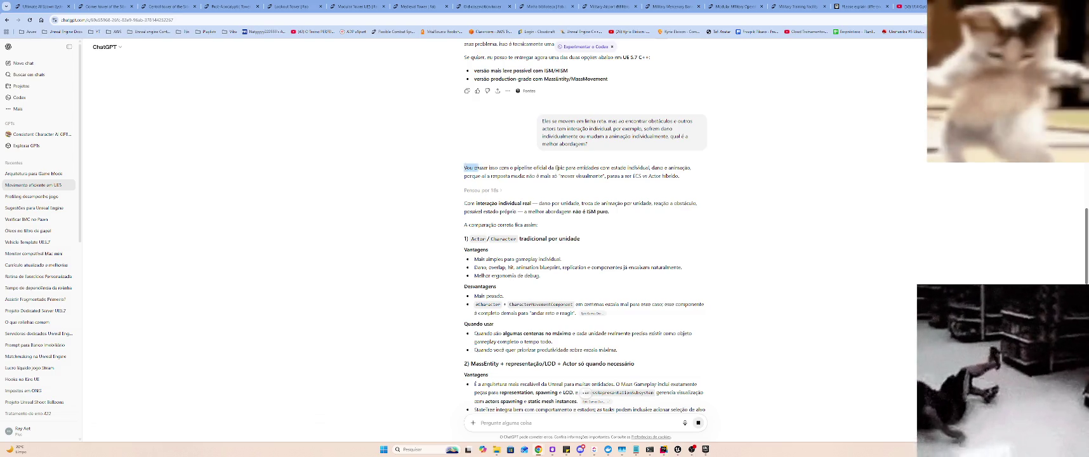
- Highlight the reply's opening lines, from 'Epic para entidades' through 'híbrido', to read them
left_click_drag(562, 169, 602, 169)
left_click(638, 167)
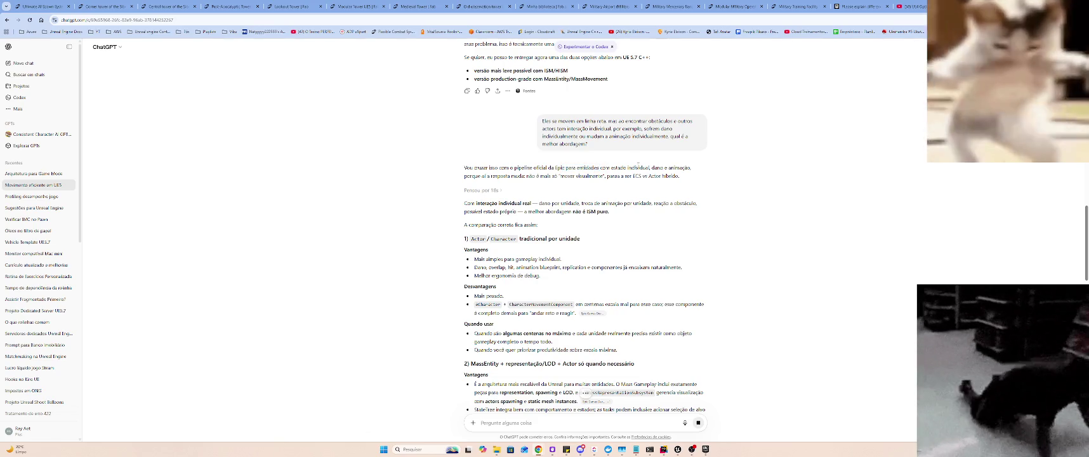
left_click_drag(474, 168, 615, 177)
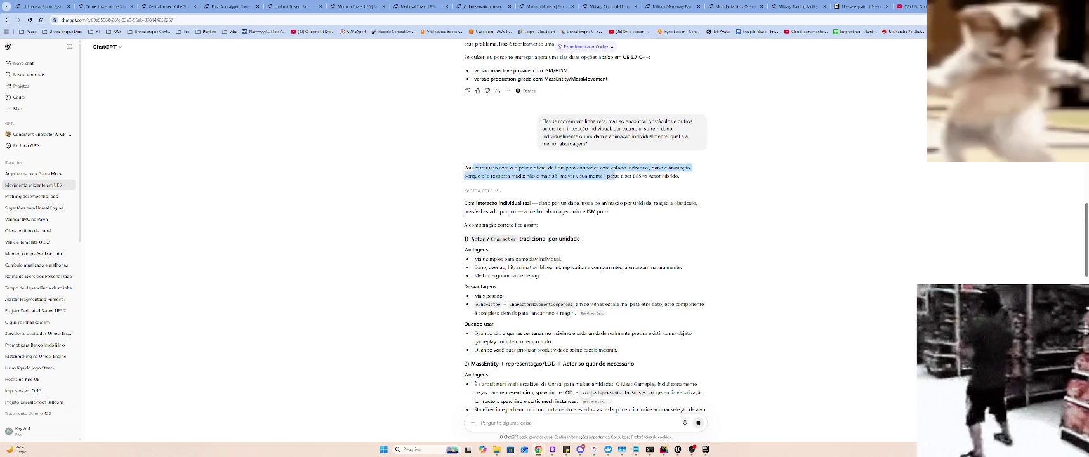
left_click_drag(510, 168, 696, 183)
left_click(653, 185)
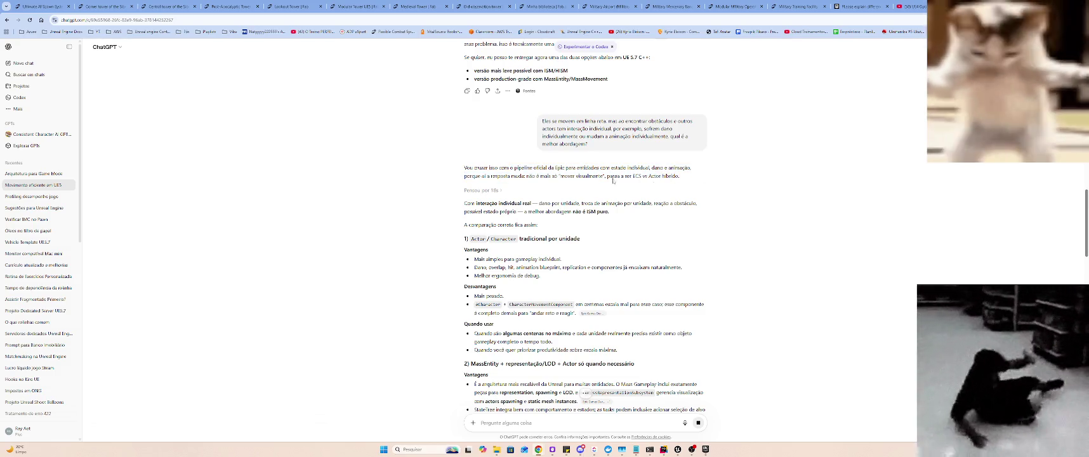
- Read the 'Com interação individual real' paragraph, the comparison intro and the Actor / Character heading
triple_click(540, 204)
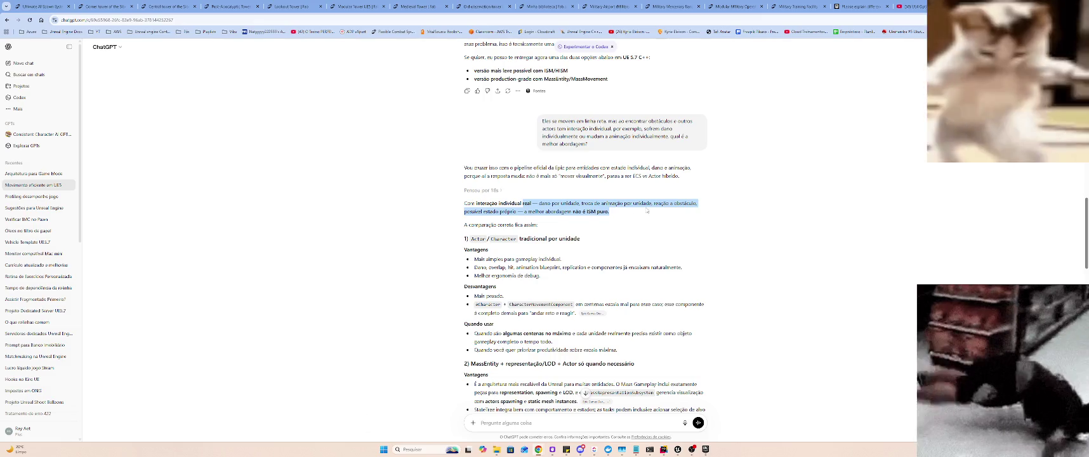
left_click(572, 214)
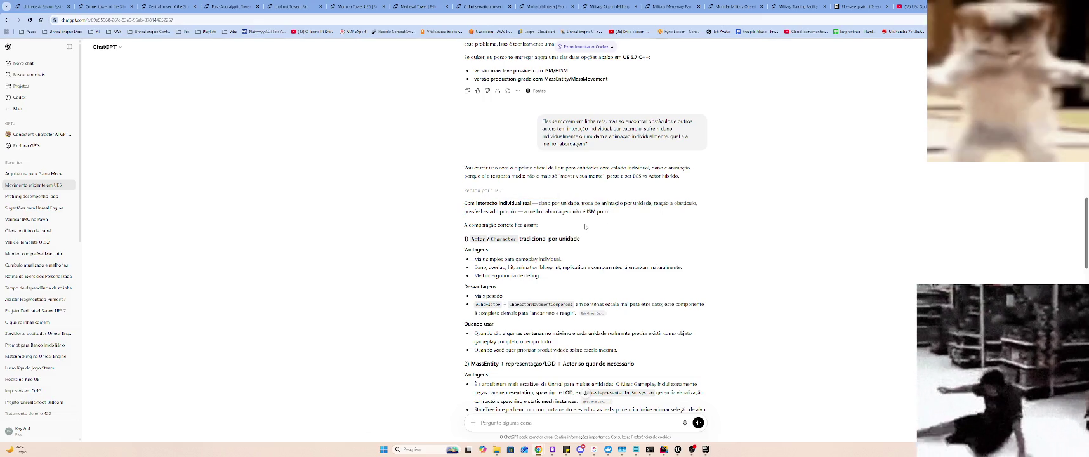
left_click_drag(452, 230, 580, 240)
left_click(619, 240)
left_click_drag(448, 240, 632, 246)
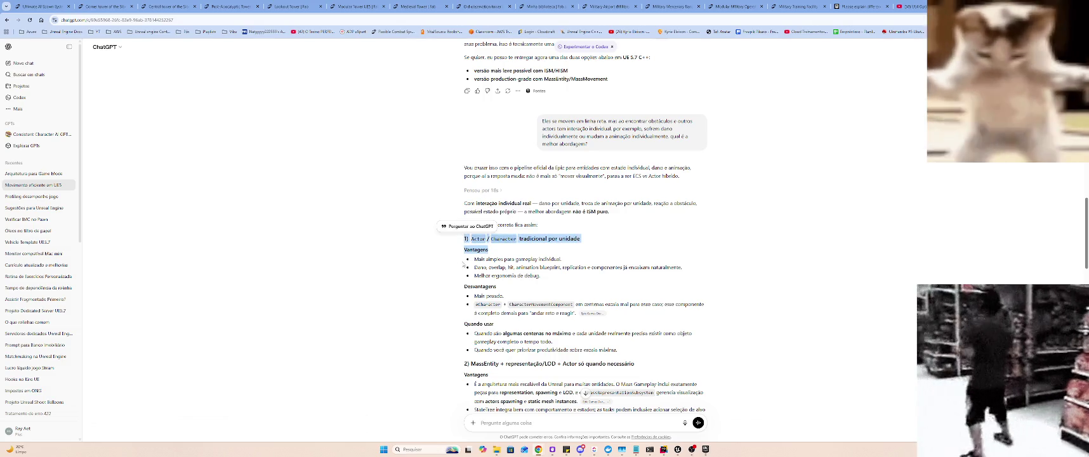
left_click(490, 259)
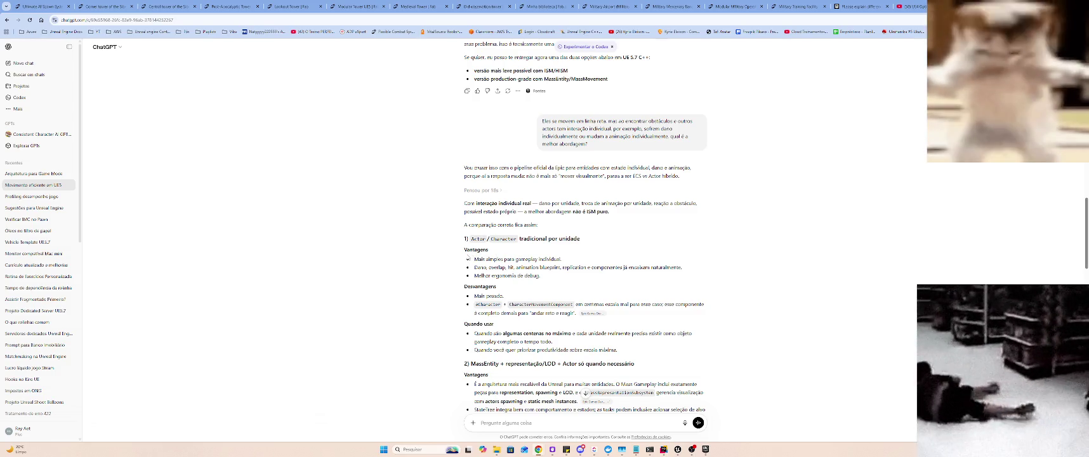
- Read the Actor approach's Vantagens bullets and its Desvantagens section
left_click_drag(470, 259, 613, 267)
mouse_move(506, 267)
left_mouse_down()
mouse_move(635, 267)
mouse_move(541, 276)
left_mouse_up()
left_click(611, 274)
scroll(529, 262, "down", 2)
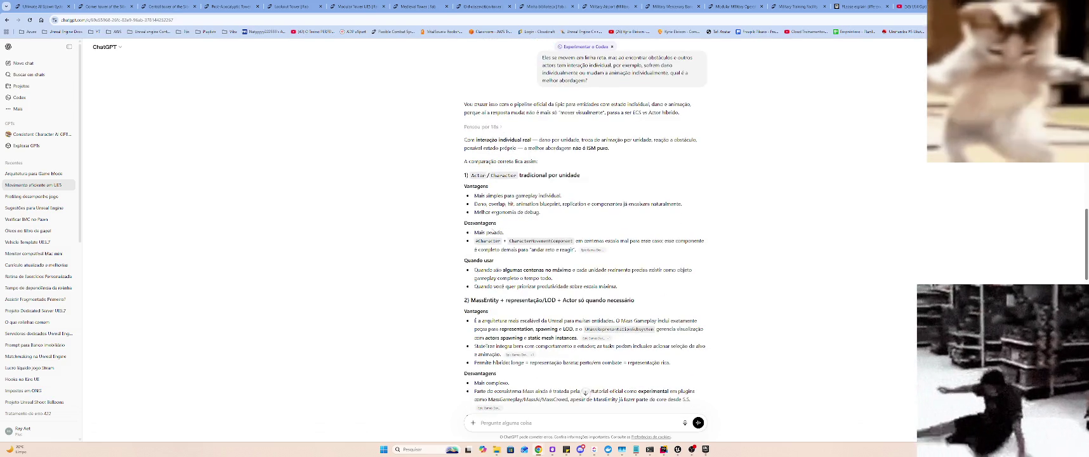
left_click_drag(462, 227, 513, 228)
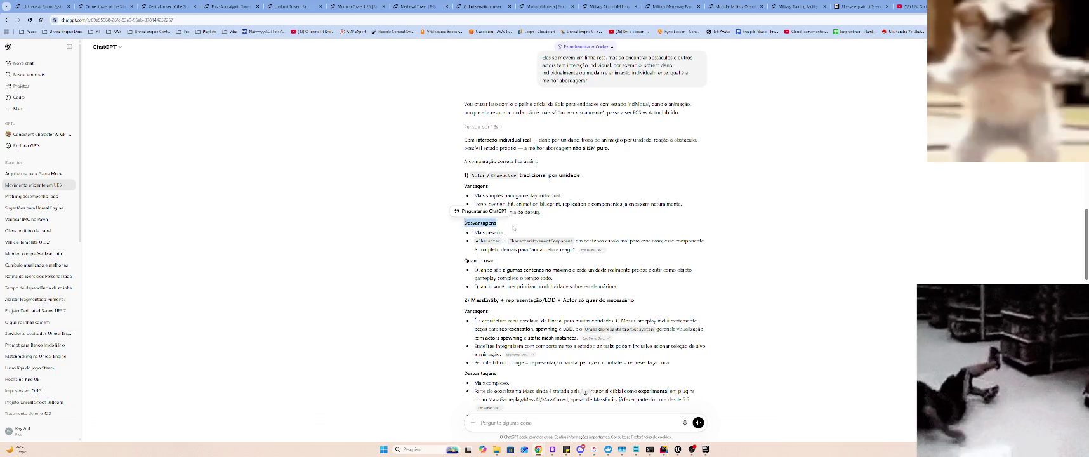
left_click(511, 229)
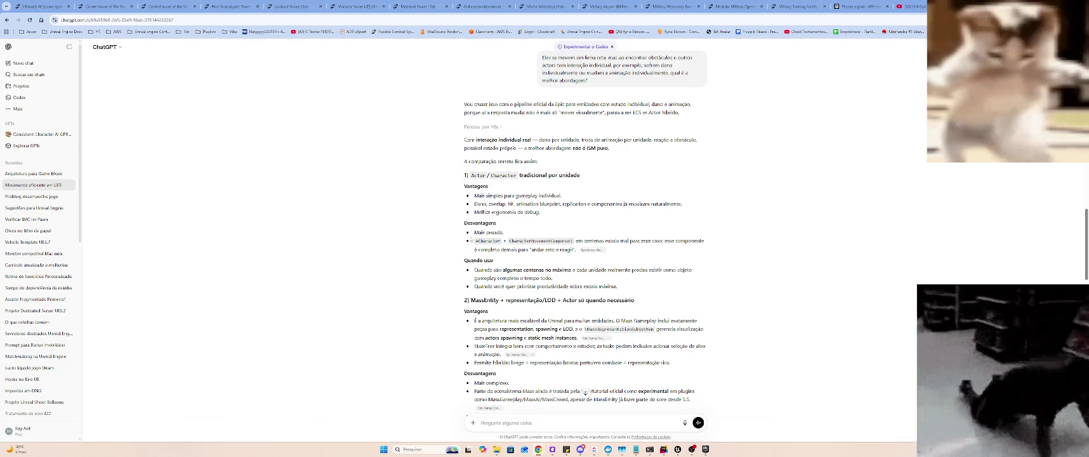
mouse_move(466, 232)
left_mouse_down()
mouse_move(501, 242)
mouse_move(672, 238)
mouse_move(671, 253)
left_mouse_up()
left_click(670, 252)
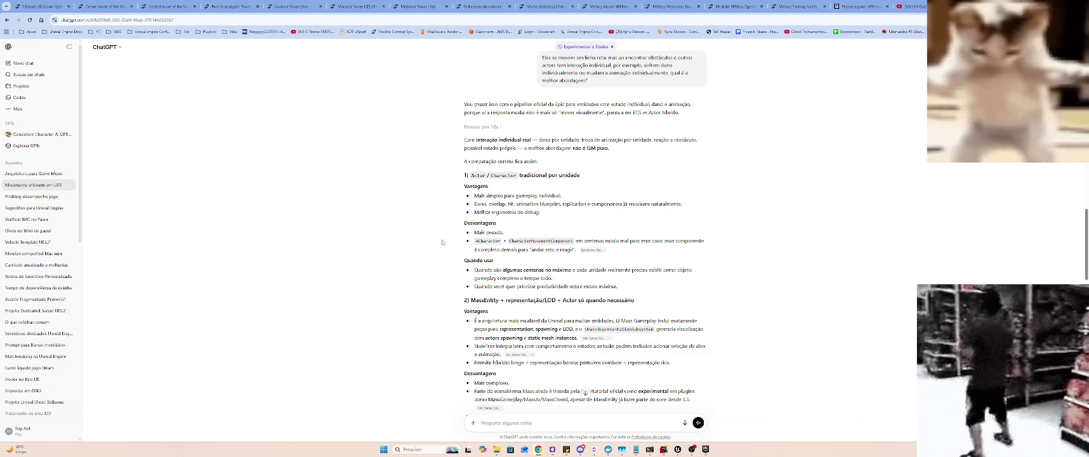
- Scroll to the best-approach line and highlight the Abordagem híbrida heading
scroll(442, 242, "down", 2)
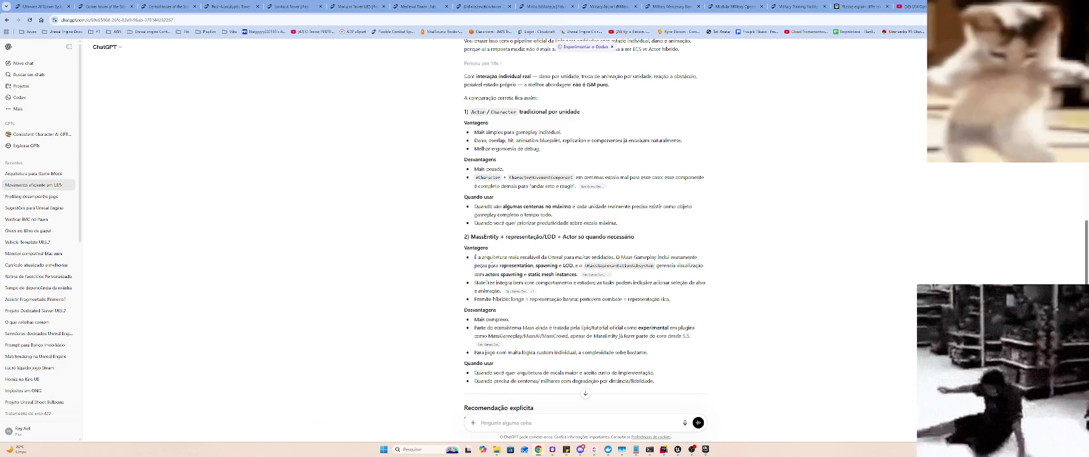
scroll(477, 263, "down", 7)
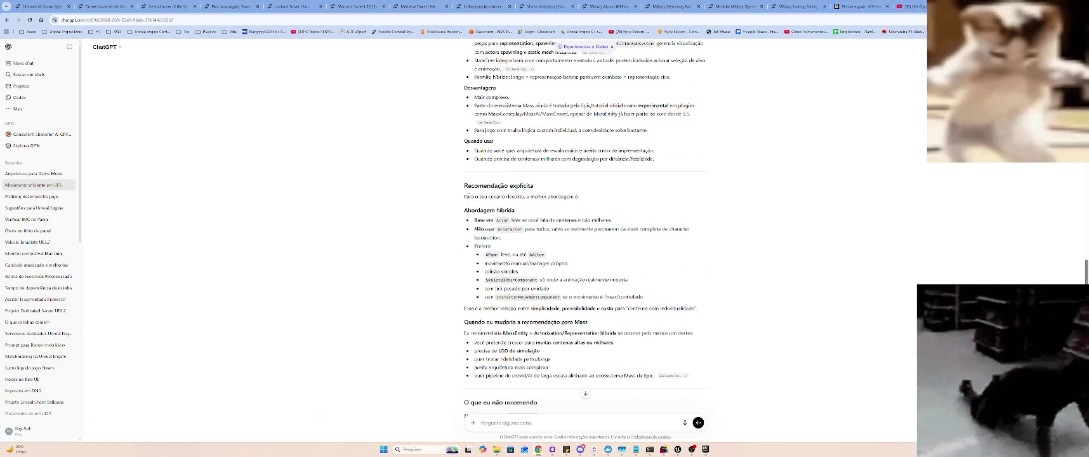
left_click_drag(465, 197, 603, 198)
left_click_drag(464, 215, 613, 220)
left_click(517, 211)
left_click(613, 219)
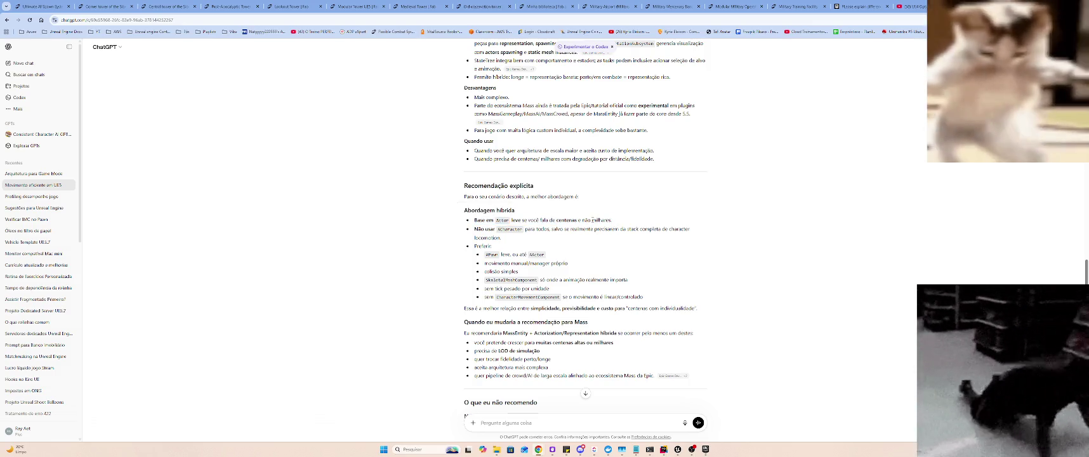
- Read the hybrid-approach bullets: Não usar ACharacter para todos, SkeletalMeshComponent and sem tick pesado
left_click_drag(470, 220, 612, 220)
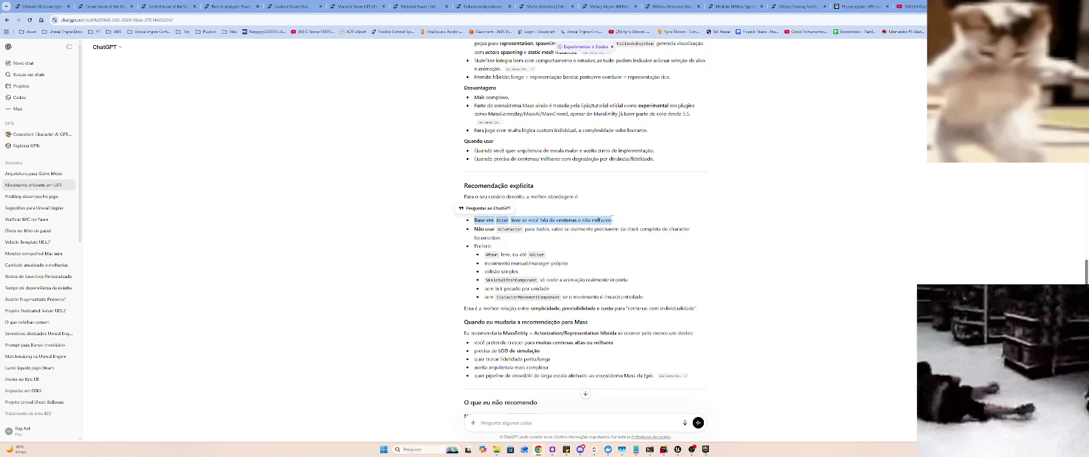
left_click(584, 209)
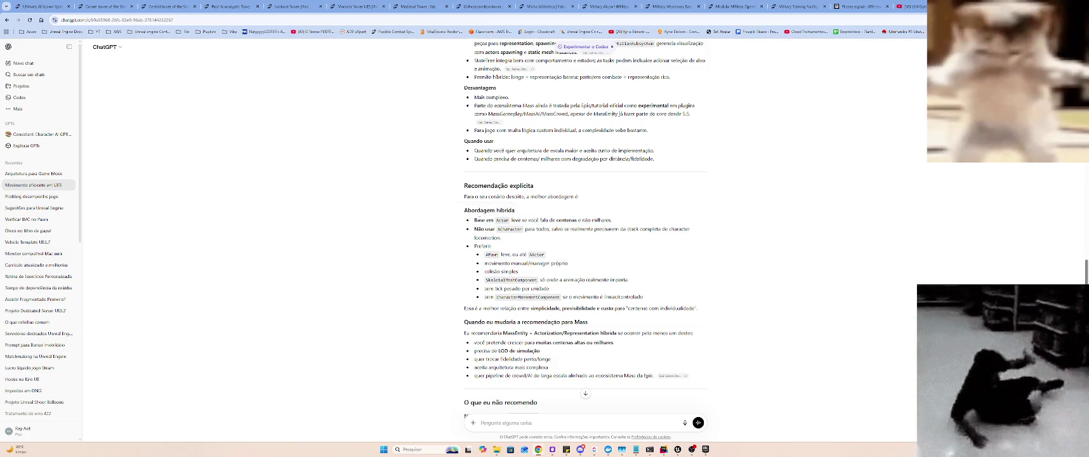
left_click_drag(474, 229, 594, 229)
left_click(590, 230)
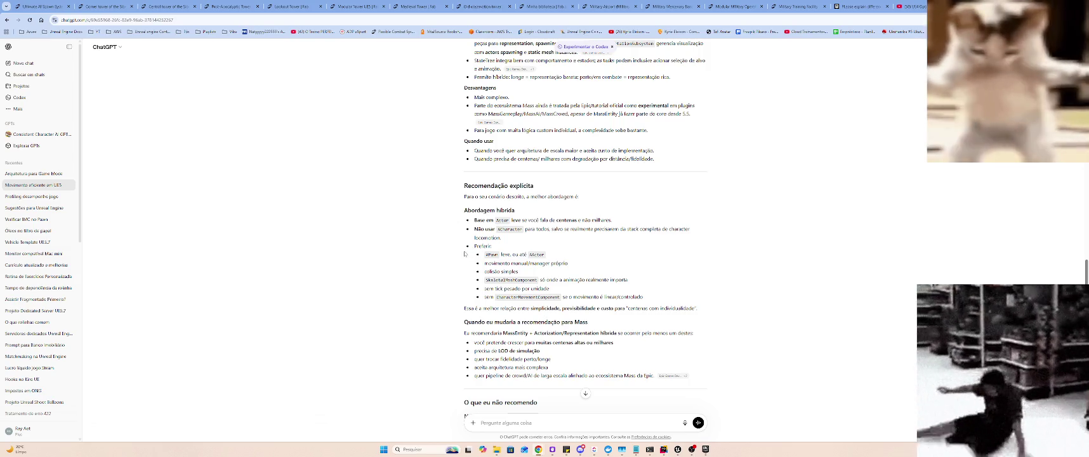
left_click_drag(542, 278, 488, 257)
left_click(625, 276)
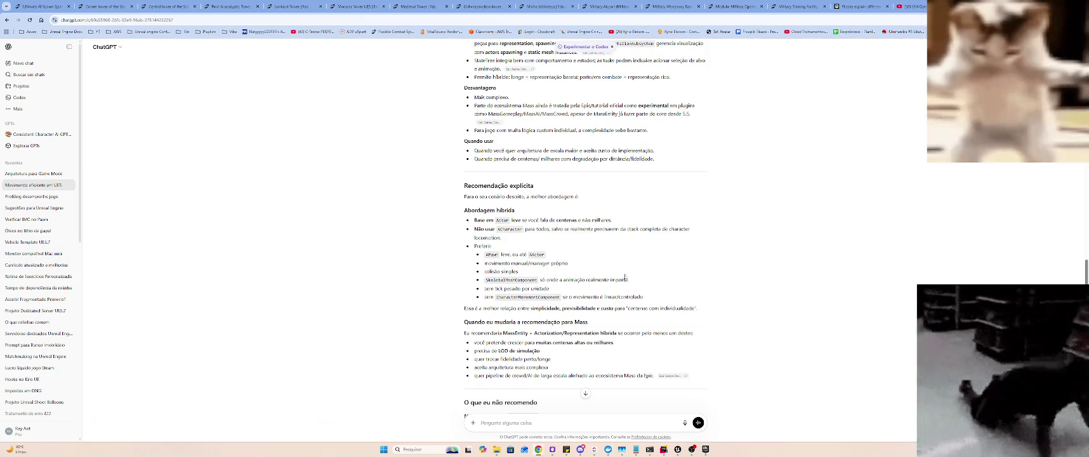
left_click_drag(488, 287, 549, 283)
left_click(575, 290)
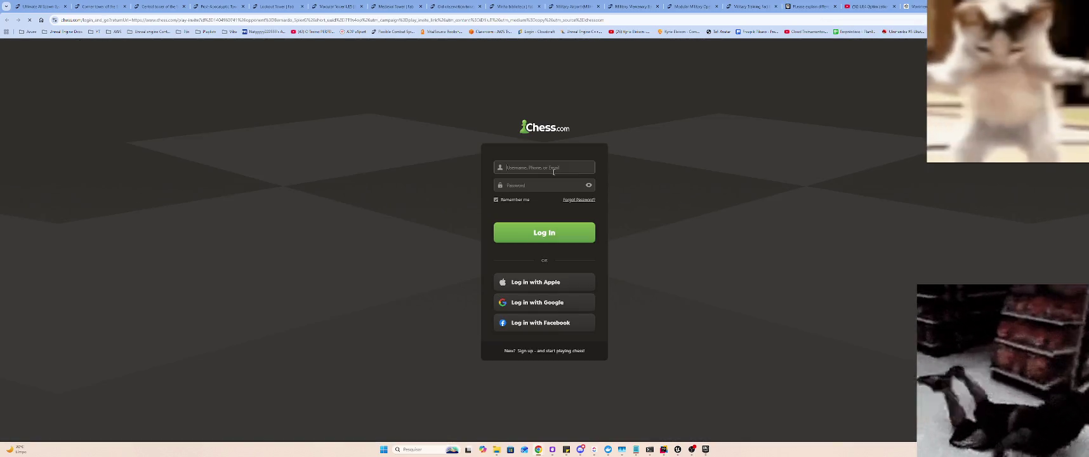
- Log in to Chess.com and pop it out into a floating window
left_click(557, 167)
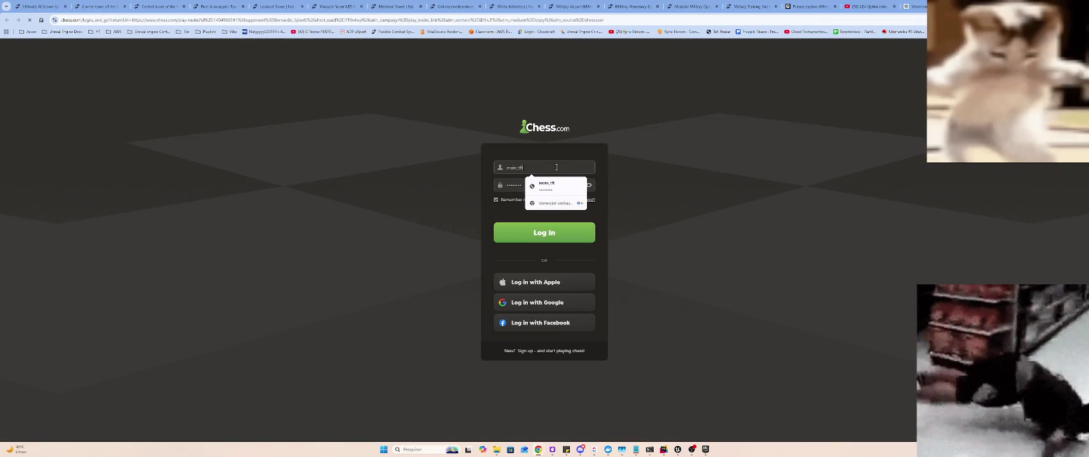
left_click(543, 235)
left_click(543, 240)
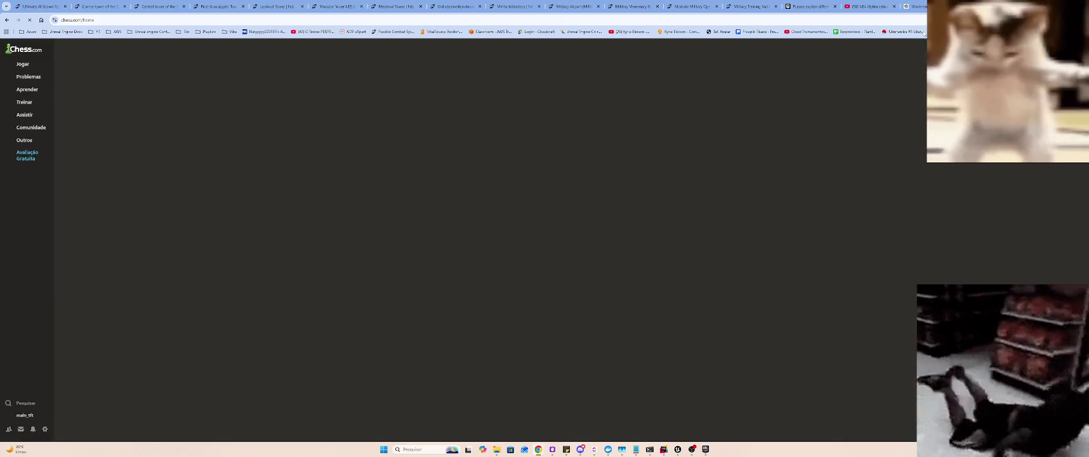
mouse_move(946, 6)
left_mouse_down()
mouse_move(699, 95)
mouse_move(825, 7)
mouse_move(571, 159)
mouse_move(563, 124)
left_mouse_up()
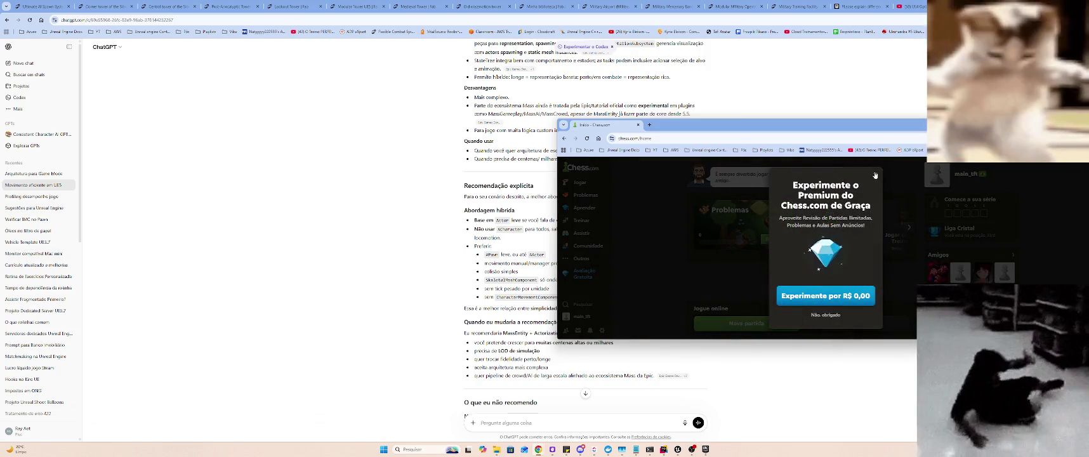
- Close the Premium free-trial offer, then hide and restore the chess.com window twice
left_click(875, 174)
scroll(805, 238, "down", 2)
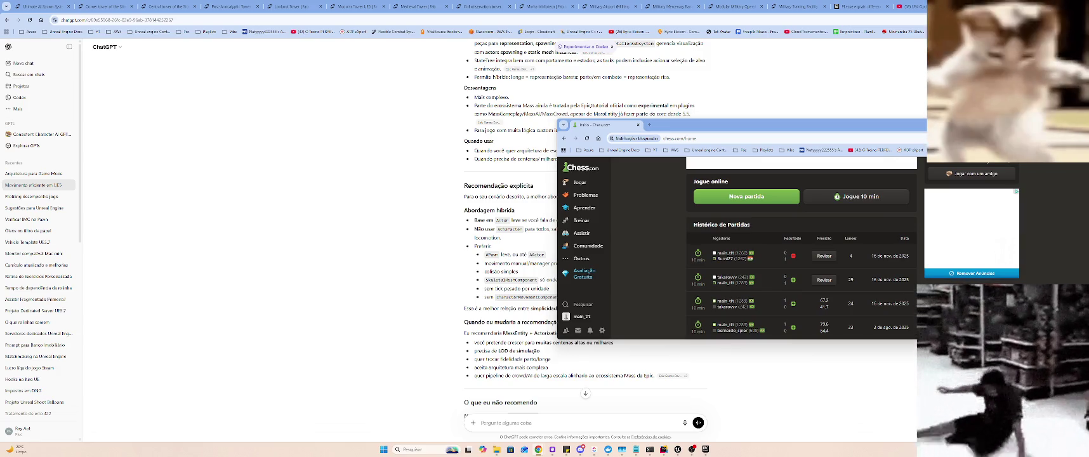
left_click(1083, 234)
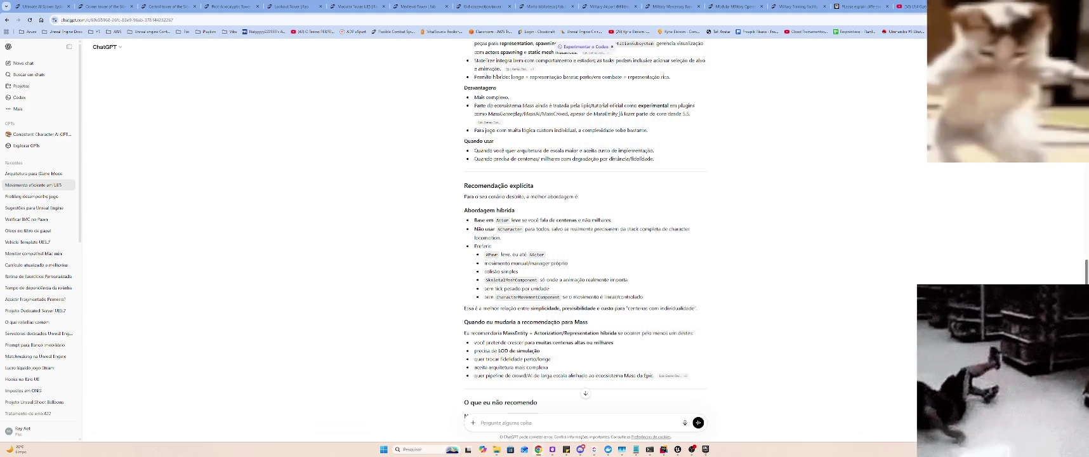
key("super+shift+Left")
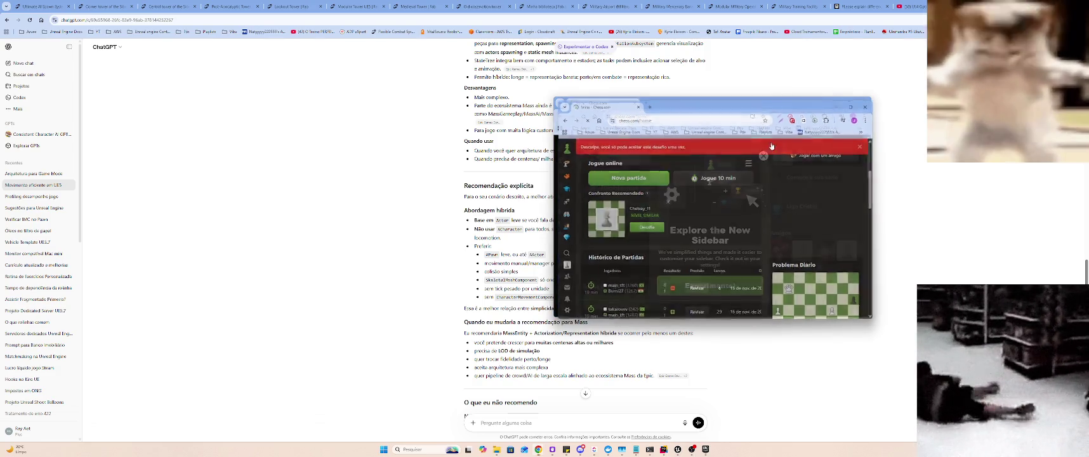
left_click(837, 106)
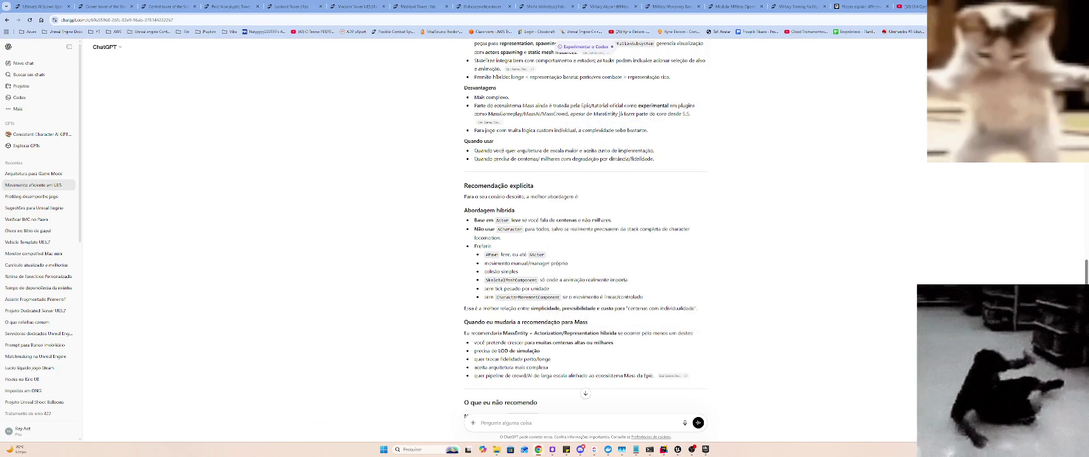
key("super+shift+Left")
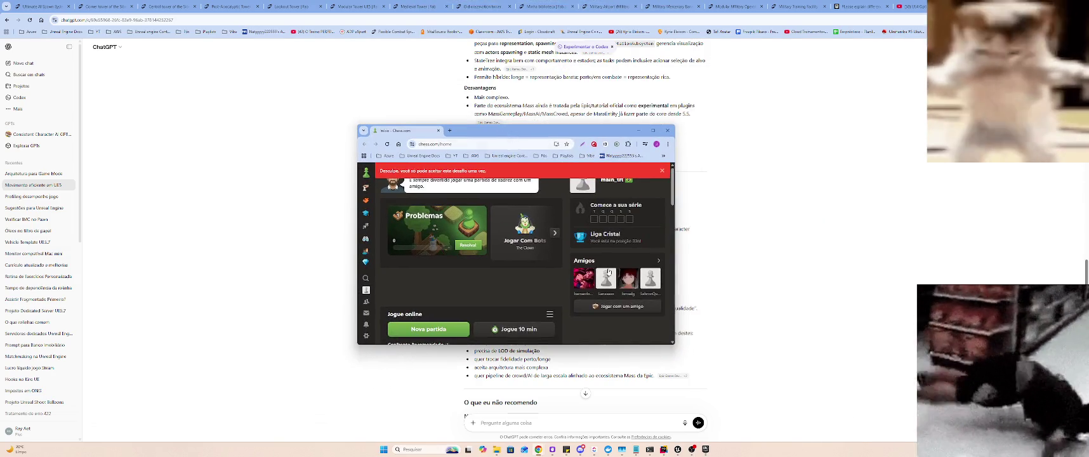
- Accept the updated terms and policies with Concordo and enlarge the chess.com window
scroll(546, 296, "down", 2)
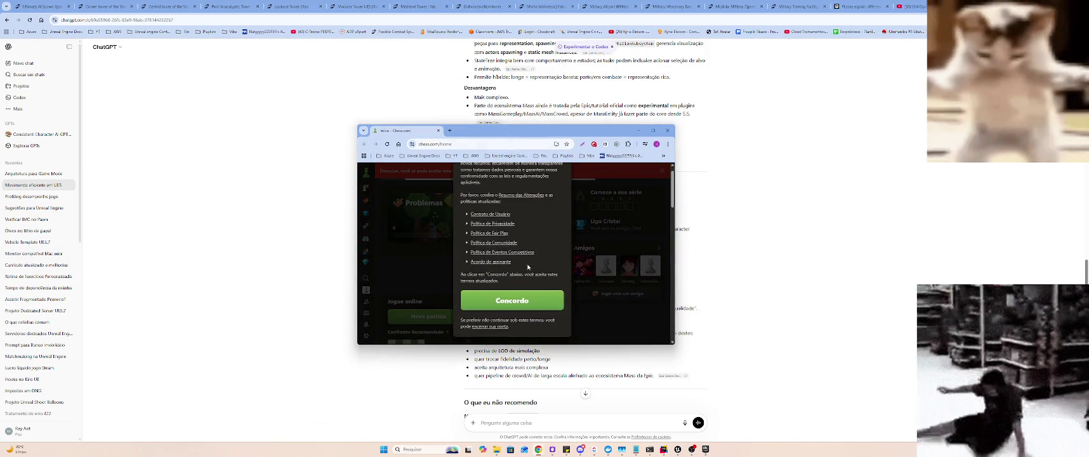
left_click(541, 300)
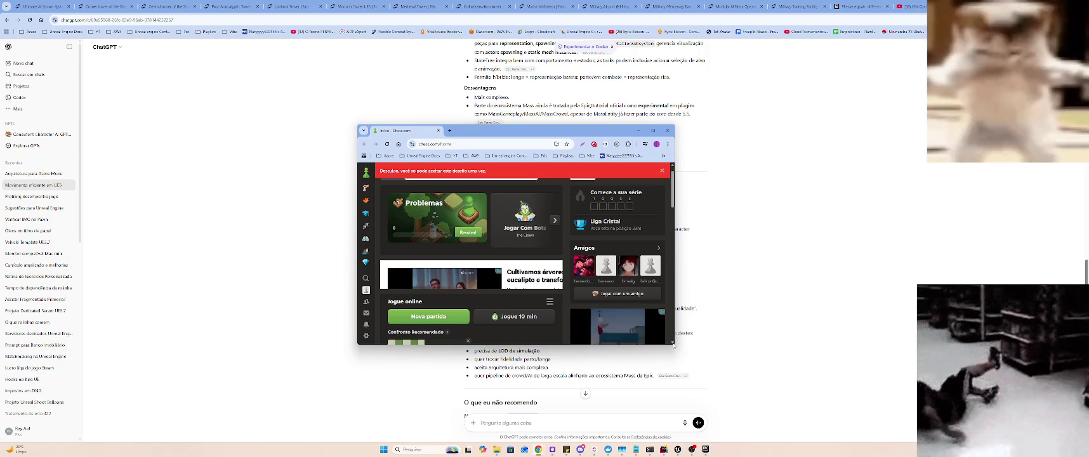
left_click_drag(674, 346, 869, 421)
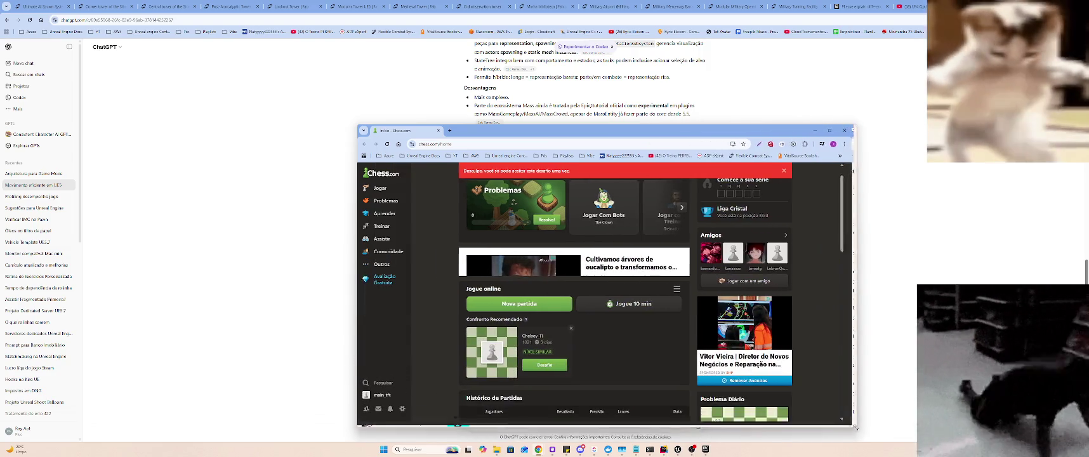
scroll(607, 347, "up", 1)
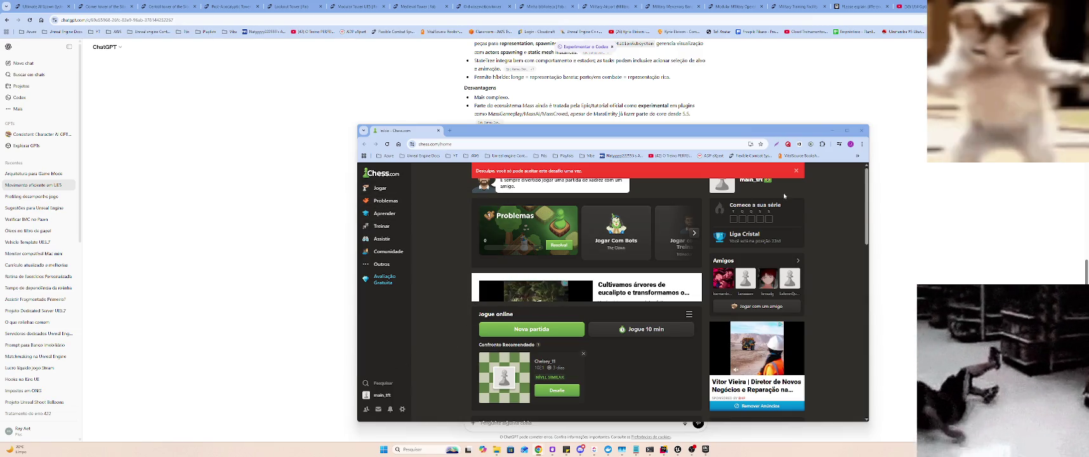
- Dismiss the challenge-already-accepted error banner and the notifications permission prompt
left_click(796, 170)
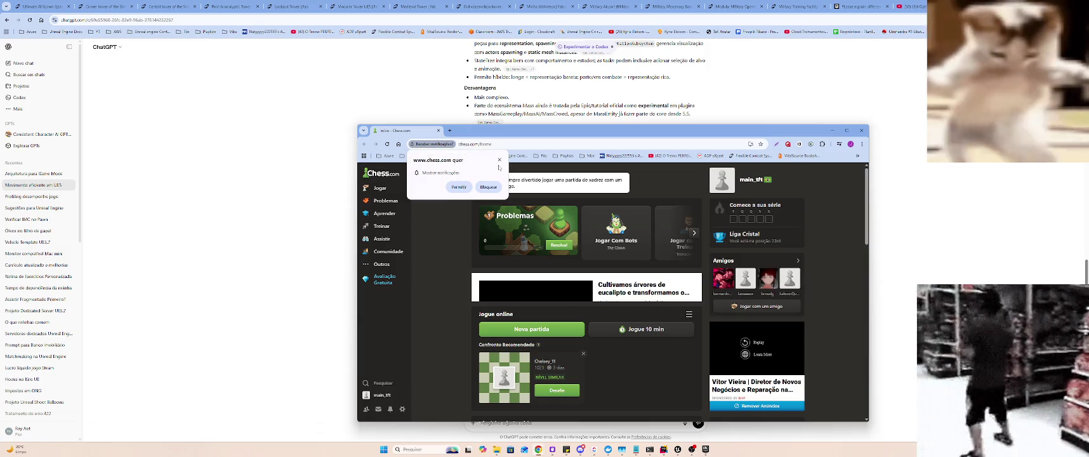
left_click(499, 160)
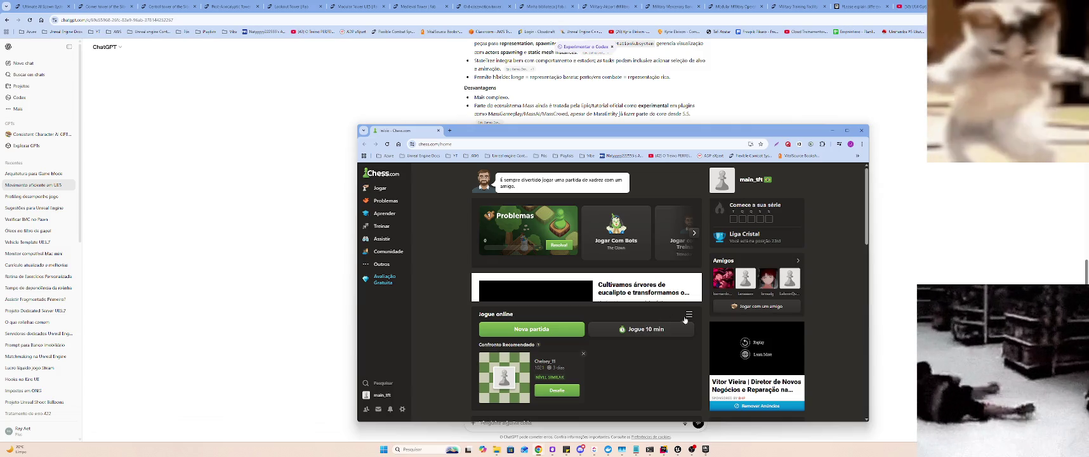
scroll(647, 314, "down", 3)
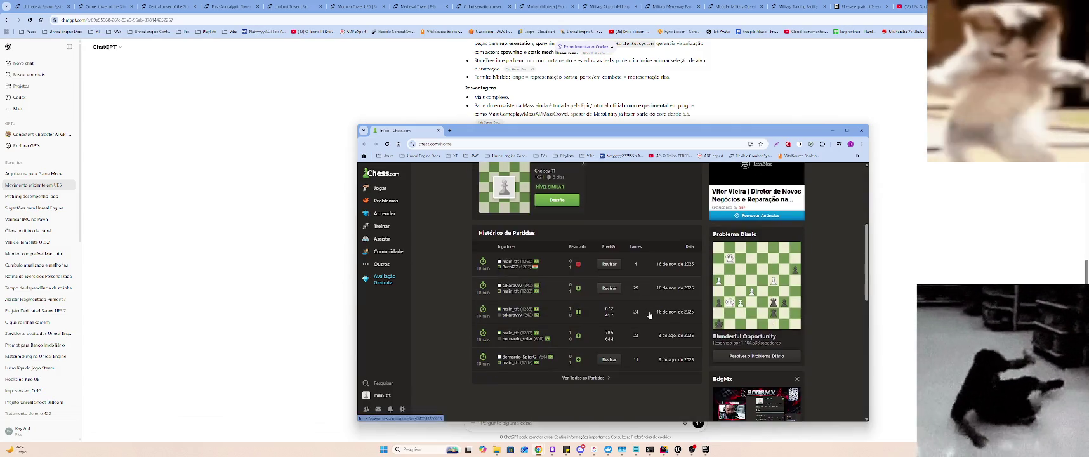
scroll(583, 245, "up", 1)
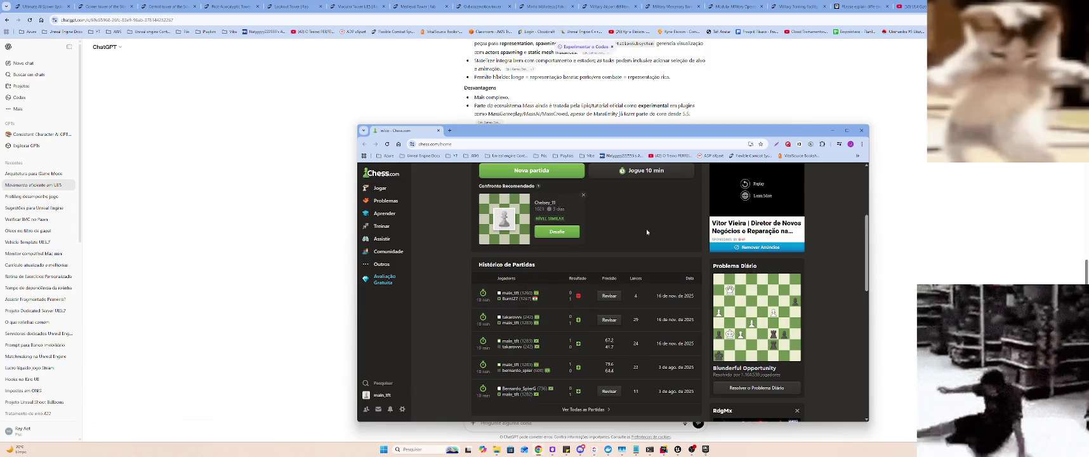
scroll(647, 232, "up", 1)
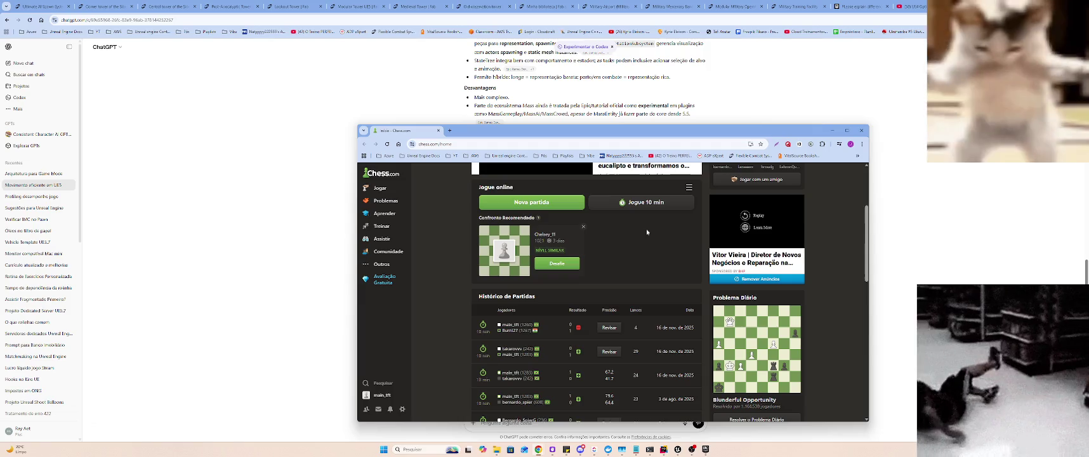
scroll(648, 233, "up", 4)
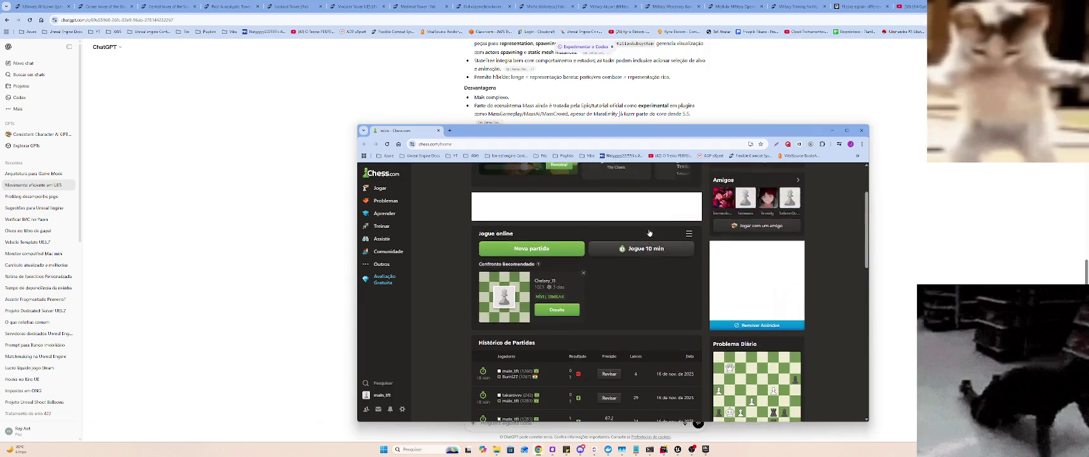
- Reload the Chess.com home page and open the player's own profile
mouse_move(379, 188)
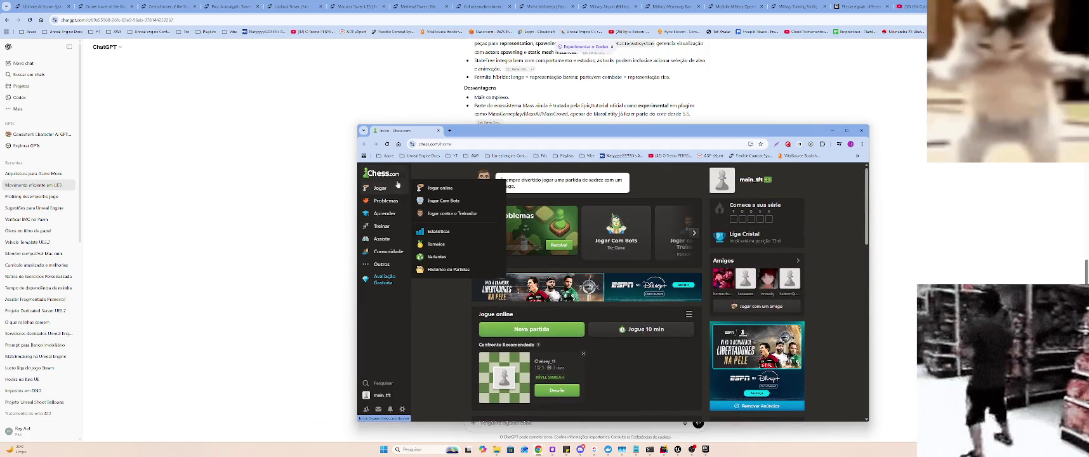
left_click(391, 252)
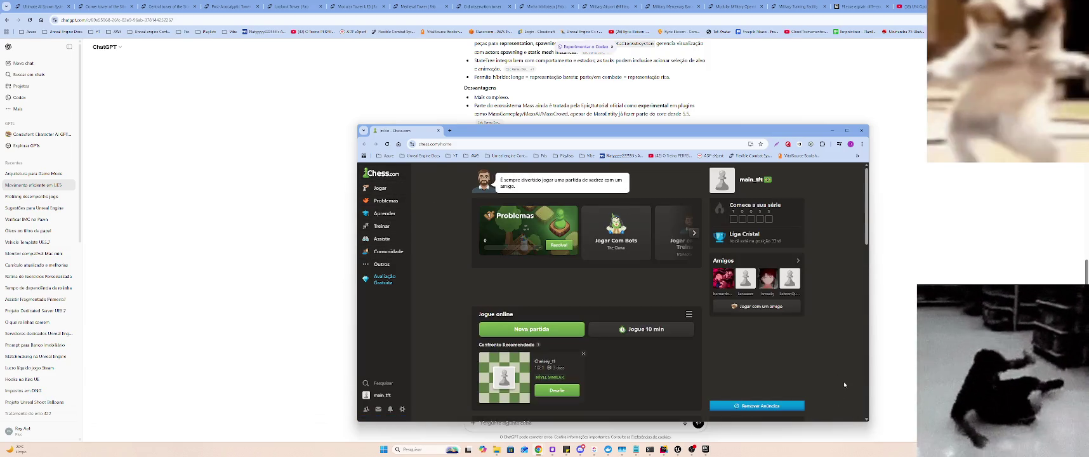
scroll(824, 348, "down", 3)
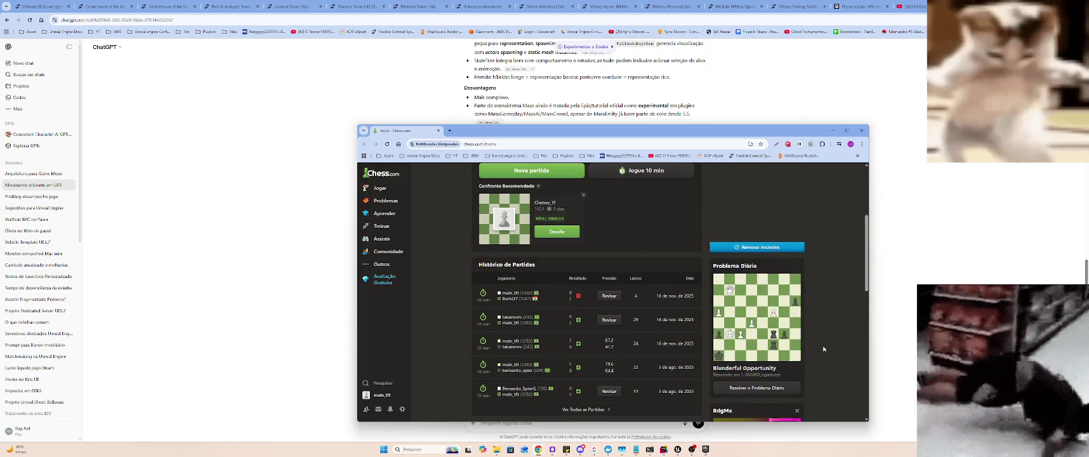
scroll(679, 219, "up", 3)
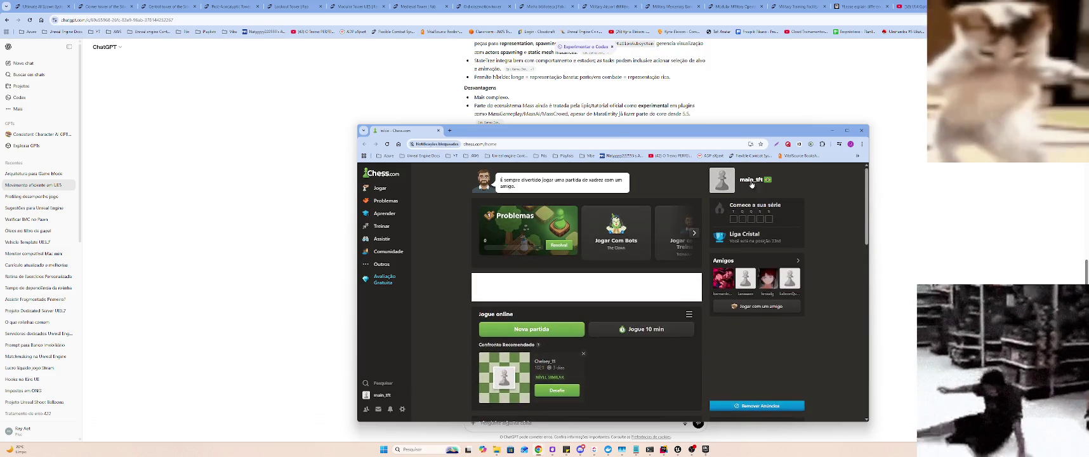
left_click(756, 180)
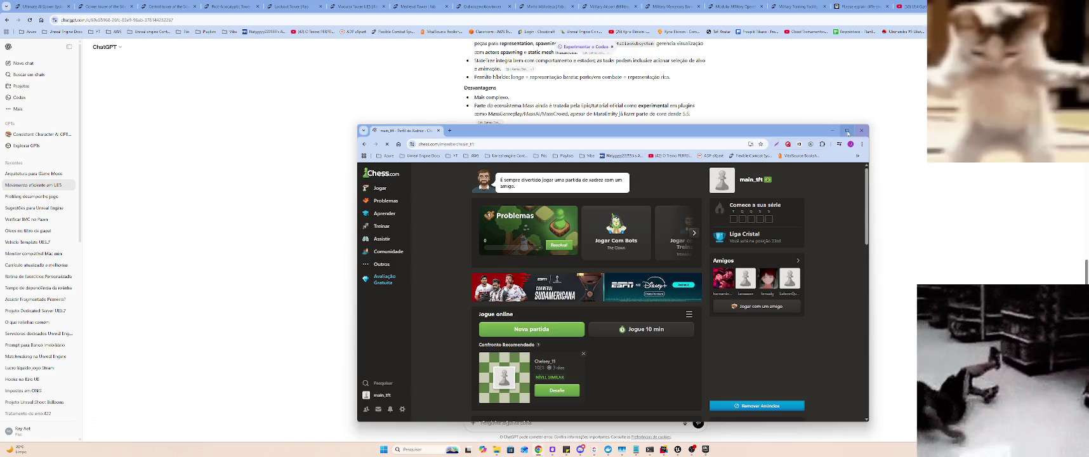
- Maximize the browser, view notification settings, return home via the logo, and start a new game
left_click(847, 131)
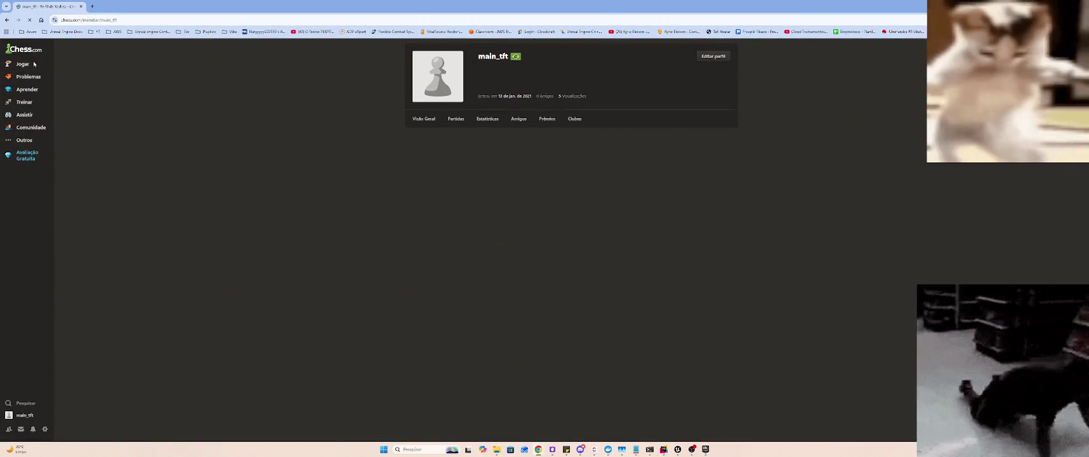
left_click(35, 429)
left_click(67, 414)
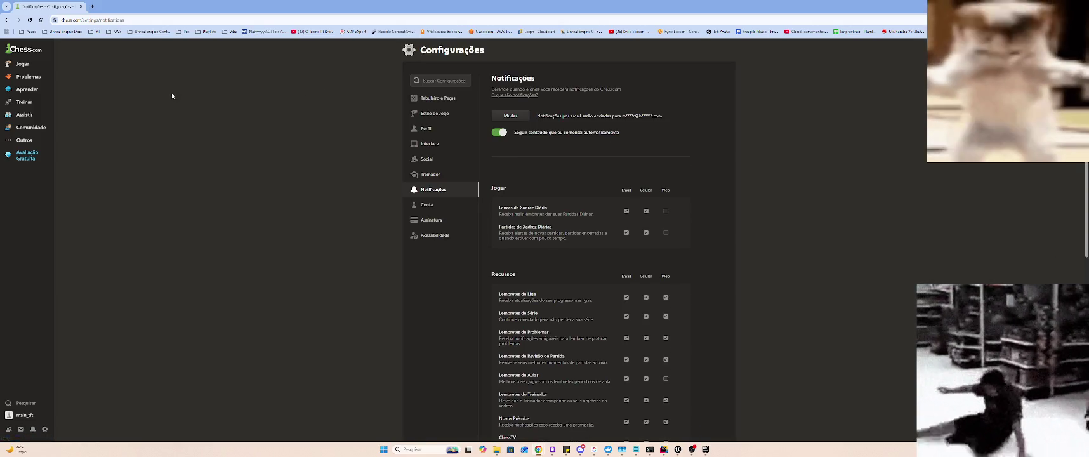
left_click(26, 51)
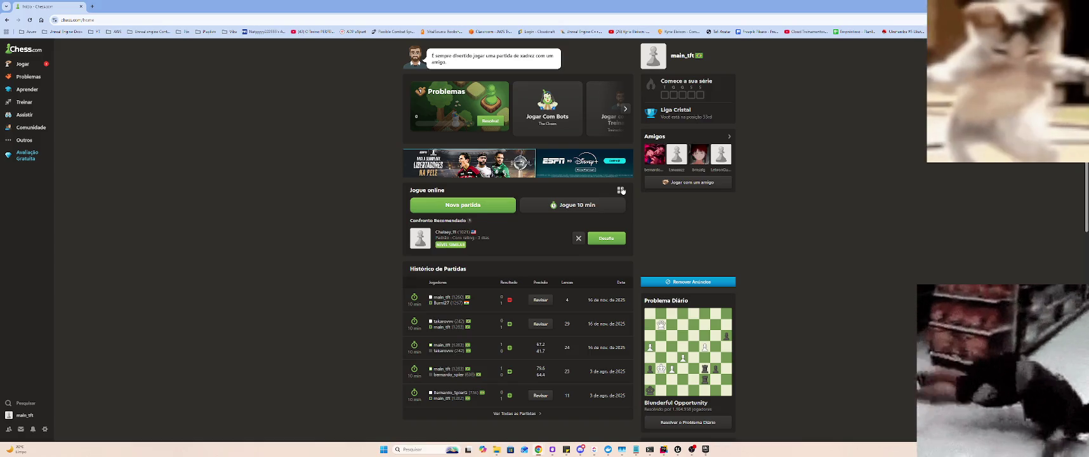
left_click(620, 190)
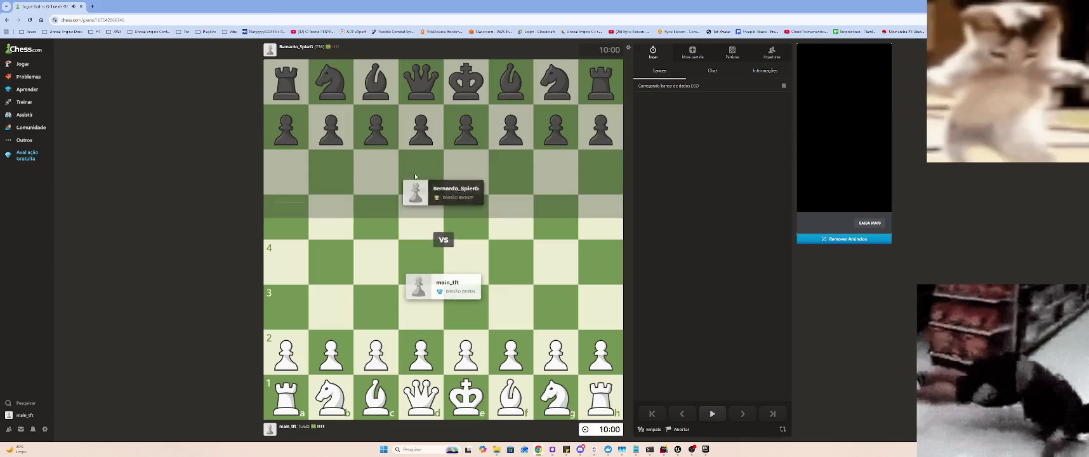
- Play White's moves e4, d4, dxe5, Nf3, Be2, Bd2 and Nc3
left_click_drag(466, 353, 466, 262)
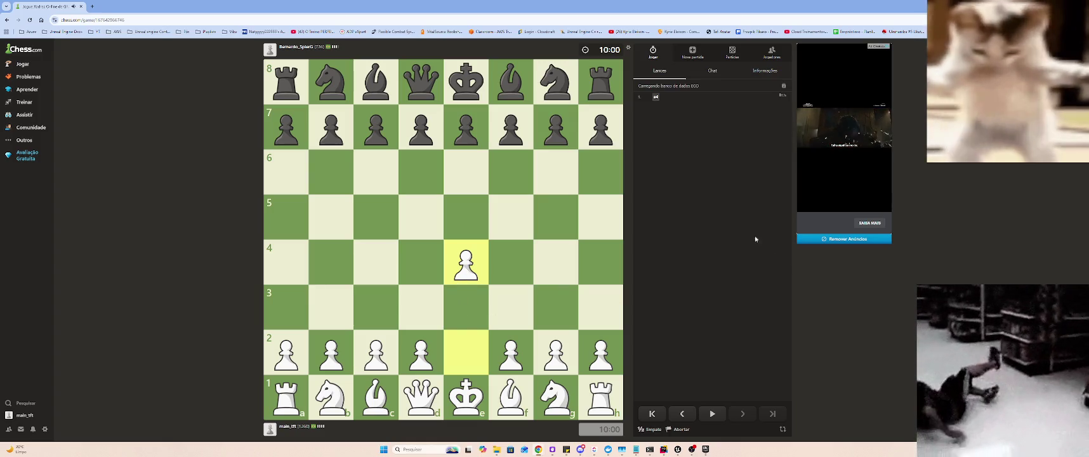
left_click_drag(421, 353, 422, 262)
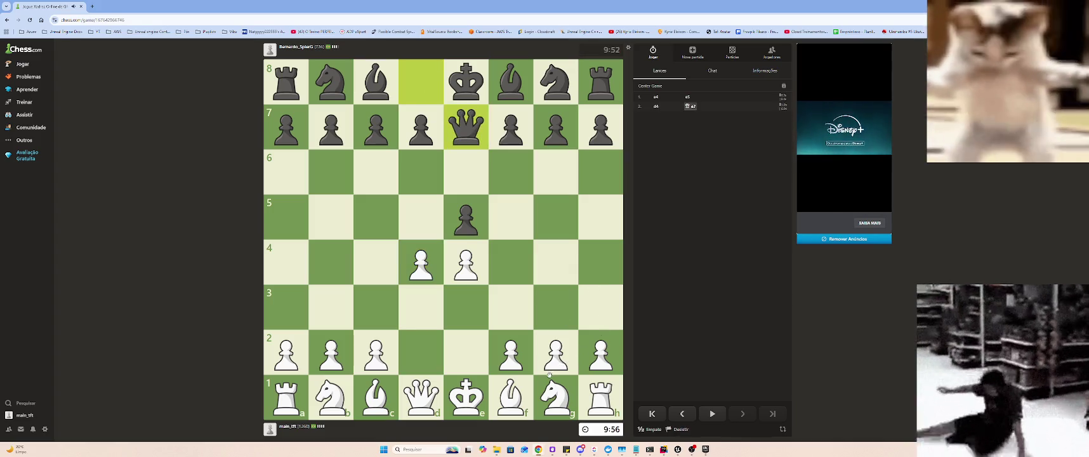
left_click_drag(441, 280, 456, 228)
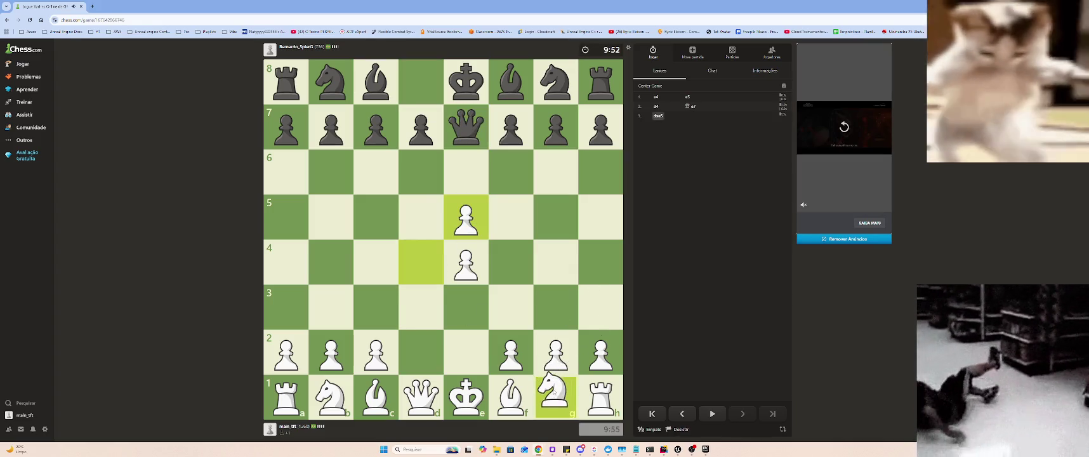
left_click_drag(556, 388, 514, 320)
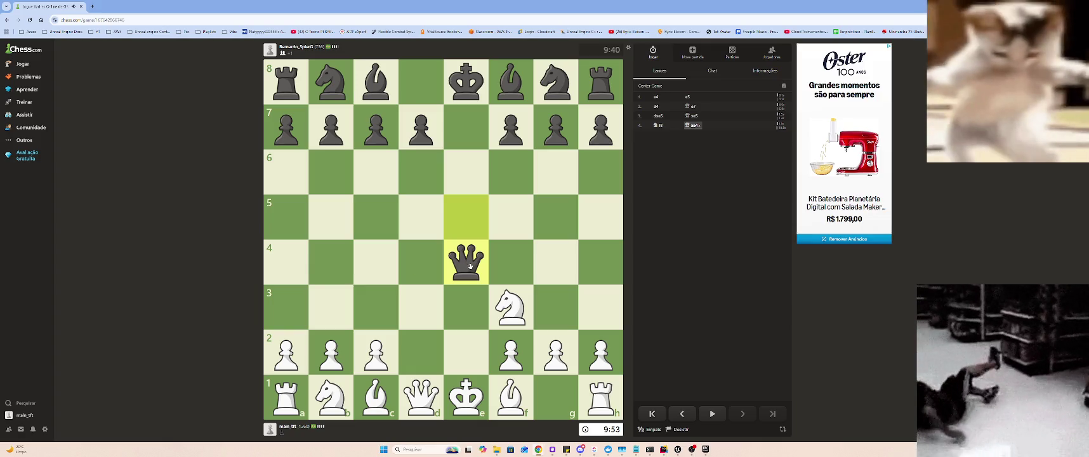
left_click_drag(519, 398, 465, 346)
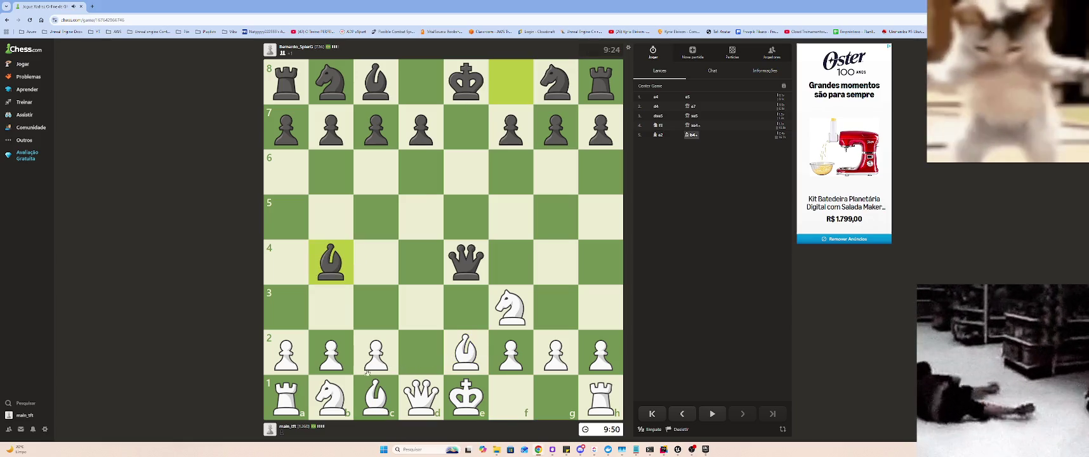
left_click_drag(369, 391, 421, 353)
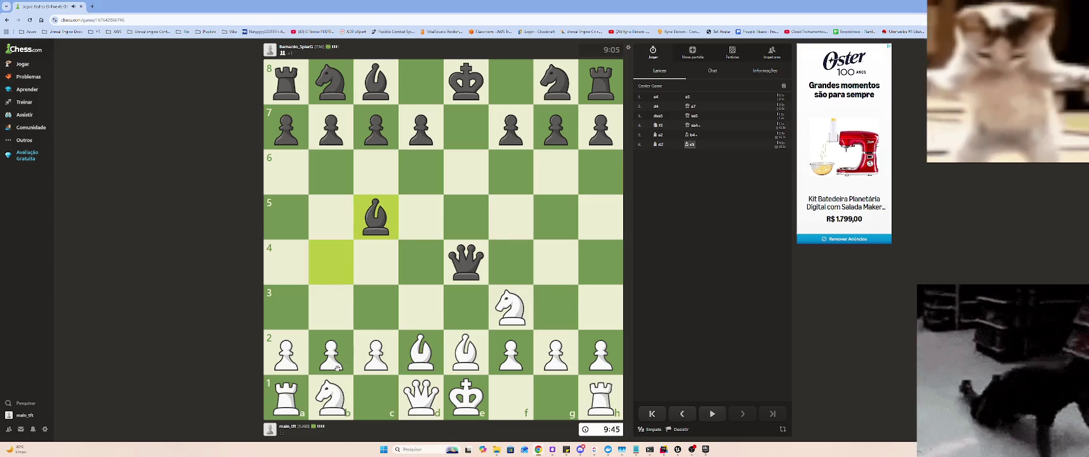
mouse_move(330, 397)
left_mouse_down()
mouse_move(321, 308)
mouse_move(376, 307)
left_mouse_up()
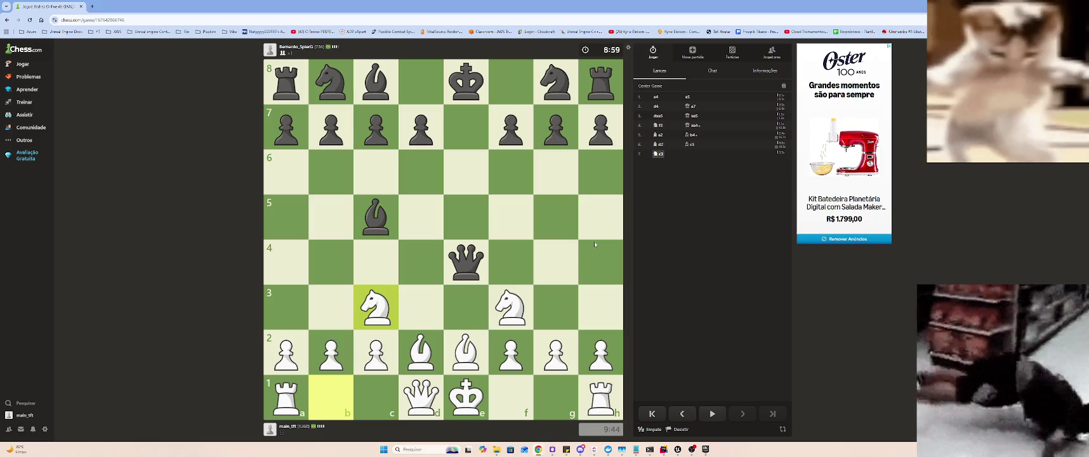
key("alt+Tab")
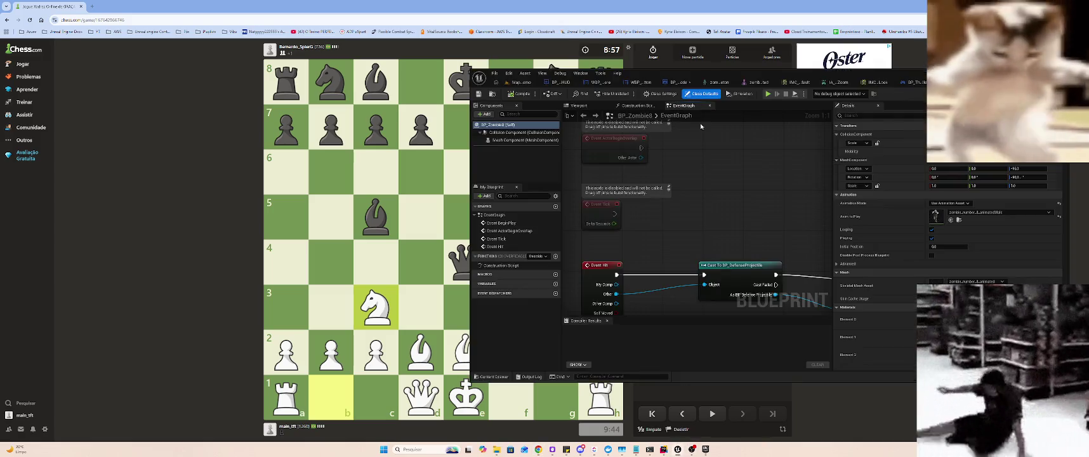
- Return to ChatGPT, dock the chess window on the right, and play Nd5
key("alt+Tab")
key("alt+Tab")
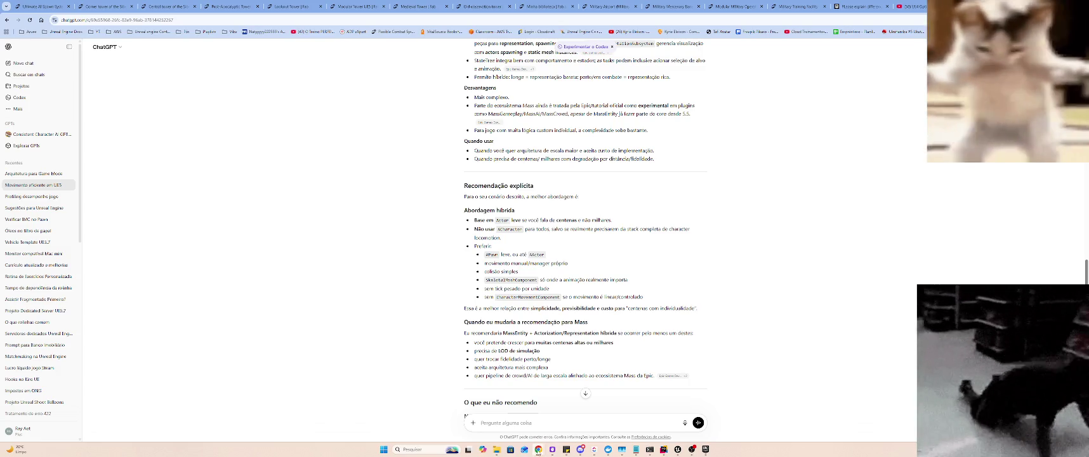
mouse_move(538, 449)
left_click(565, 419)
mouse_move(571, 118)
left_mouse_down()
mouse_move(1014, 121)
mouse_move(920, 94)
left_mouse_up()
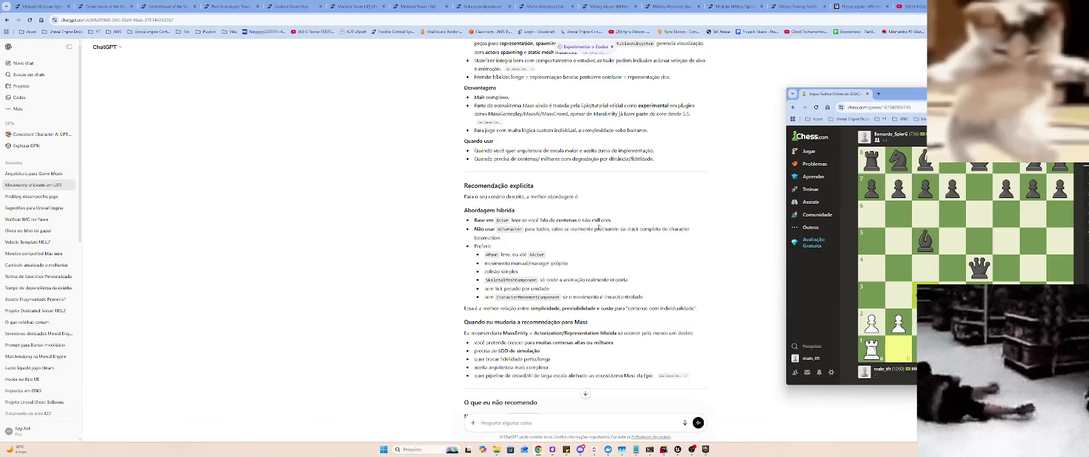
scroll(599, 226, "down", 2)
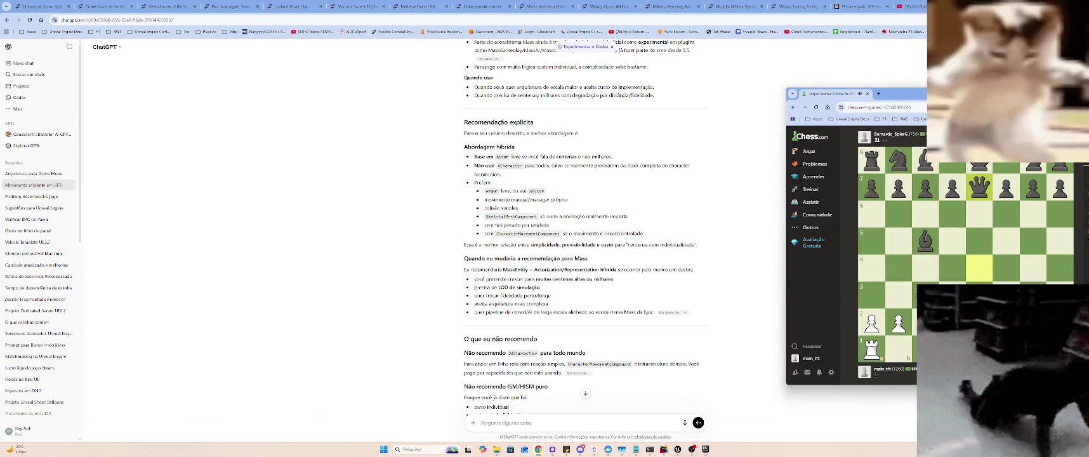
left_click_drag(905, 97, 791, 109)
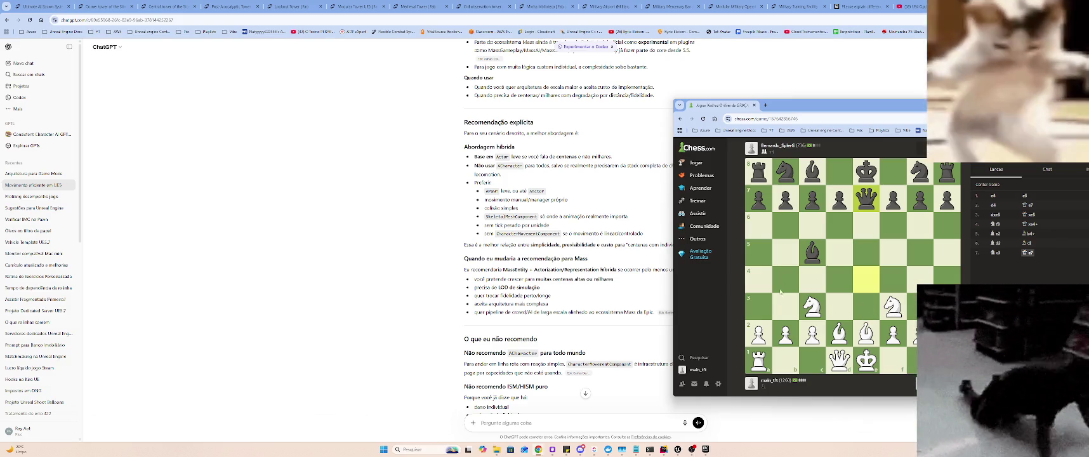
left_click_drag(812, 307, 830, 262)
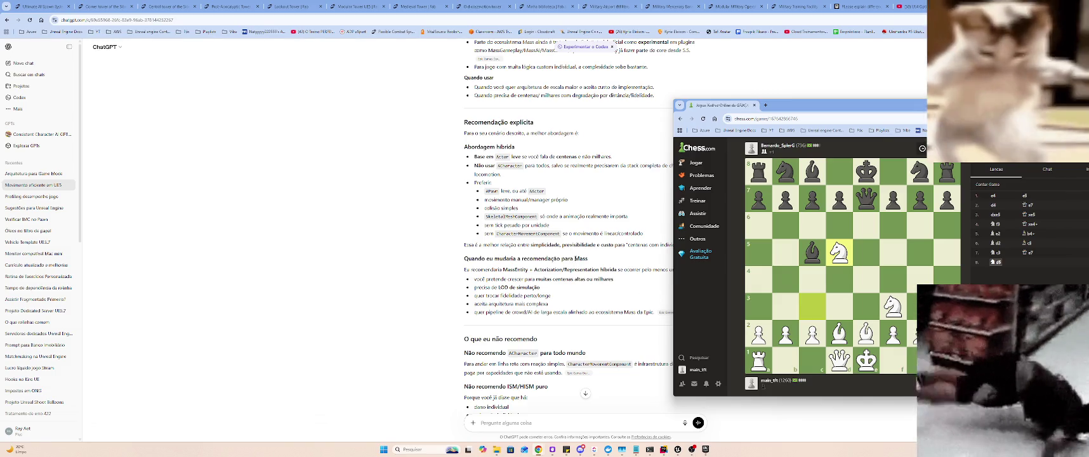
- Scroll the answer down to the hybrid-approach recommendation, nudging the chess window right
scroll(585, 257, "up", 2)
scroll(585, 250, "up", 1)
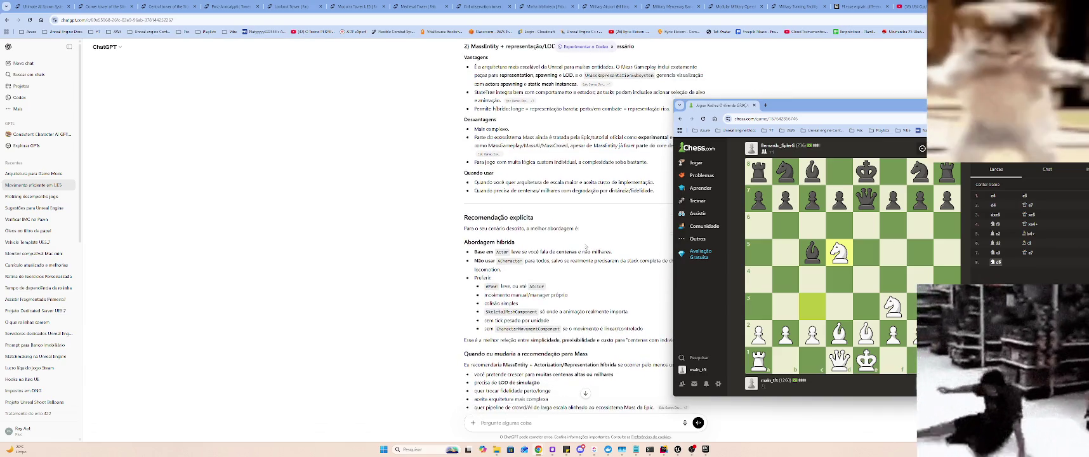
scroll(593, 230, "down", 1)
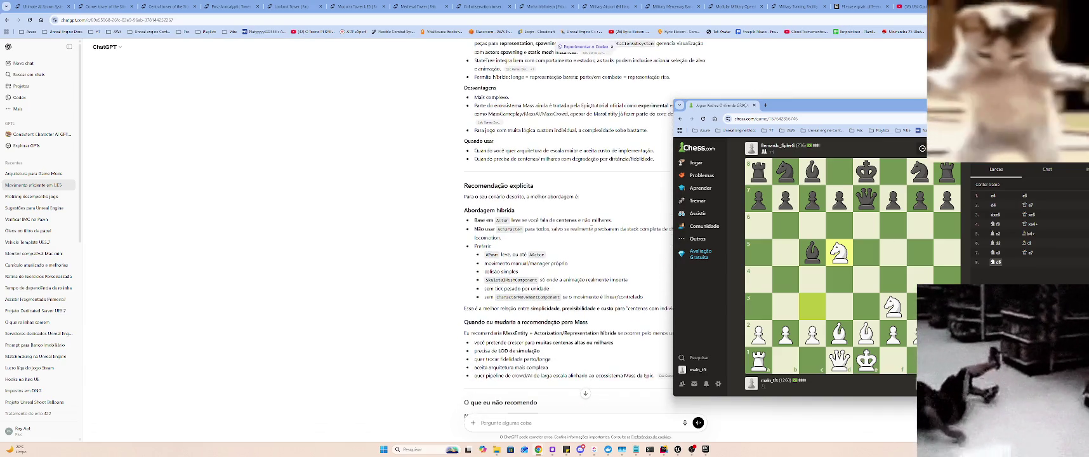
scroll(589, 229, "down", 1)
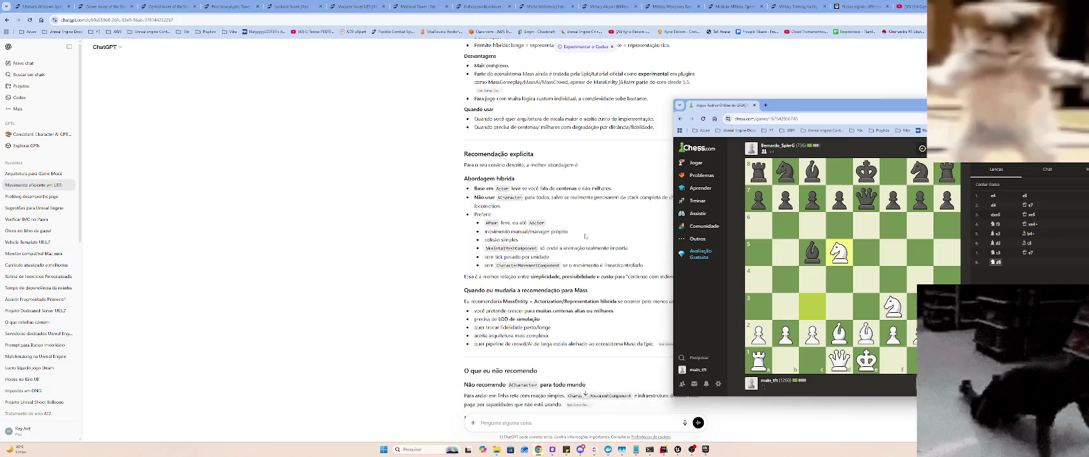
mouse_move(789, 109)
left_mouse_down()
mouse_move(828, 109)
mouse_move(819, 109)
left_mouse_up()
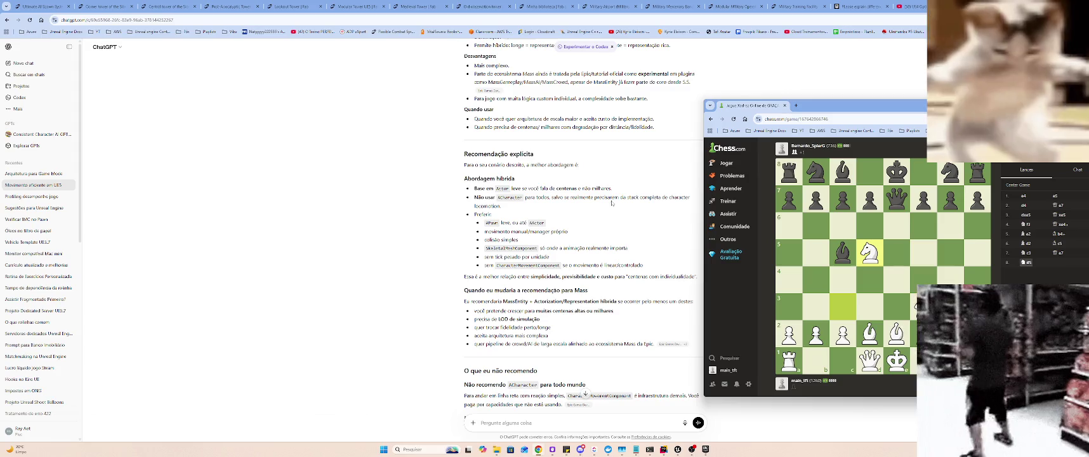
scroll(611, 203, "down", 3)
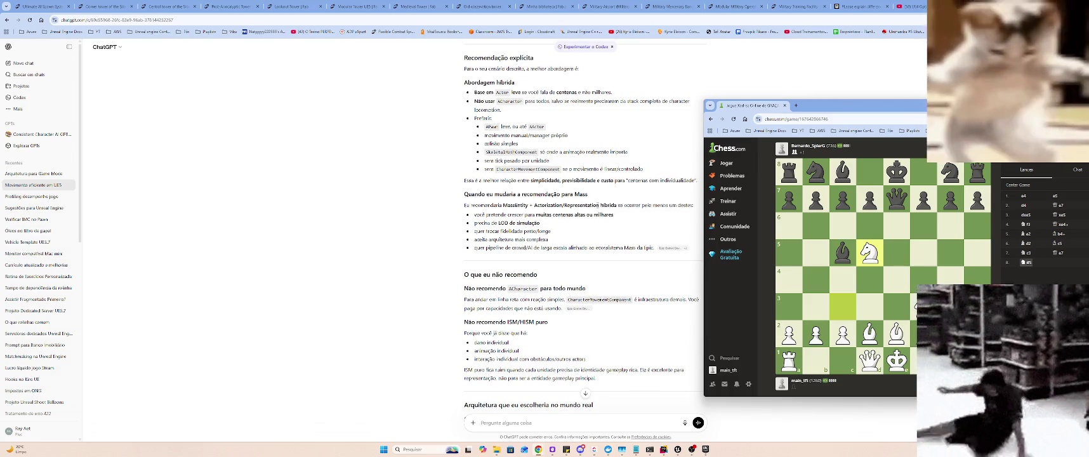
scroll(598, 204, "down", 1)
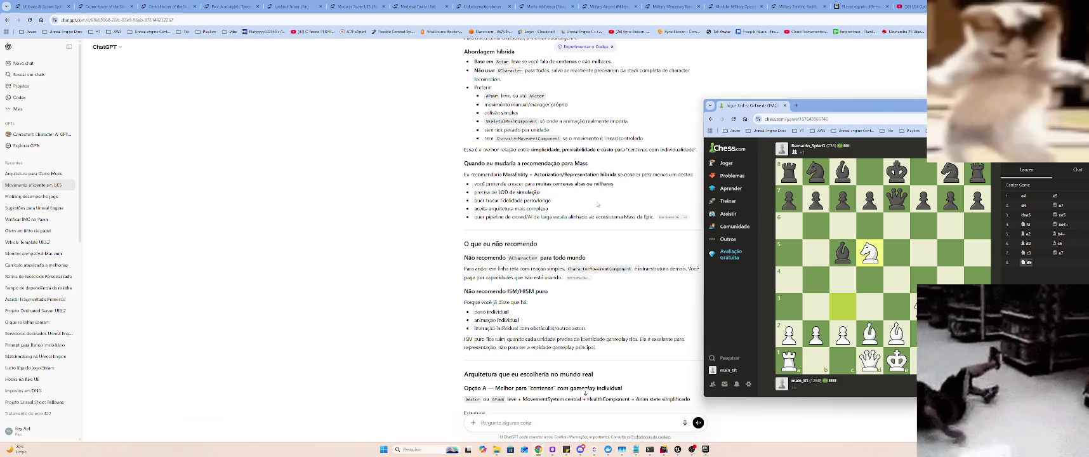